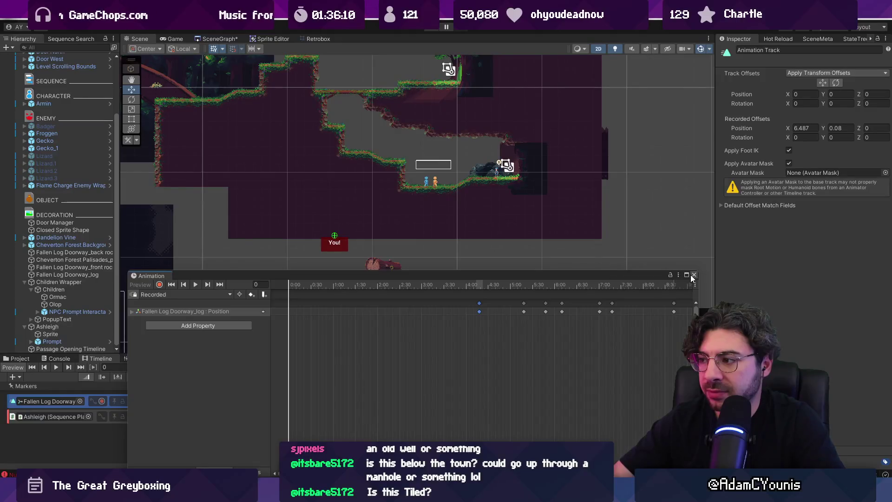
Close the floating Animation window and zoom the Ashleigh Timeline in and out.
left_click(694, 276)
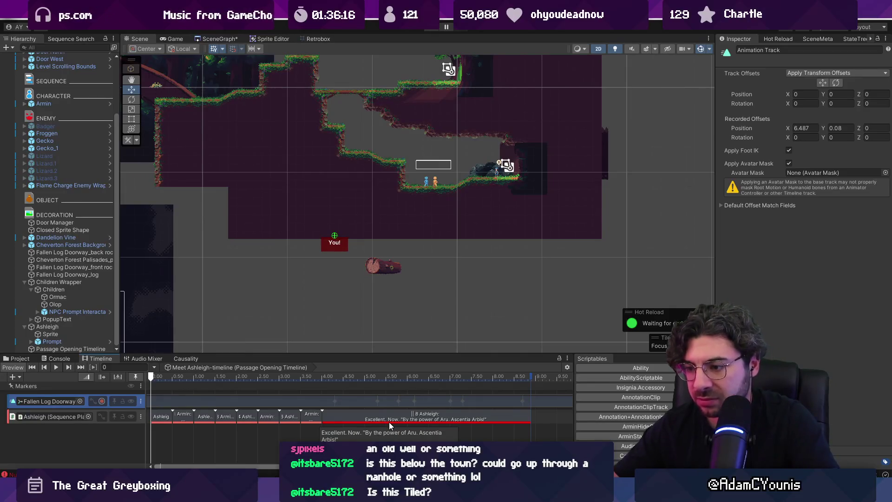
scroll(389, 422, "down", 5)
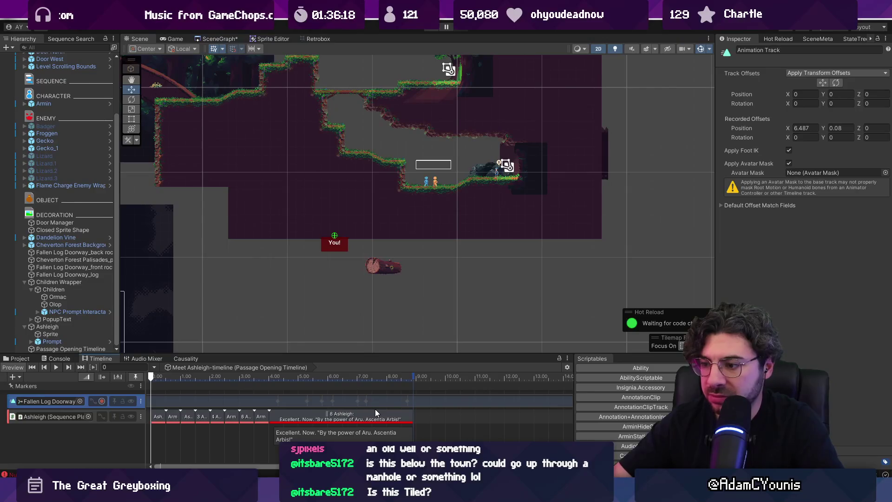
scroll(265, 400, "up", 3)
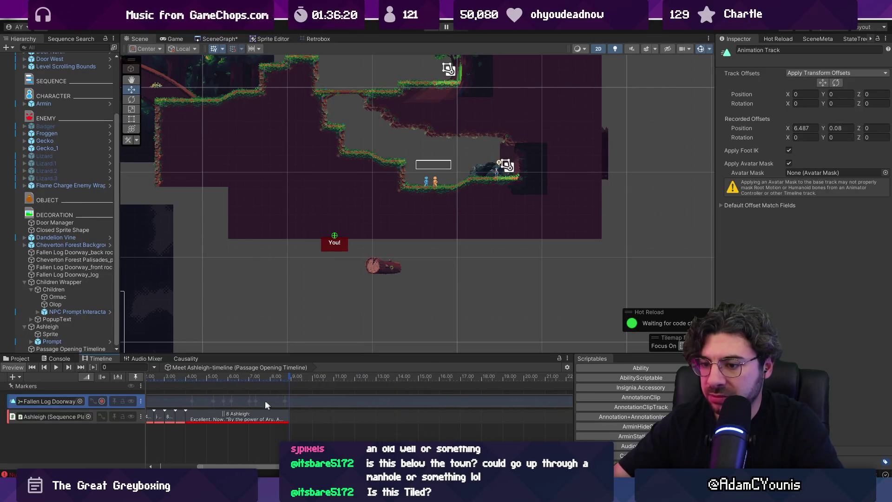
scroll(207, 398, "up", 4)
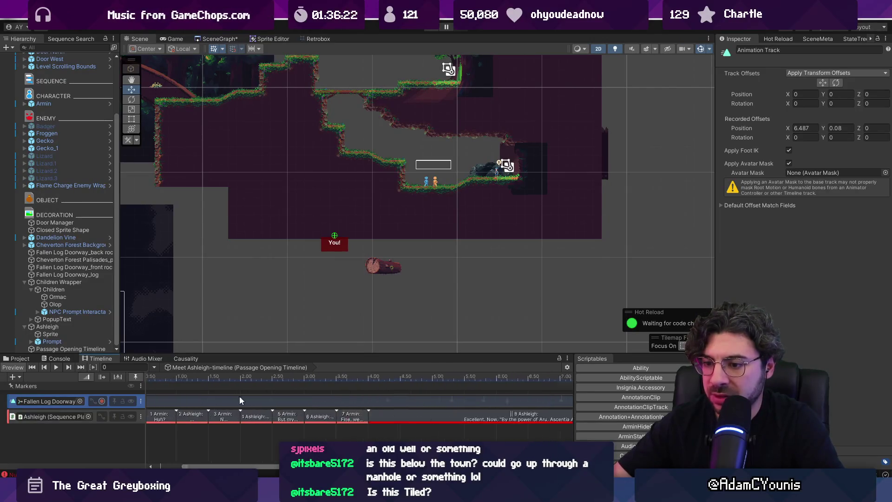
scroll(230, 401, "down", 4)
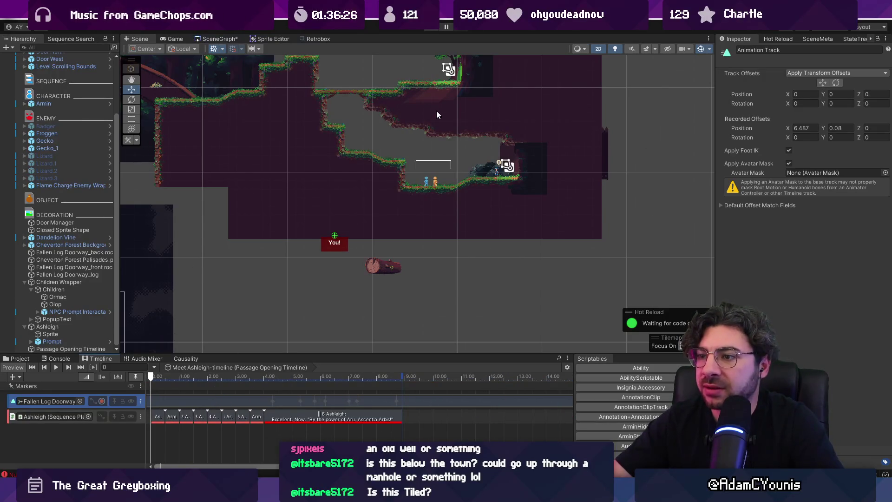
Pan to the upper ledges and drag the Cheverton Forest Palisades sprite up there.
left_click_drag(437, 114, 397, 220)
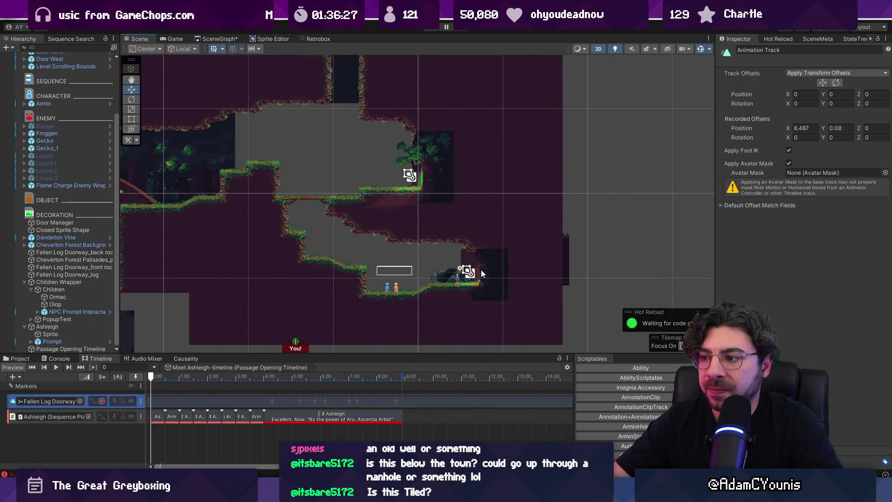
left_click(469, 266)
left_click_drag(490, 252, 397, 155)
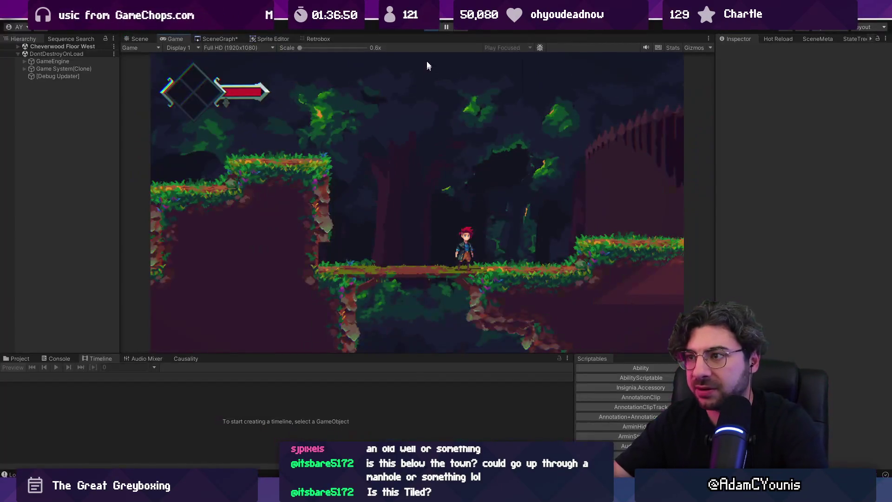
Pause the running play-test now that the palisade sits higher.
left_click(446, 27)
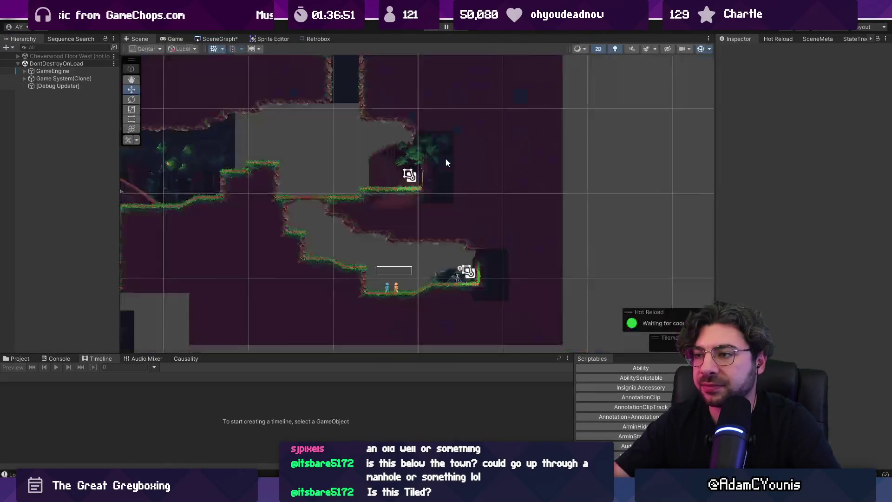
In 3D perspective, push the palisade sprite back in depth to Z 34.88.
left_click(445, 163)
key("2")
mouse_move(382, 166)
left_mouse_down()
mouse_move(237, 181)
mouse_move(369, 218)
left_mouse_up()
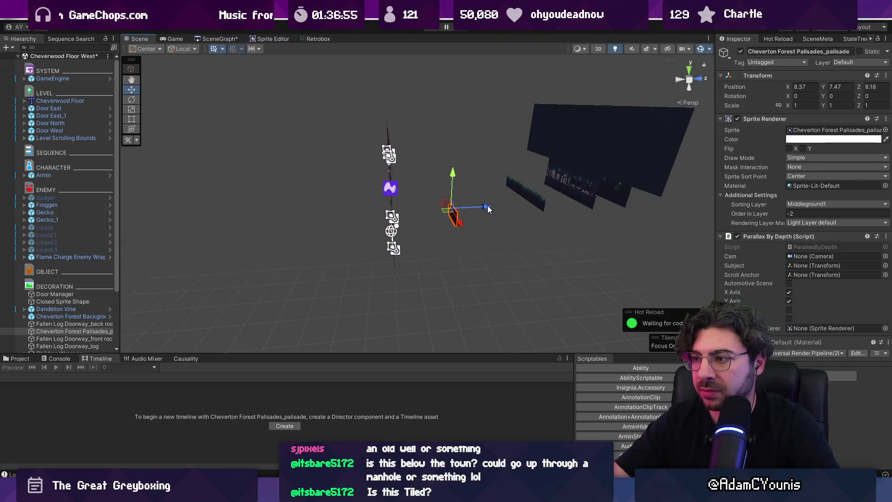
left_click_drag(488, 209, 660, 195)
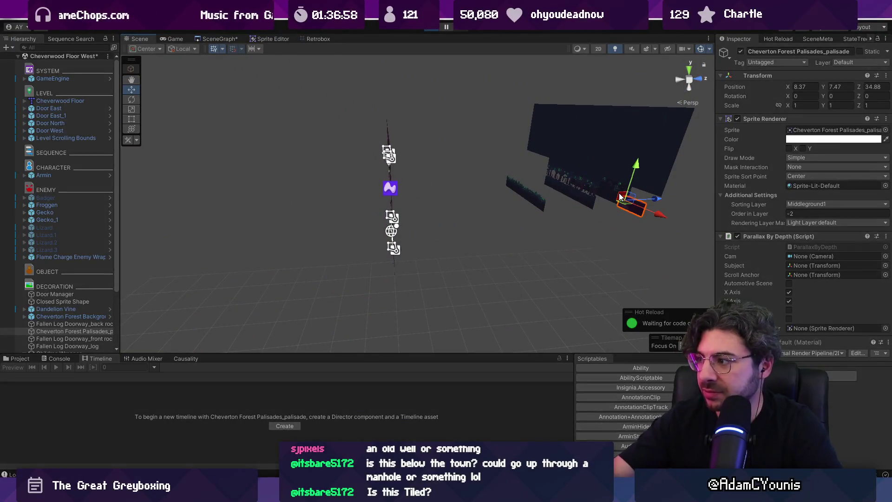
Play-test the level, running the character through the forest, cave and past the NPCs.
key("ctrl+p")
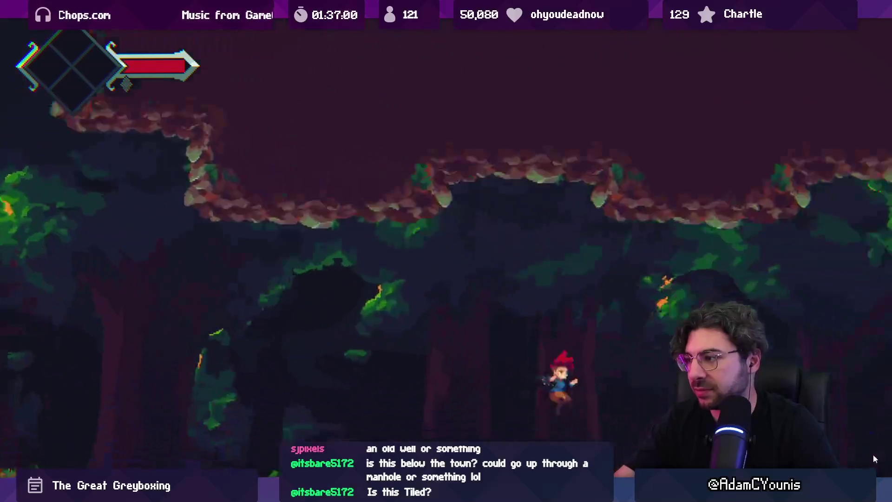
key("Right")
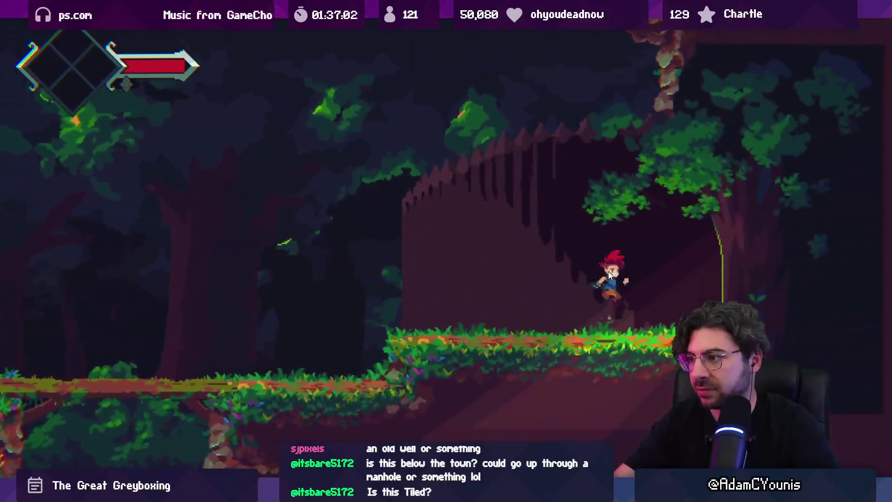
key("Left")
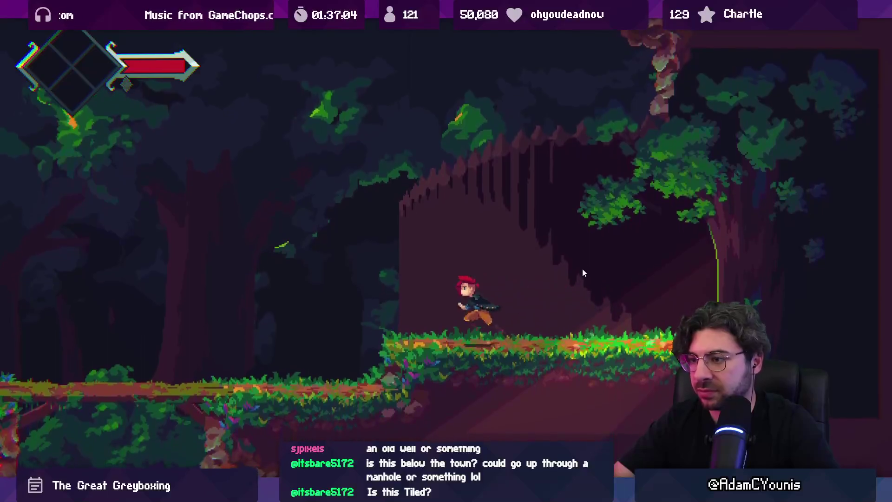
key("Left")
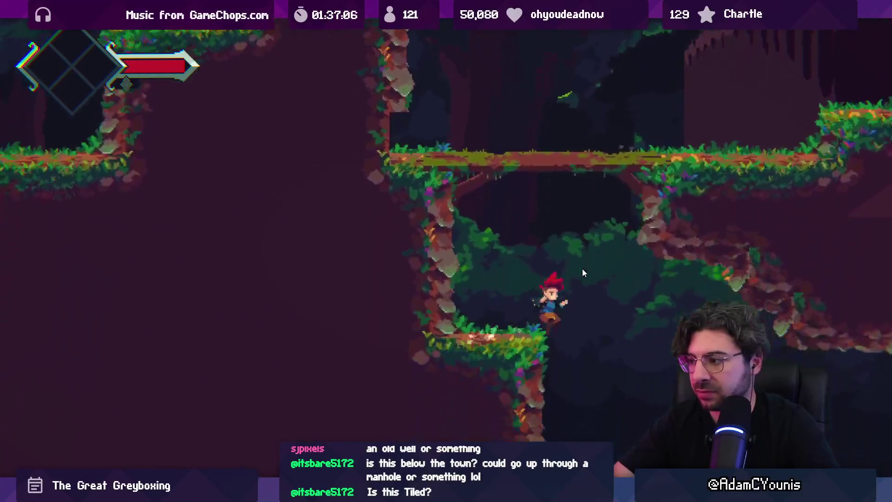
key("Left")
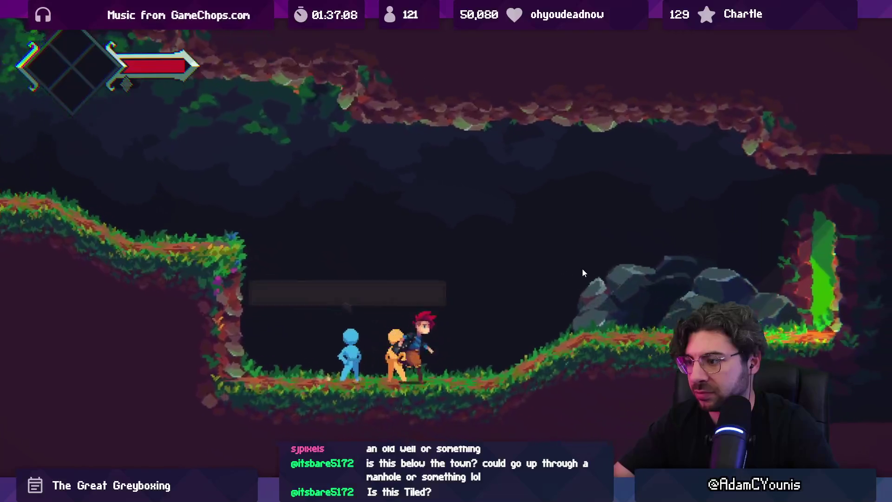
key("Right")
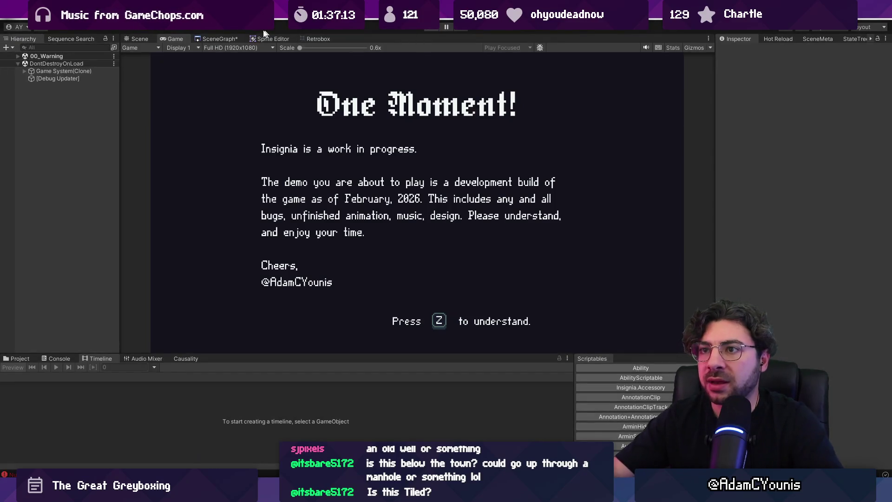
Open the SceneGraph room graph and run the character out and up the grassy slope.
left_click(223, 39)
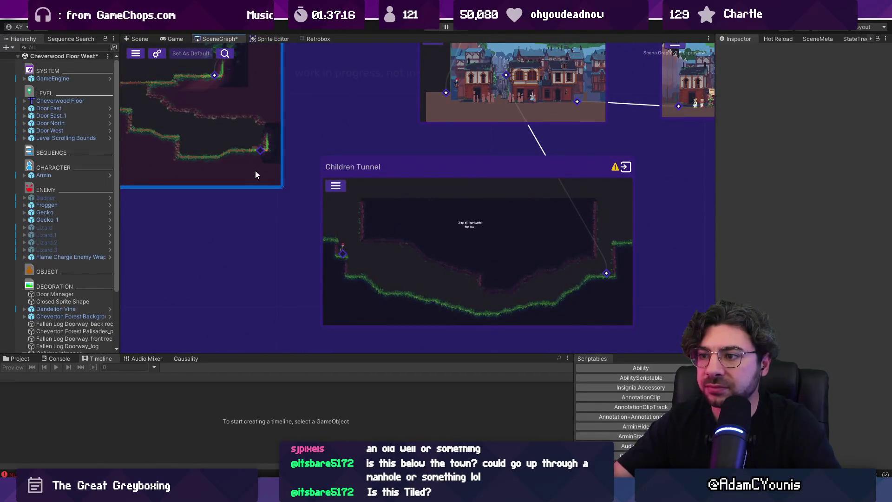
left_click(343, 253)
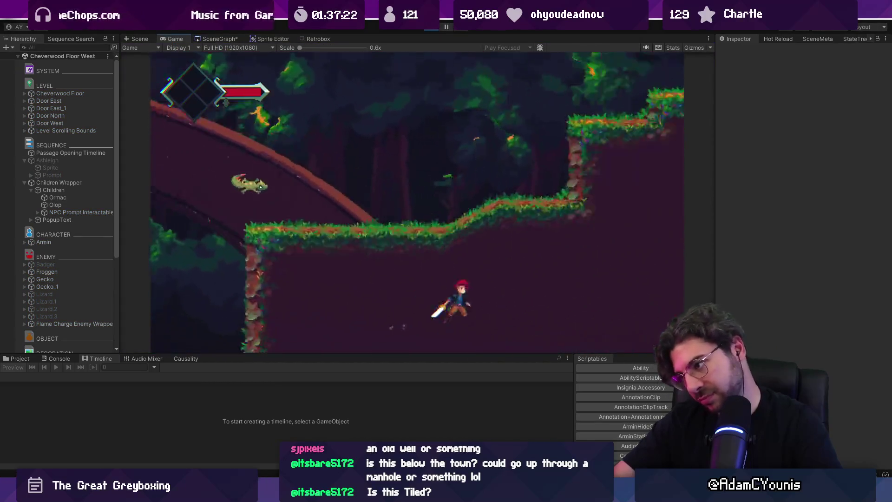
key("Right")
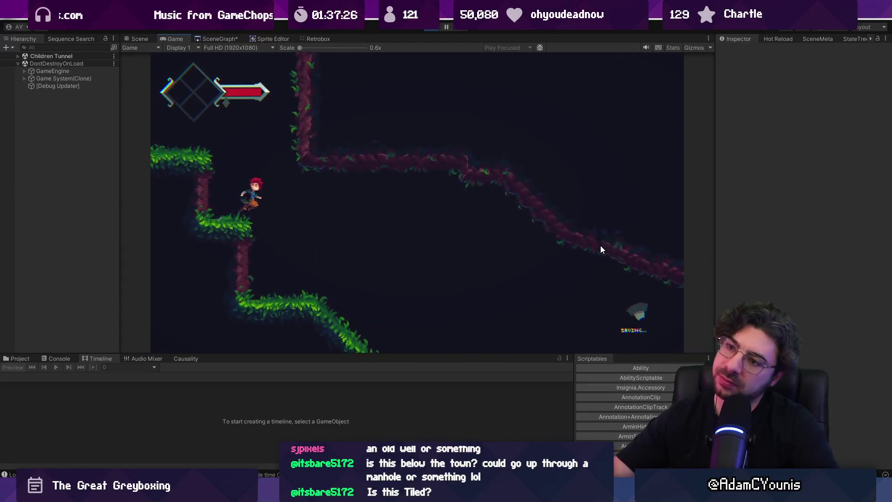
key("Right")
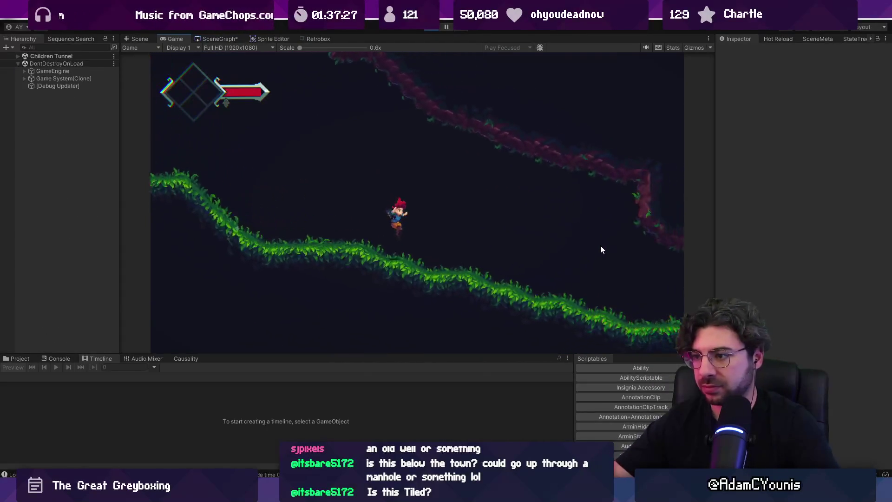
key("Right")
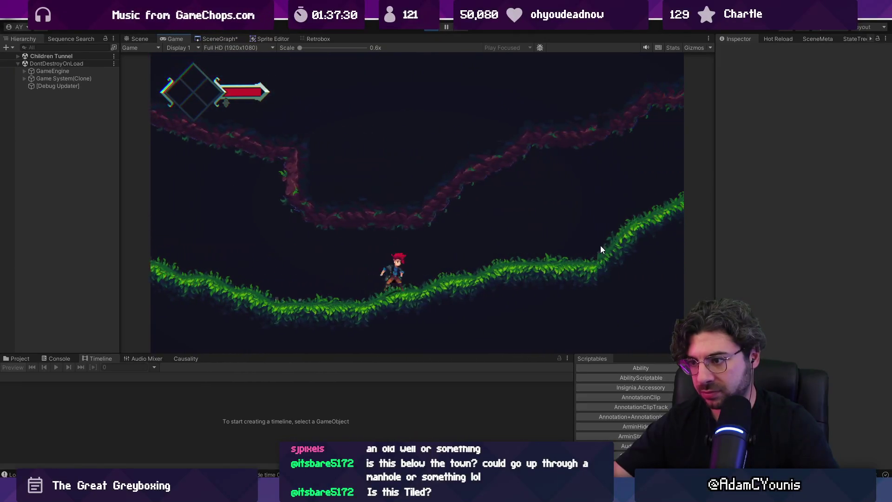
key("Right")
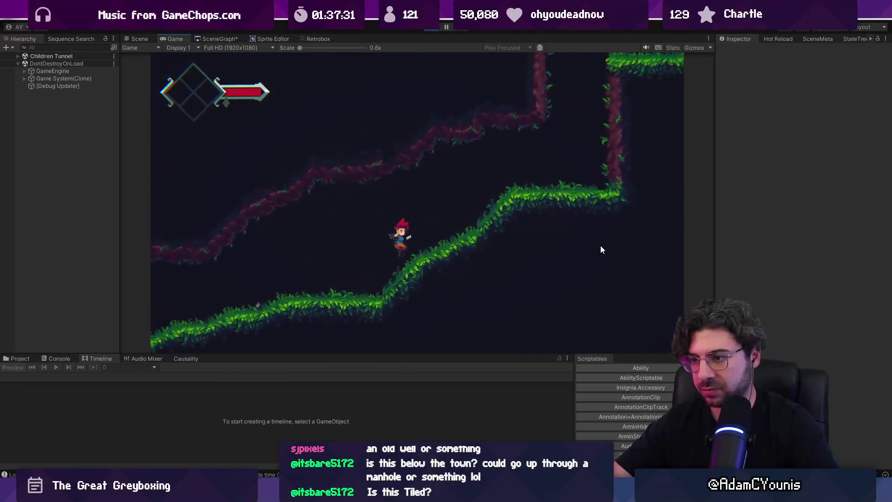
key("Right")
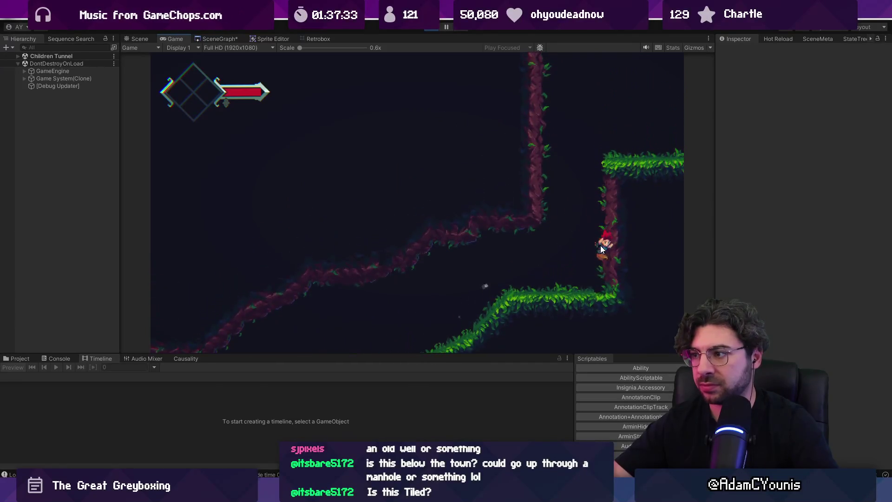
Jump and wall-jump on the grassy ledge, restore the editor layout and stop play mode.
key("space")
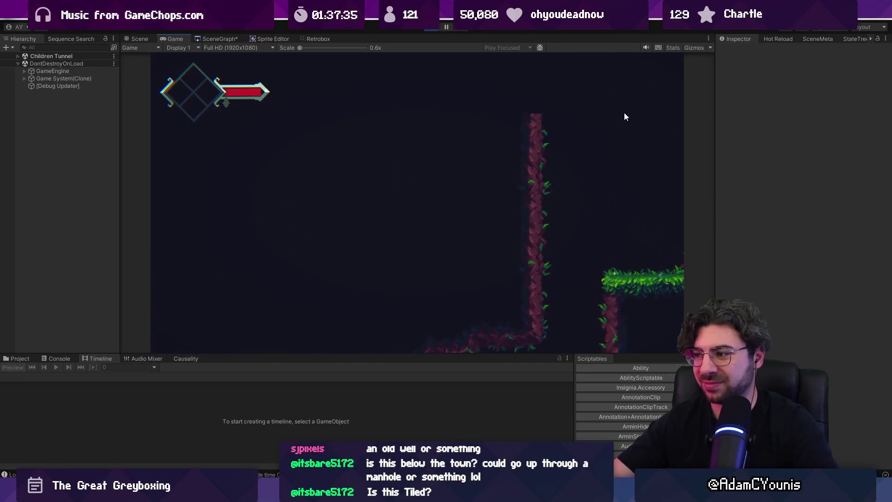
key("space")
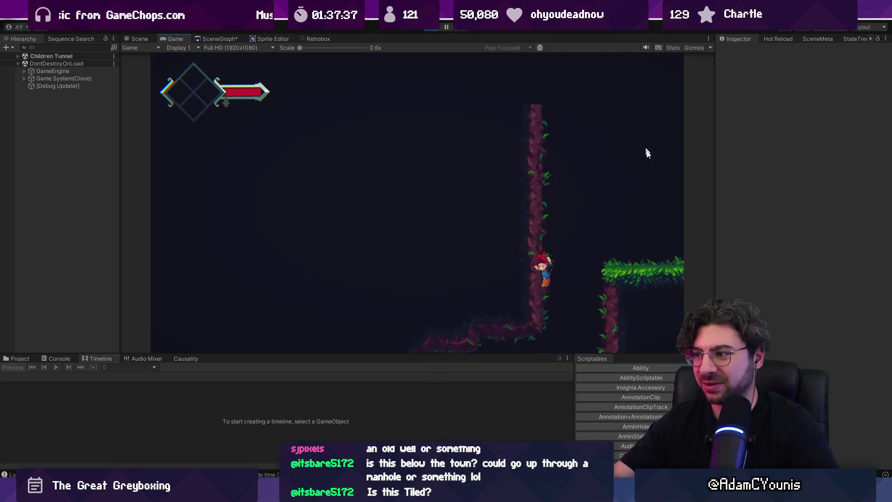
key("space")
key("Right")
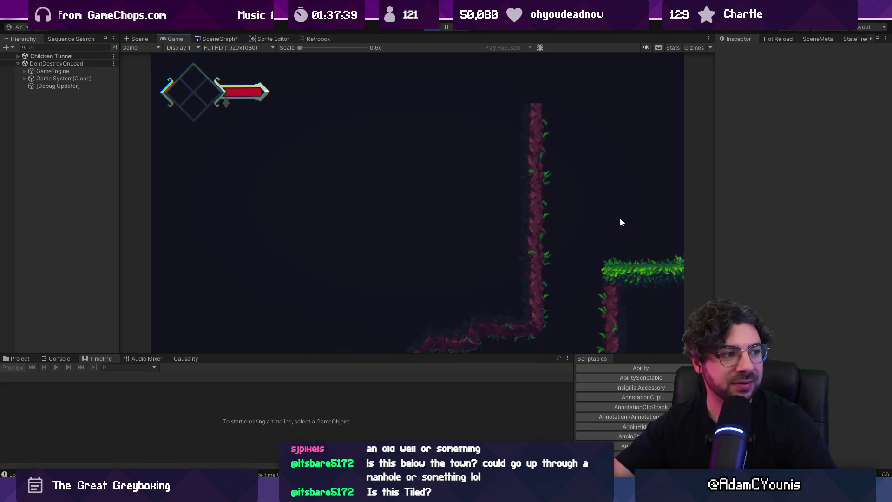
key("shift+space")
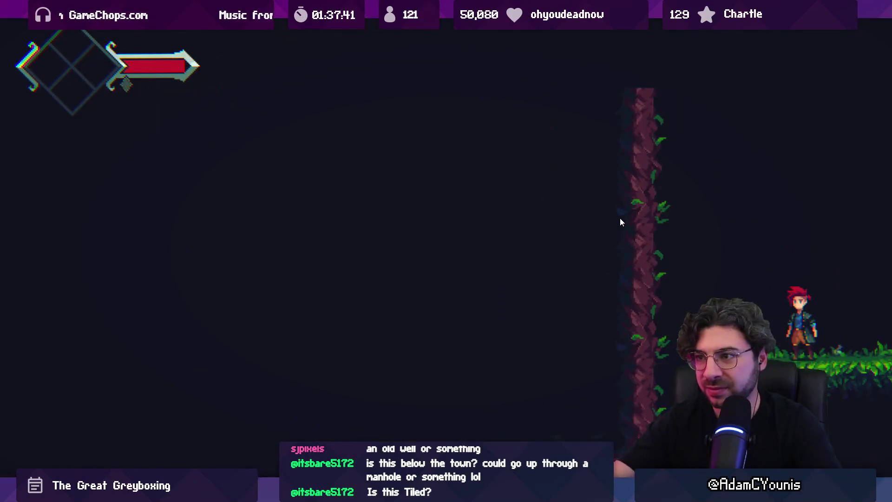
key("shift+space")
left_click(433, 28)
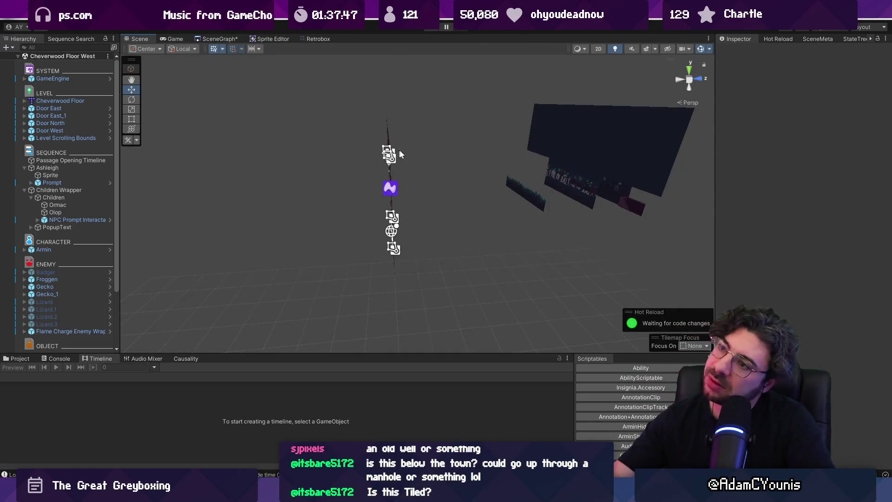
In flat 2D, open Children Tunnel and frame the Door To Cheverton trigger.
key("2")
key("t")
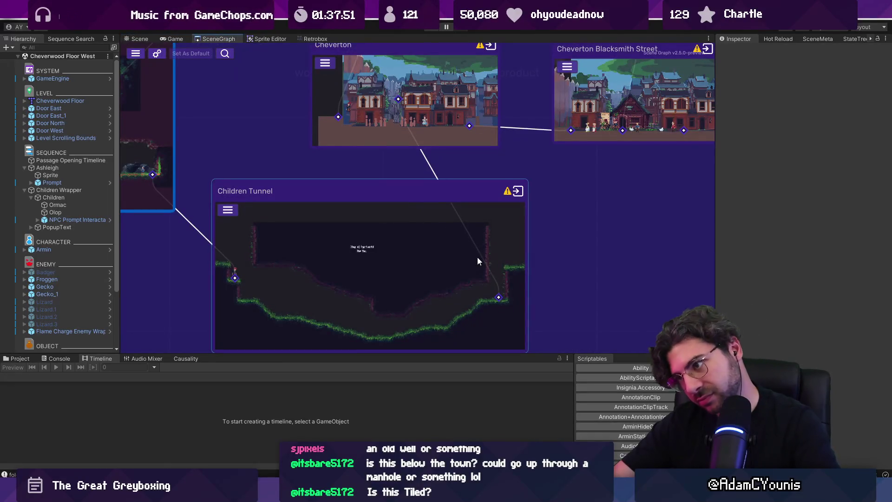
double_click(478, 257)
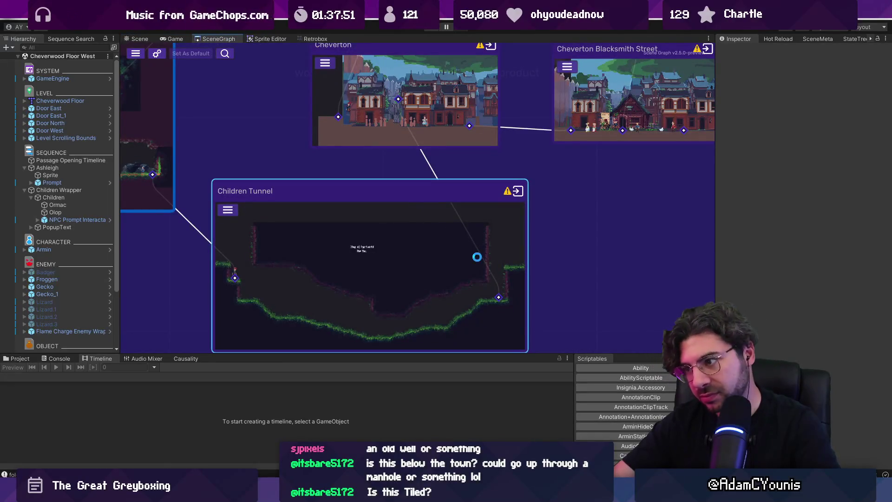
scroll(417, 267, "up", 5)
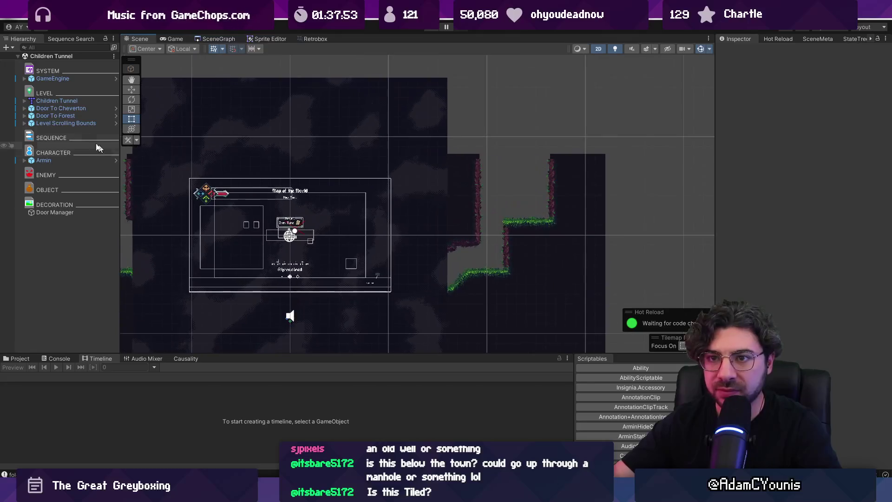
left_click(65, 123)
left_click(63, 108)
double_click(64, 108)
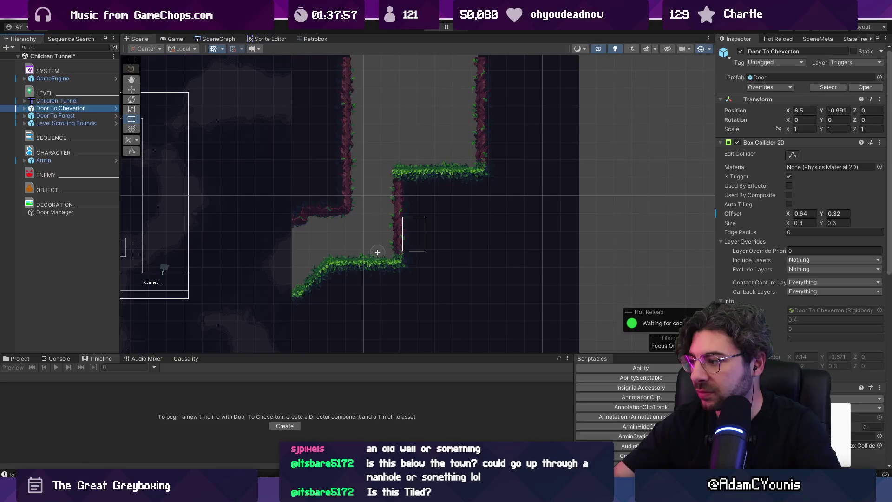
Widen the Door To Cheverton collider to Size X 2, Offset X 1.52 and shift it left.
key("ctrl+z")
key("w")
left_click_drag(437, 260, 558, 196)
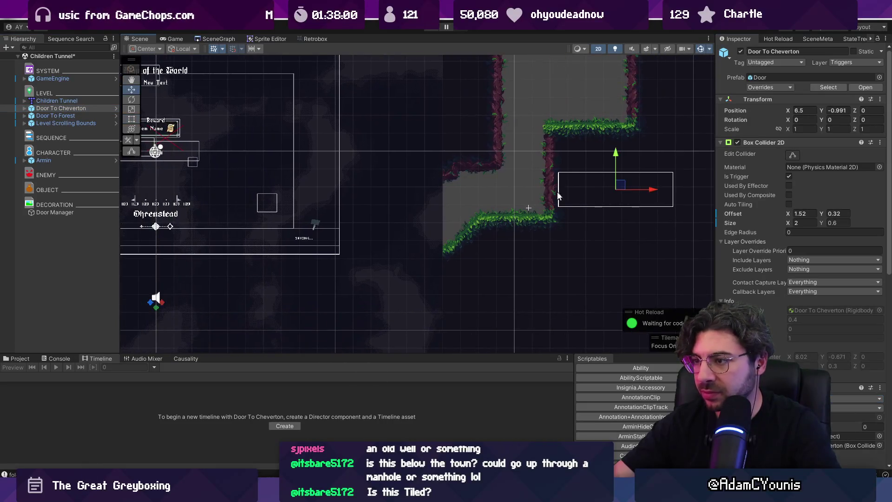
left_click_drag(628, 187, 586, 195)
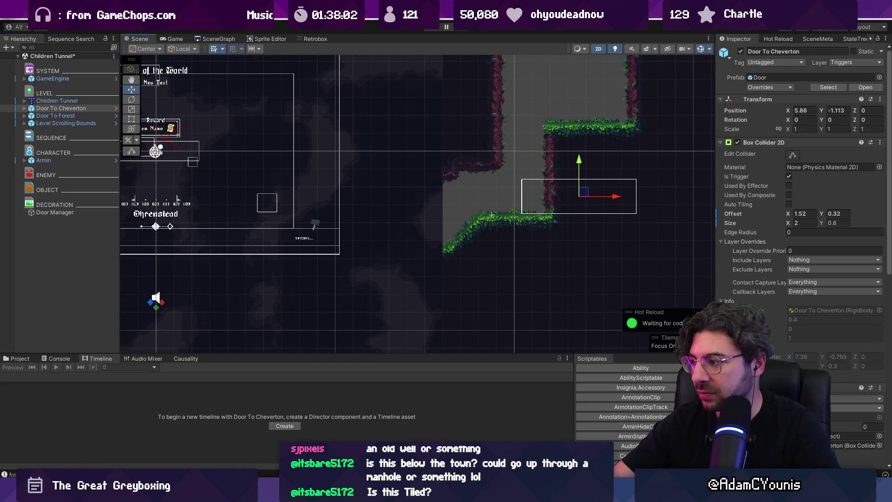
Try Deeper and Underside door placements, then nudge the trigger to 6.095, -1.113.
left_click(859, 407)
left_click(842, 429)
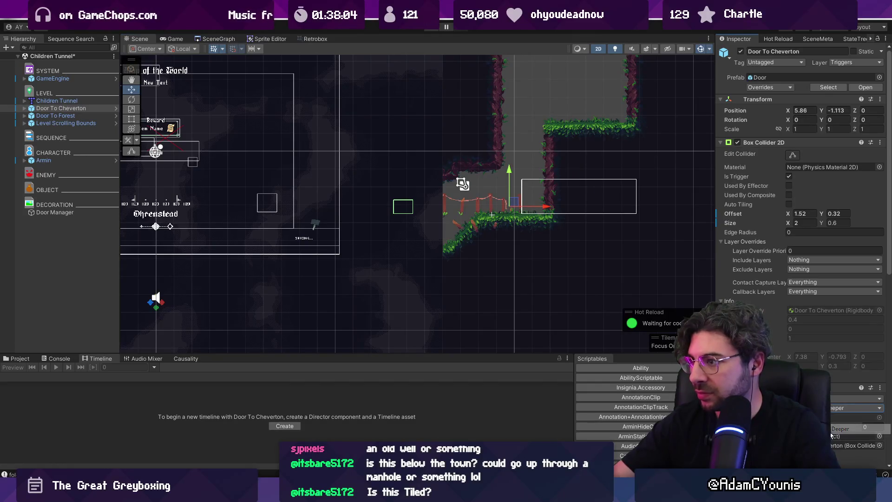
left_click(855, 407)
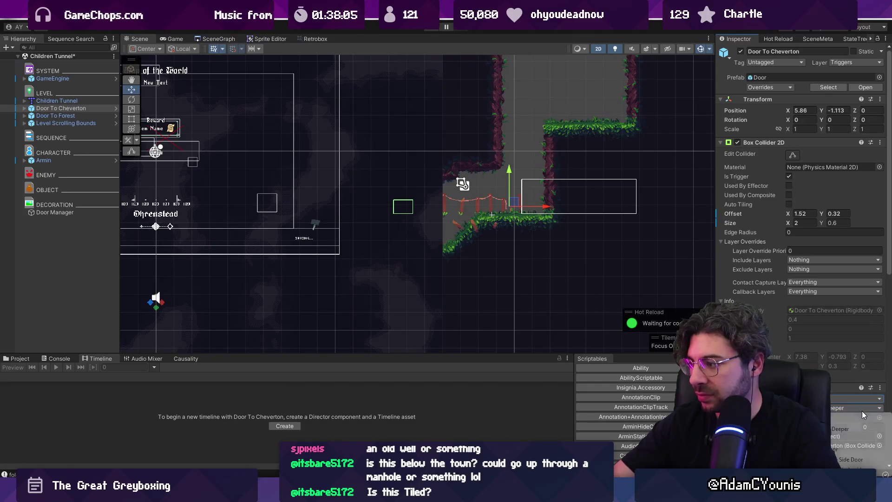
left_click(850, 468)
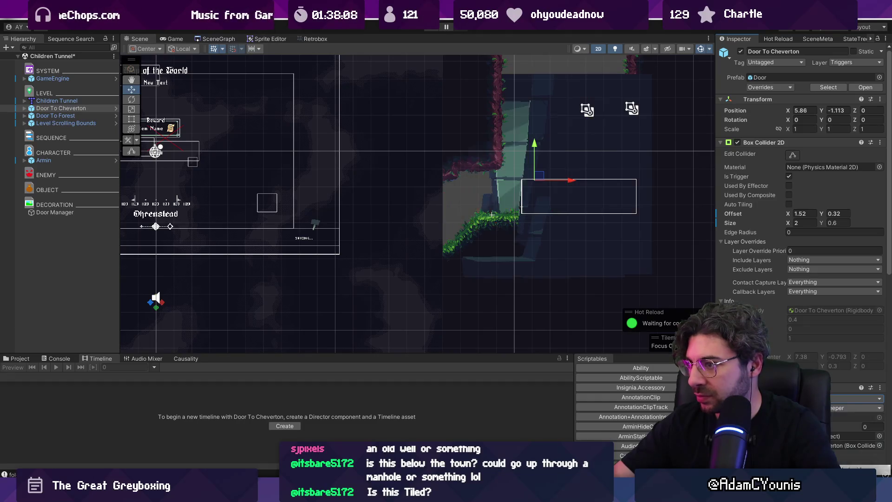
left_click(842, 408)
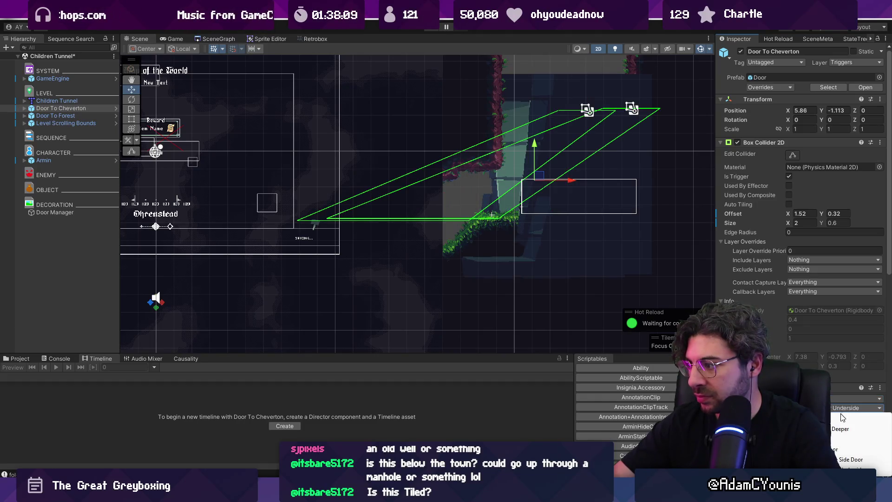
left_click(844, 450)
mouse_move(581, 195)
left_mouse_down()
mouse_move(607, 196)
mouse_move(594, 200)
left_mouse_up()
scroll(588, 212, "down", 3)
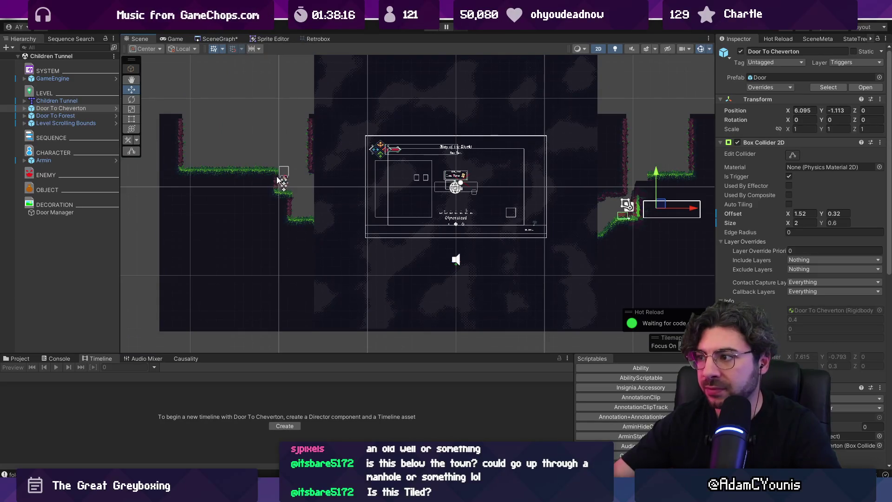
Give Door To Forest a destination door and placement, then move its trigger down-right.
left_click(74, 117)
left_click(843, 412)
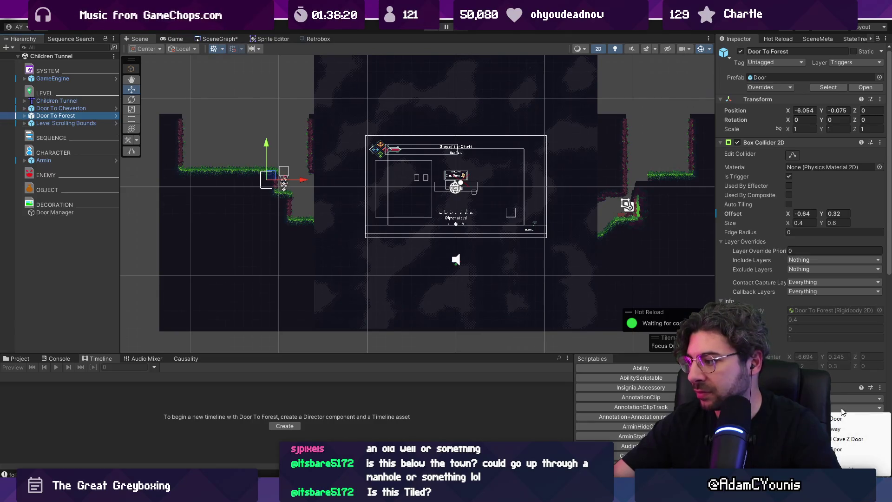
left_click(846, 439)
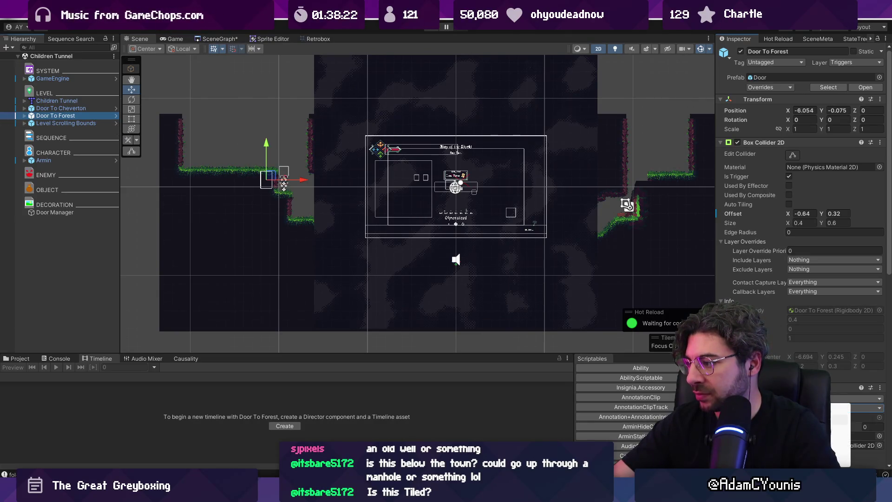
left_click(855, 407)
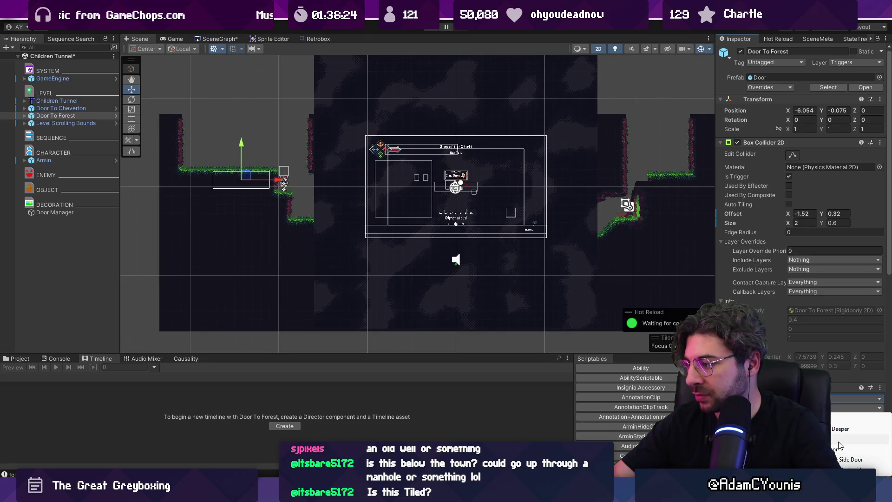
left_click(839, 446)
left_click_drag(263, 166, 289, 196)
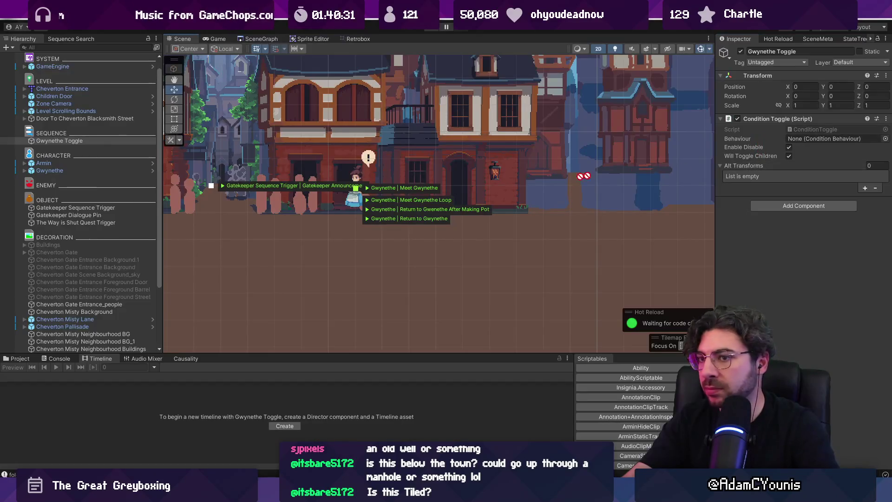
Add Gwynethe to Alt Transforms and attach a Condition Behaviour component.
left_click_drag(70, 171, 757, 167)
left_click(783, 206)
type("condi")
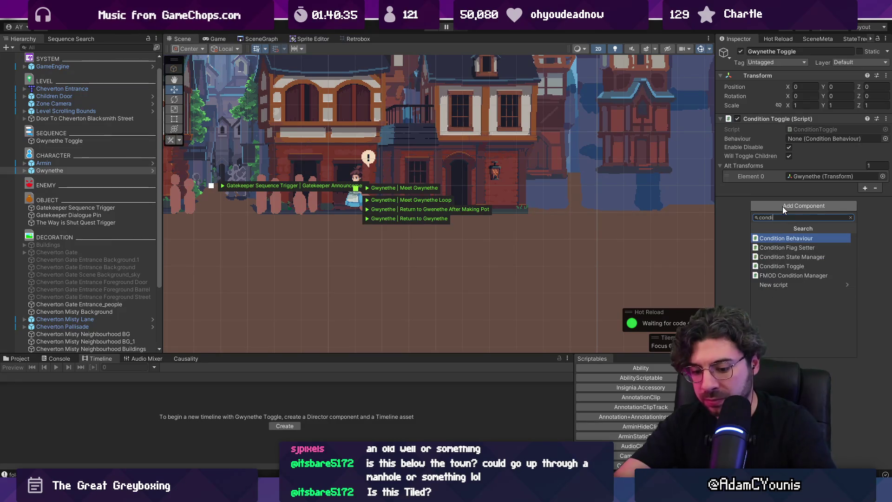
type("tion be")
key("Return")
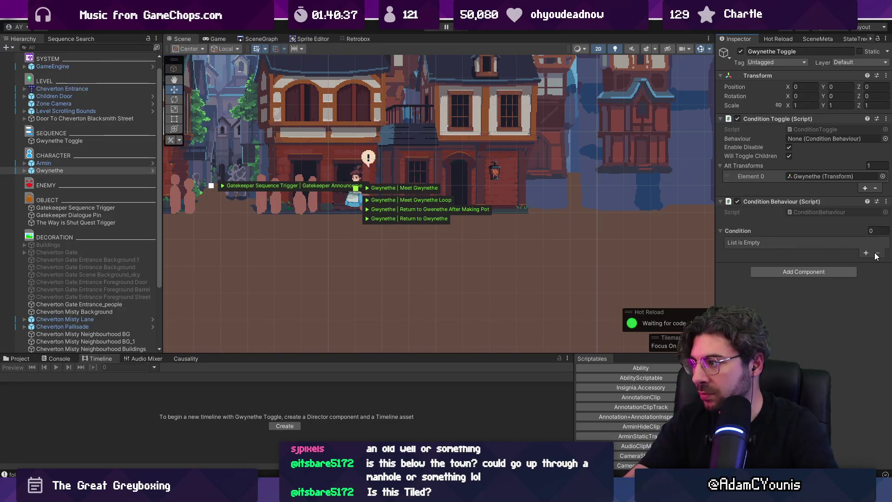
Add a condition on the Met Galiere quest flag with onLoad and isTrue ticked.
left_click(865, 253)
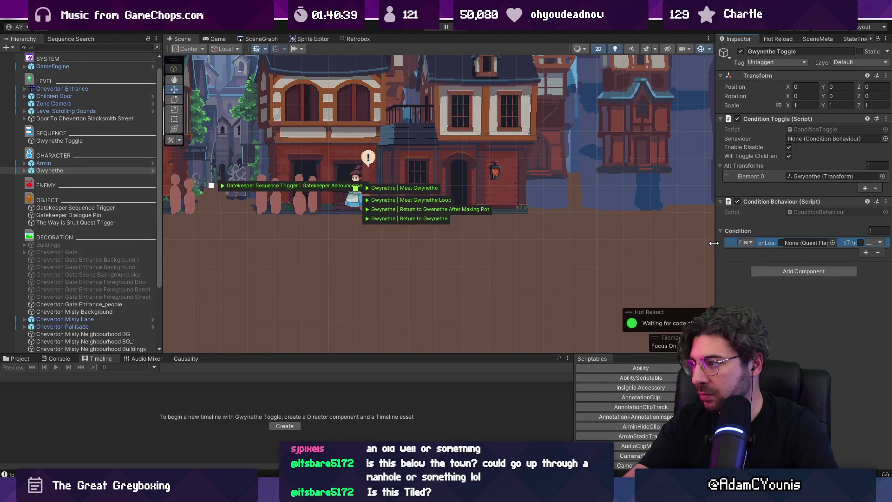
left_click_drag(714, 242, 643, 240)
left_click(810, 243)
type("audience")
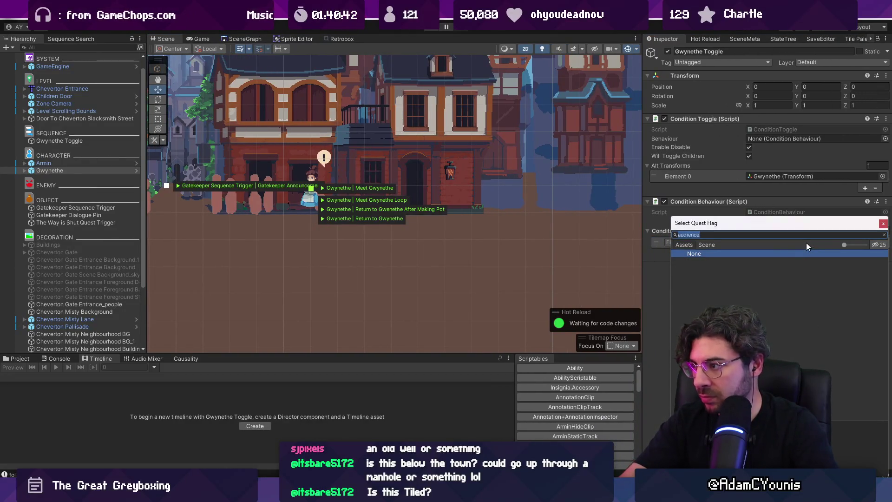
type("met")
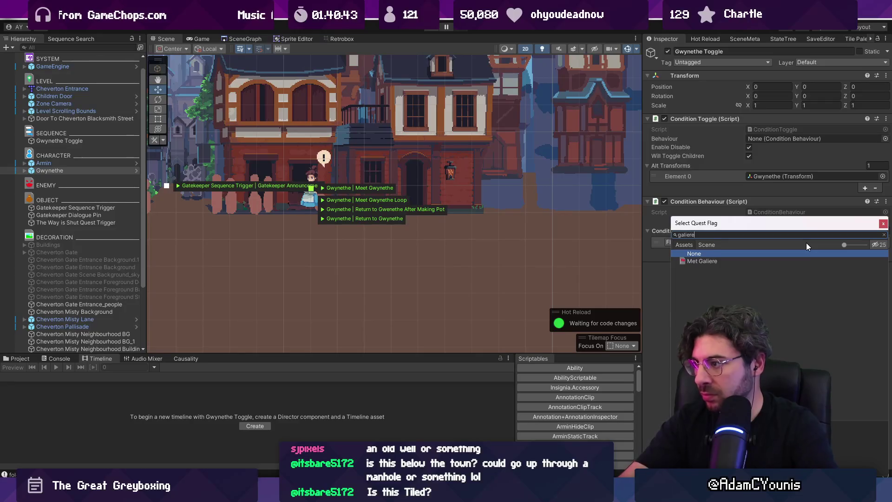
key("Down")
key("Return")
left_click(846, 243)
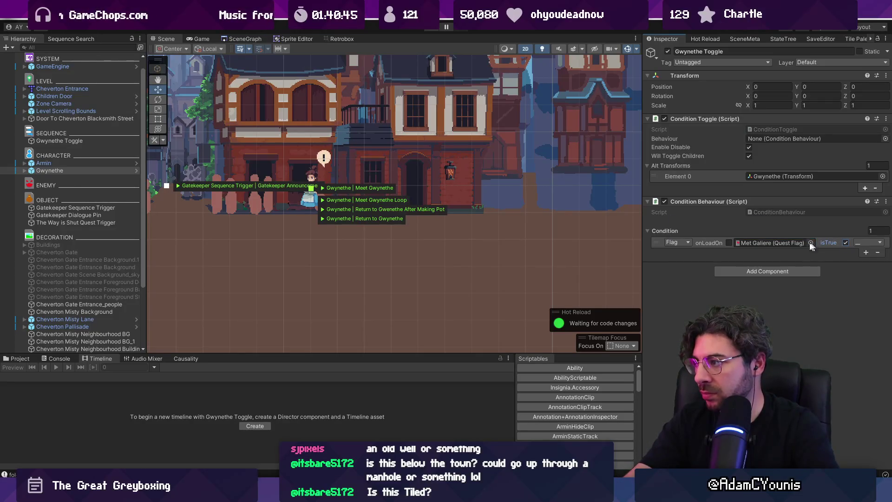
left_click(727, 243)
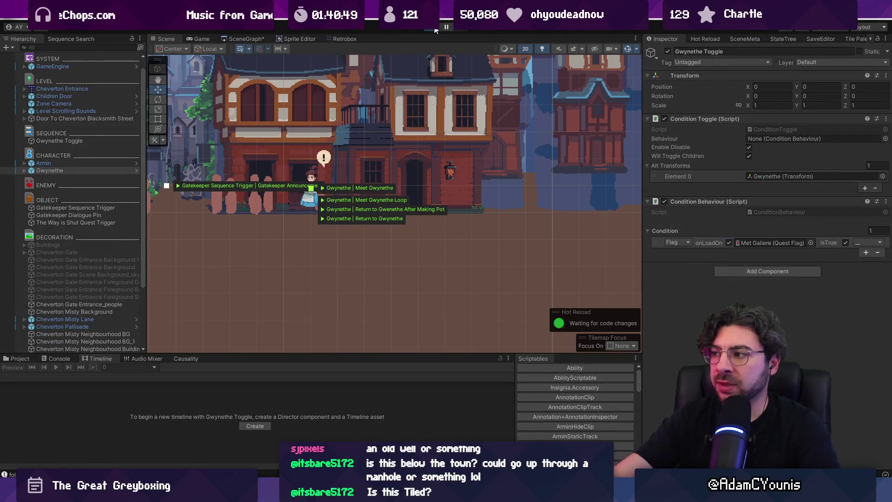
Briefly run and stop the game, then select the GameEngine object.
left_click(435, 27)
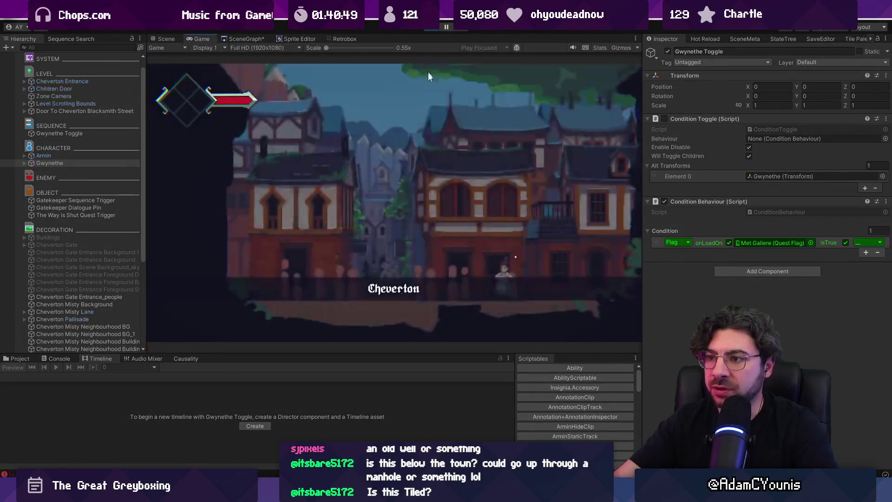
left_click(427, 28)
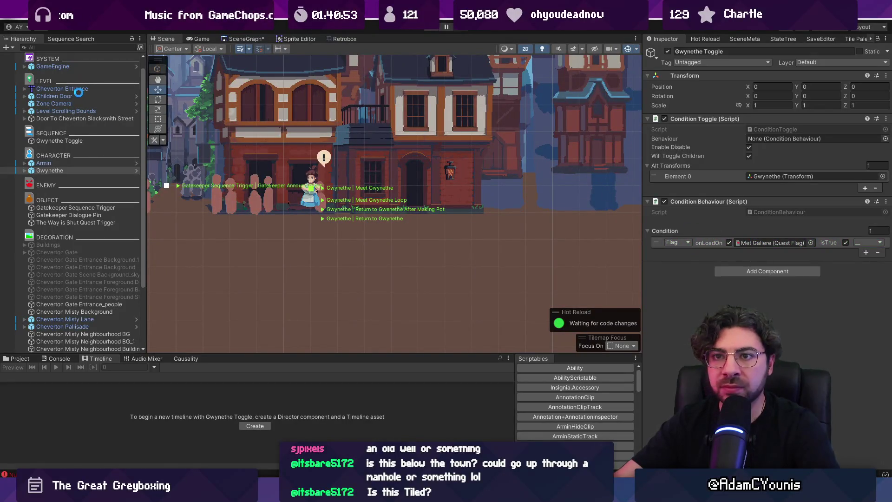
left_click(75, 78)
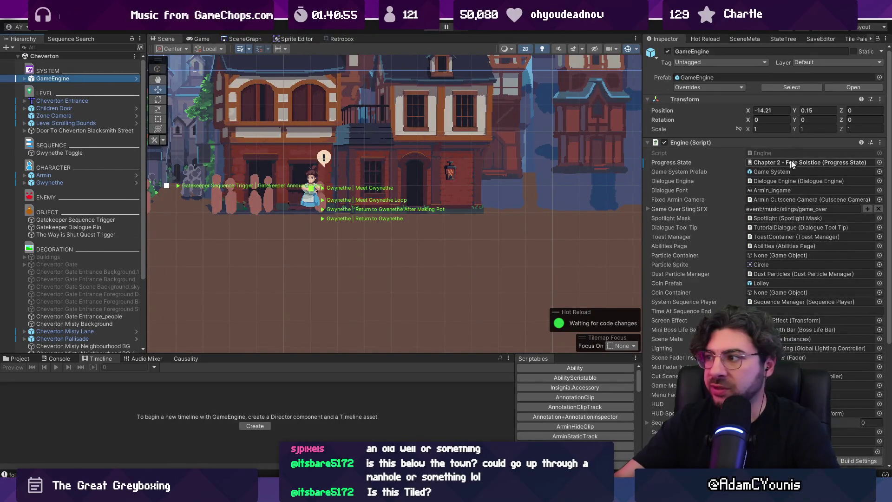
Set GameEngine's Progress State to Combat Unlocked.
left_click(878, 163)
type("combat un")
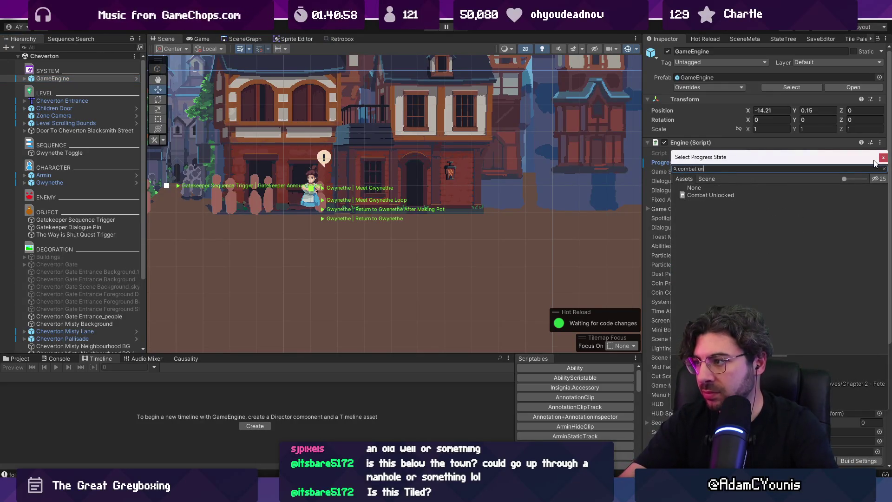
key("Return")
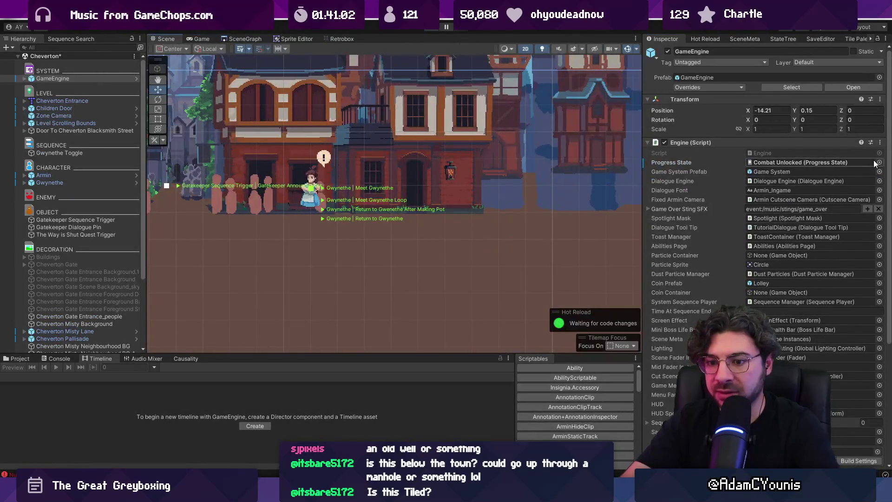
Fix the NullReferenceException by linking Gwynethe Toggle's Condition Behaviour into its Behaviour field, then play.
left_click(50, 358)
left_click(87, 380)
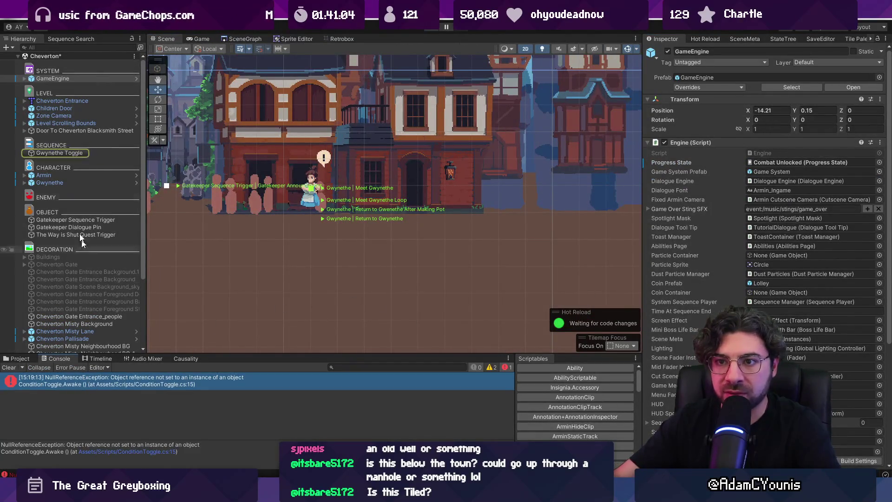
left_click(49, 152)
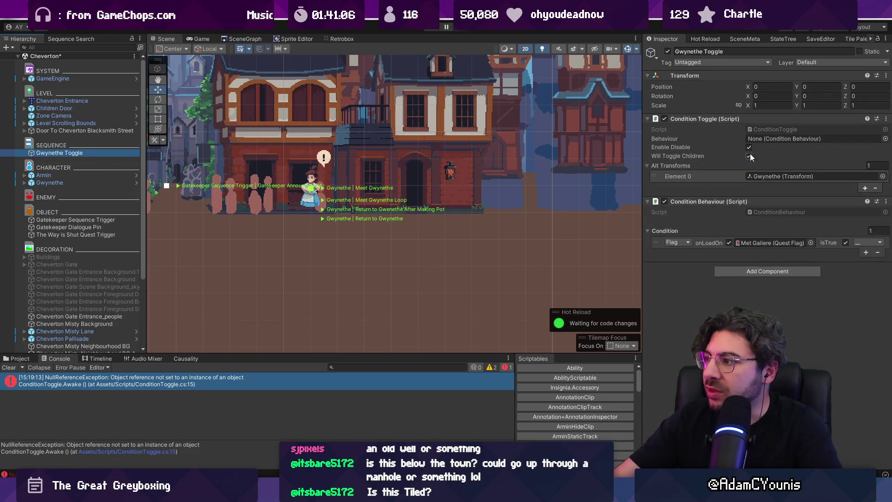
left_click_drag(716, 201, 771, 139)
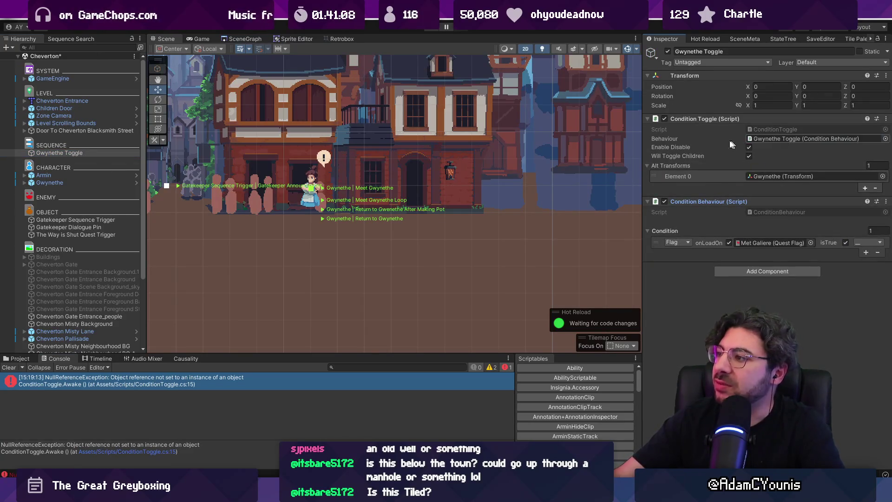
left_click(428, 29)
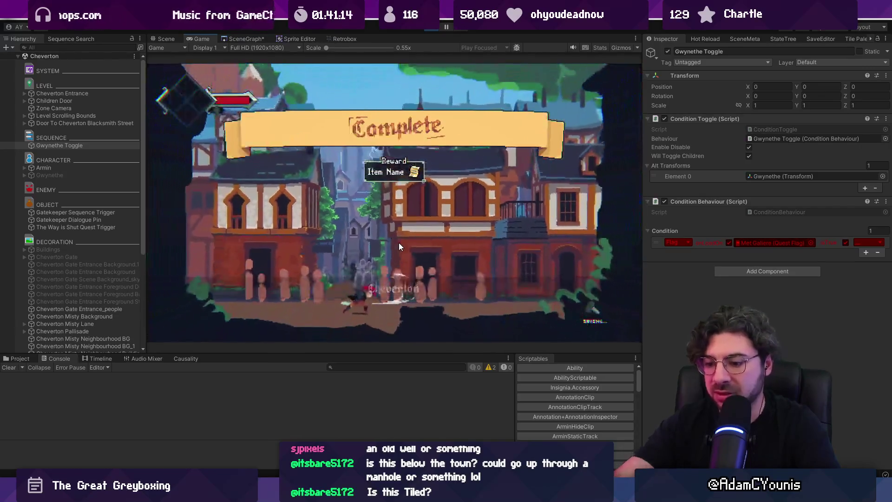
Full-screen the game, finish the Gatekeeper dialogue, run right and enter the smithy door.
key("F11")
key("space")
key("space")
key("space")
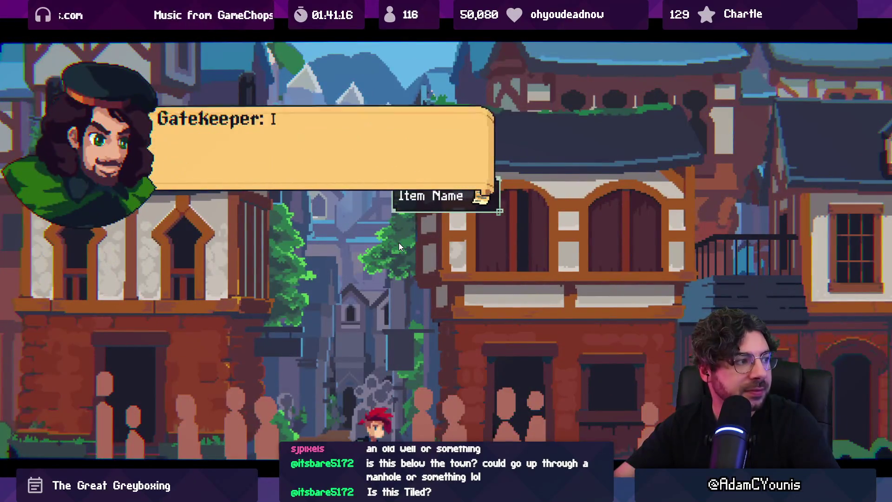
key("Right")
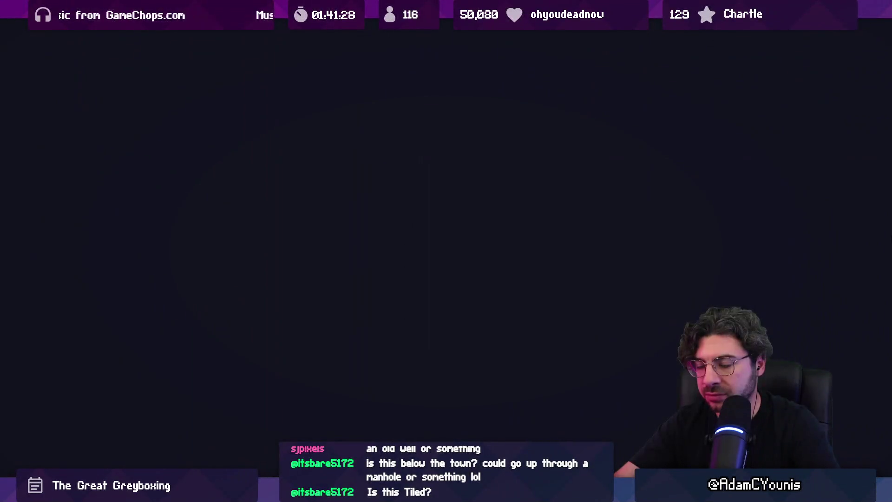
key("Right")
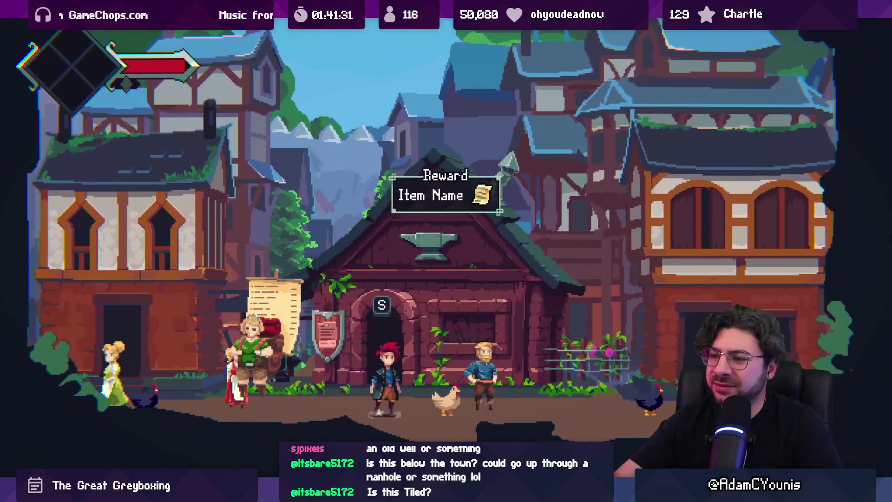
key("s")
type("rewar")
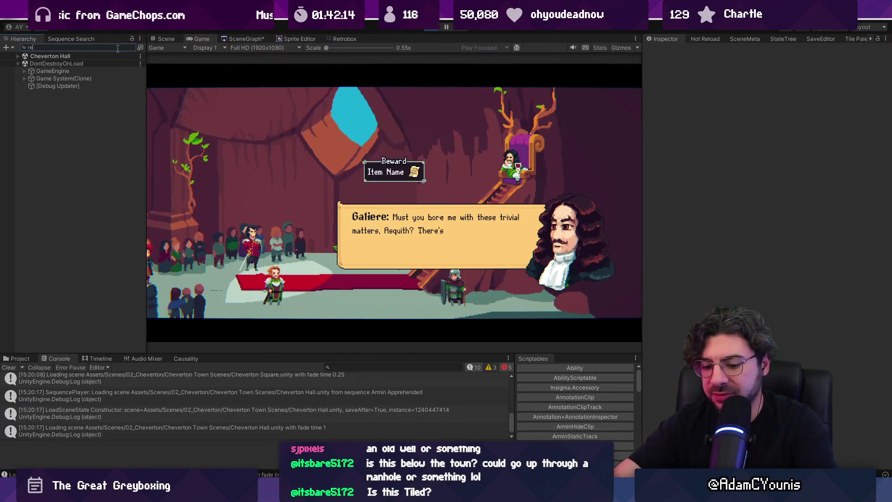
Find Quest Reward Lockup via the Hierarchy search and disable it to hide the Reward box.
type("d")
left_click(45, 71)
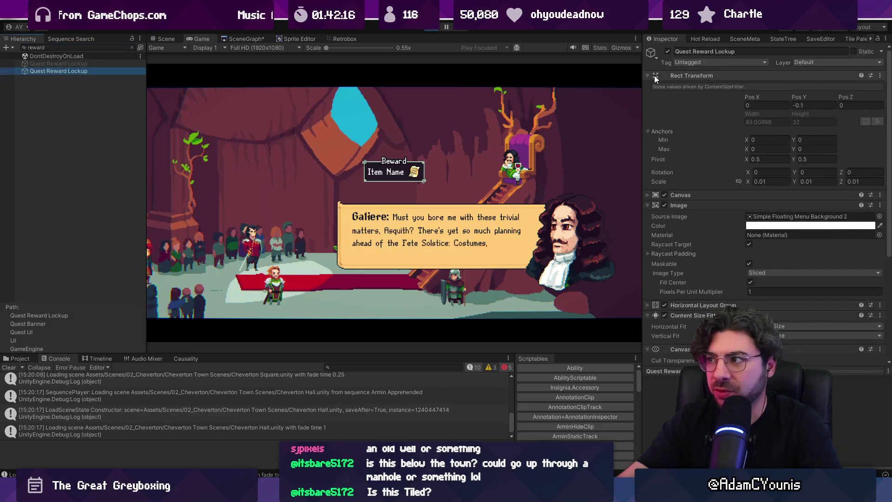
left_click(668, 51)
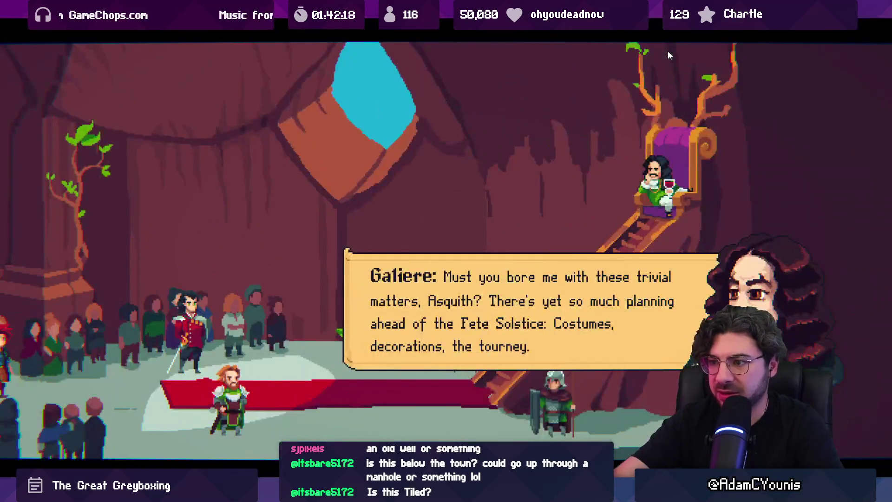
Finish the throne-room dialogue, open and close the journal, and restore the editor layout.
key("space")
key("space")
key("Escape")
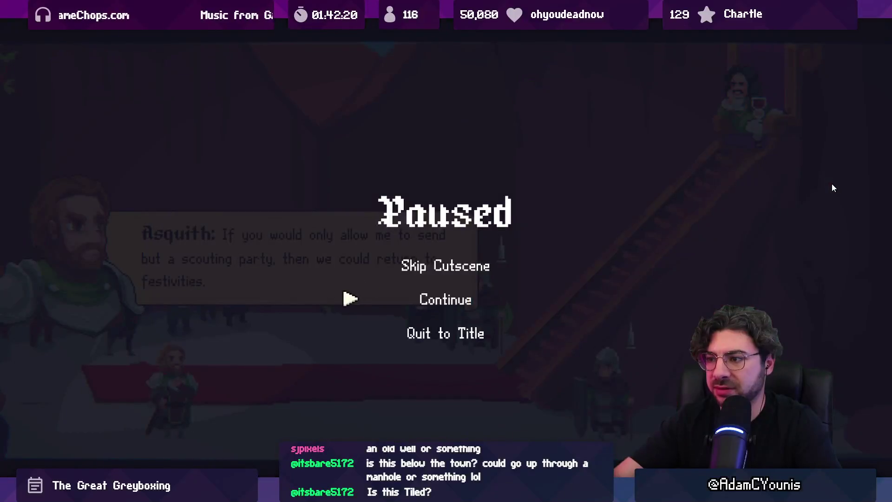
key("Escape")
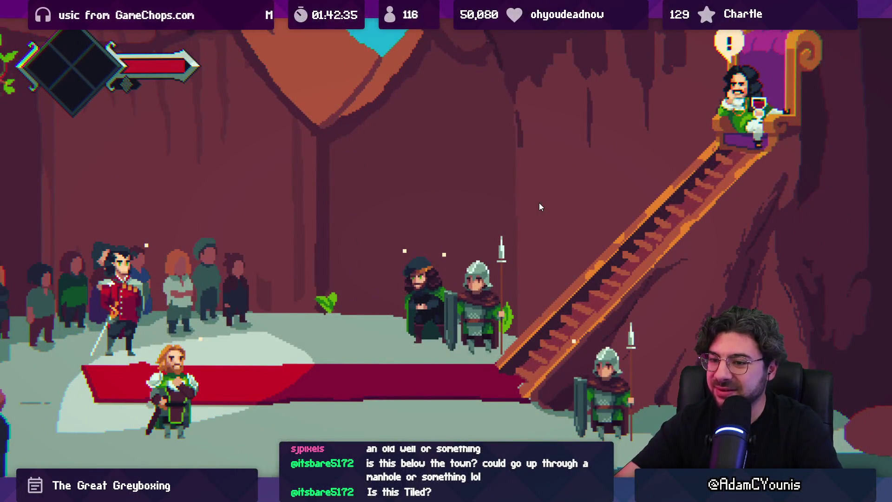
key("Escape")
key("Up")
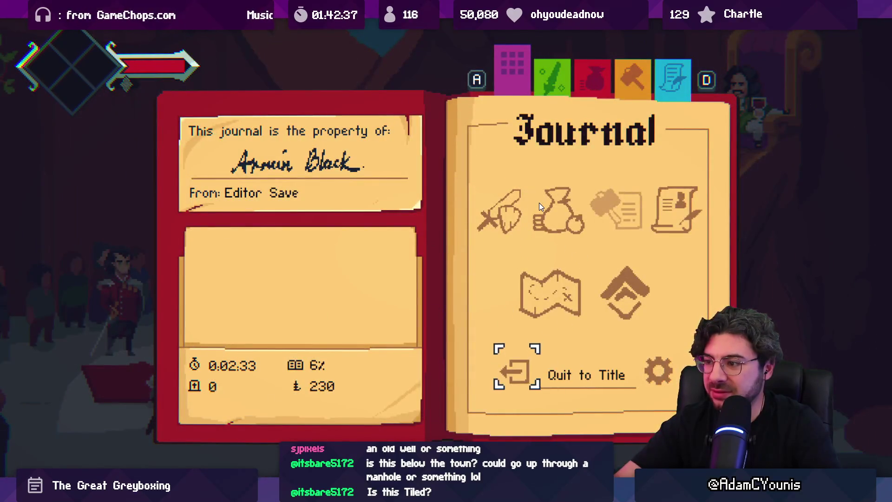
key("Up")
key("Escape")
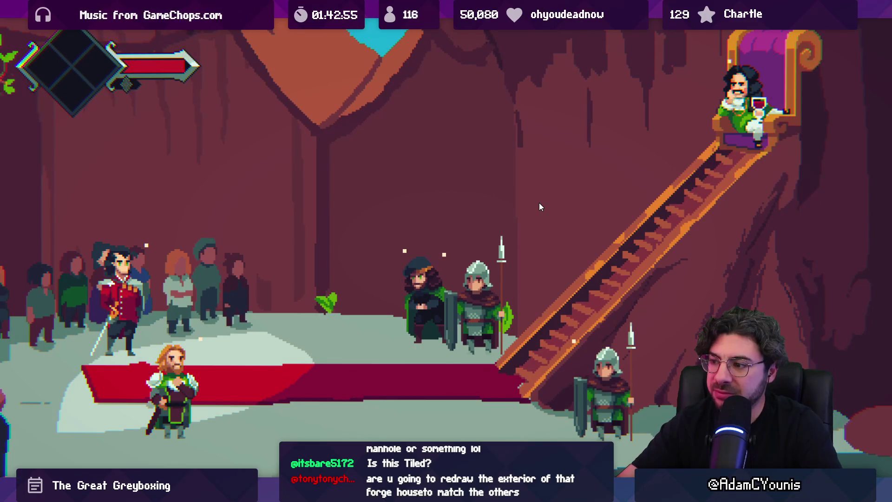
key("shift+space")
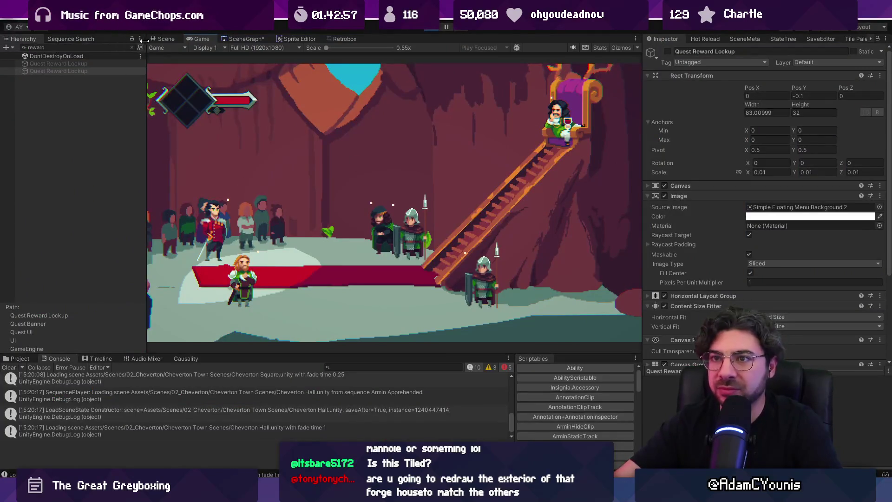
Zoom into the level in Unity's Scene view with the move tool active.
left_click(166, 39)
scroll(390, 152, "up", 2)
key("w")
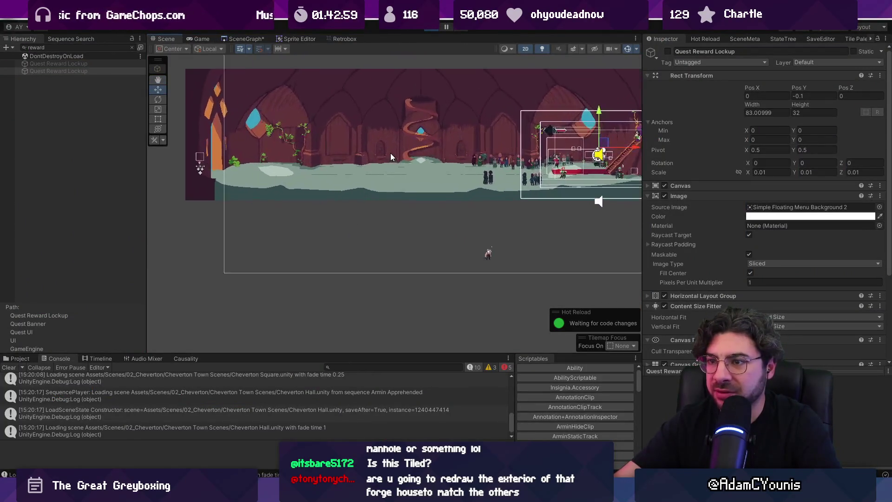
scroll(196, 163, "up", 4)
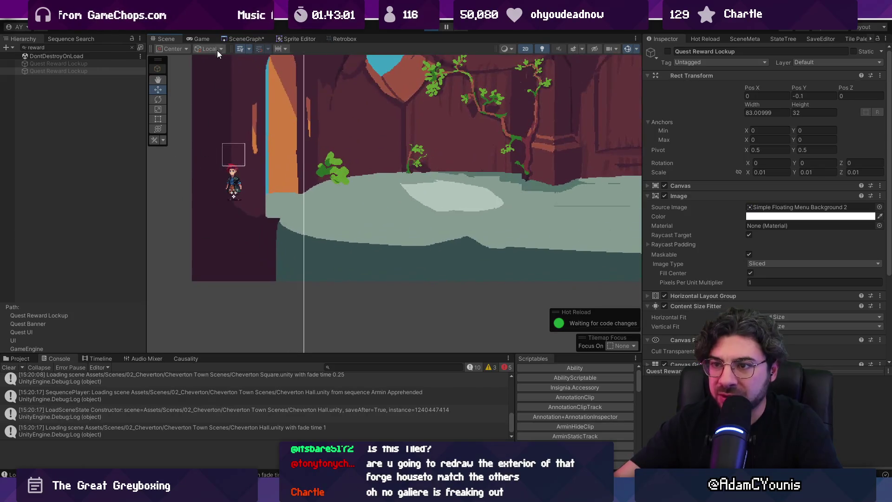
Return to the running game and skip the throne-room cutscene from the pause options.
left_click(196, 38)
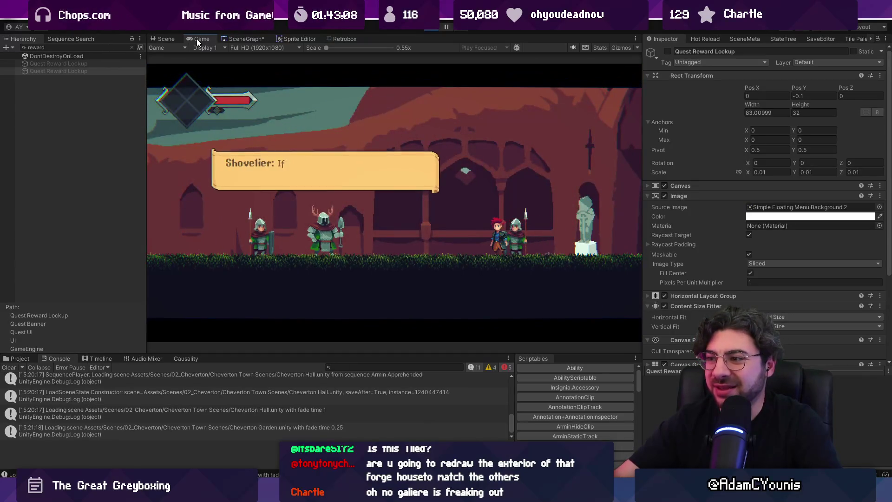
key("Escape")
key("Return")
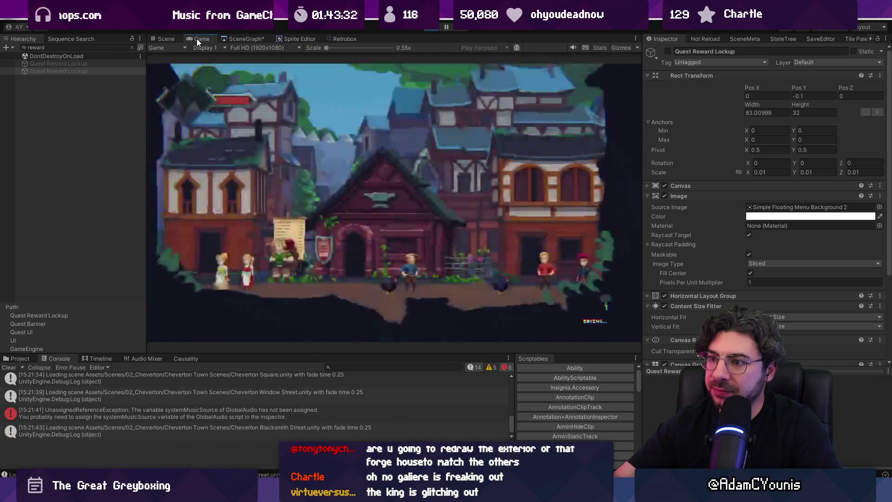
Check the world map, then walk into Ned's Workshop and advance Walter's dialogue.
key("m")
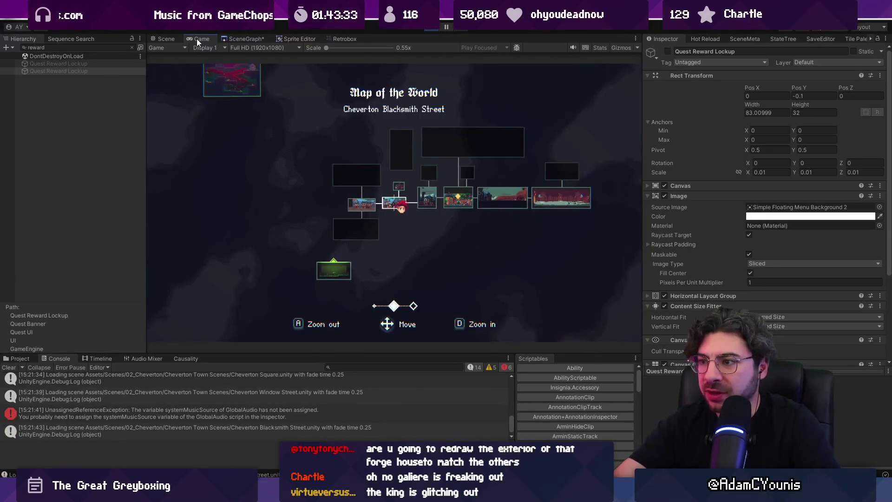
key("m")
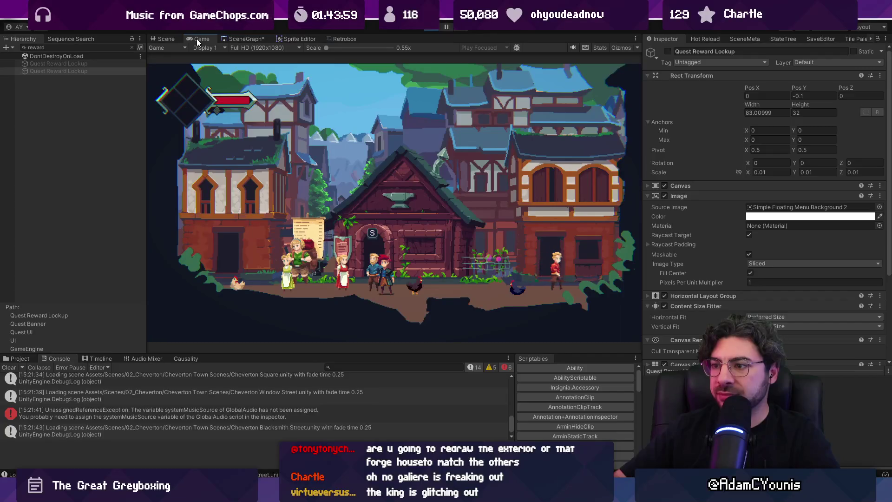
key("Up")
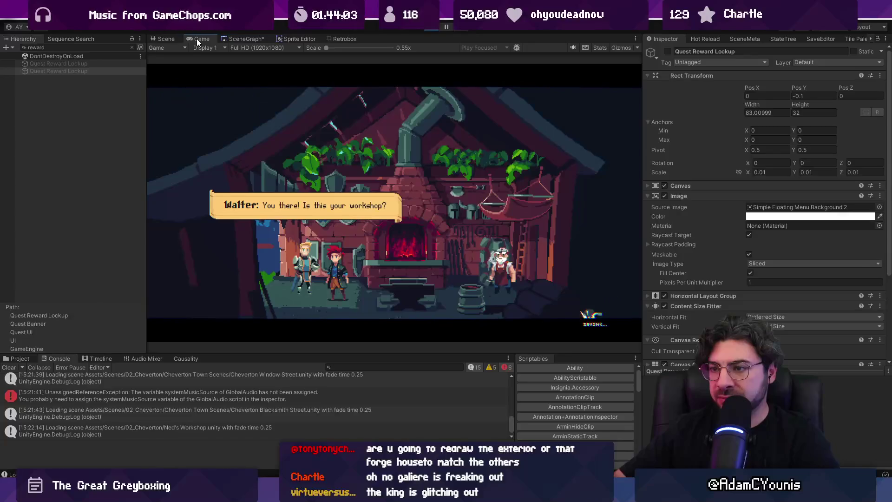
key("space")
key("space")
key("space")
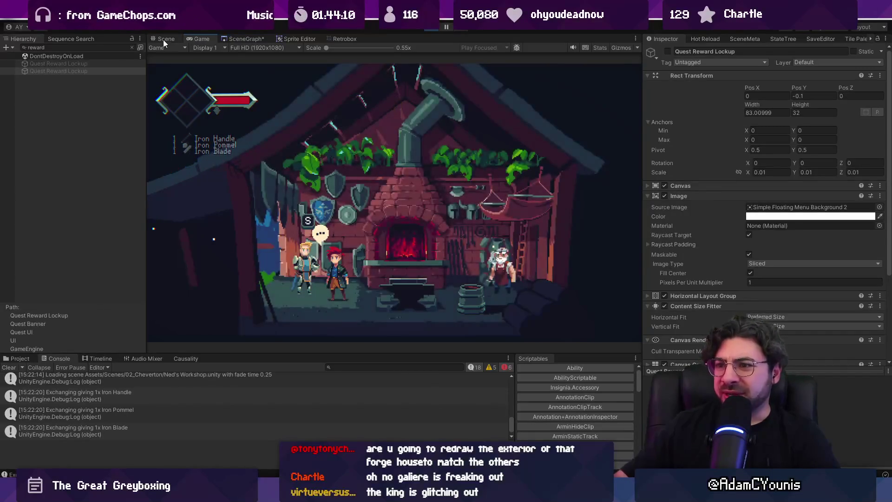
Step the player right in the workshop, then switch to Figma's Chapter 2 World Layout board.
key("Right")
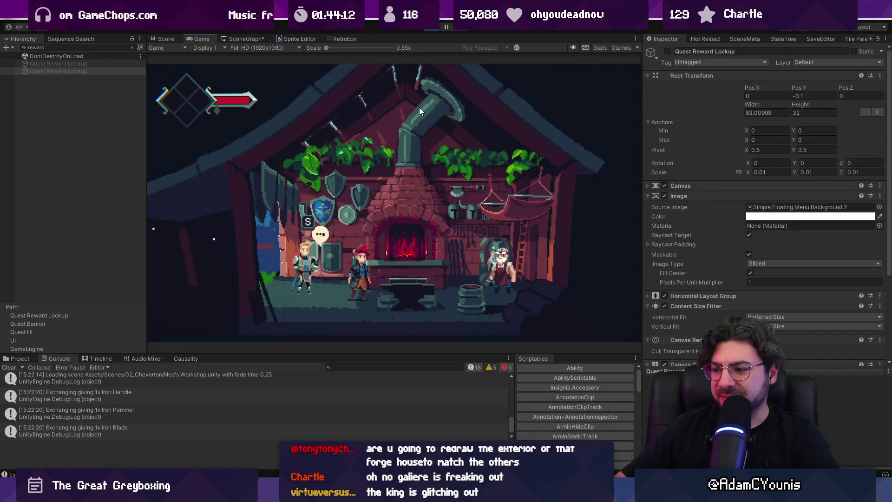
key("alt+Tab")
scroll(404, 191, "down", 10)
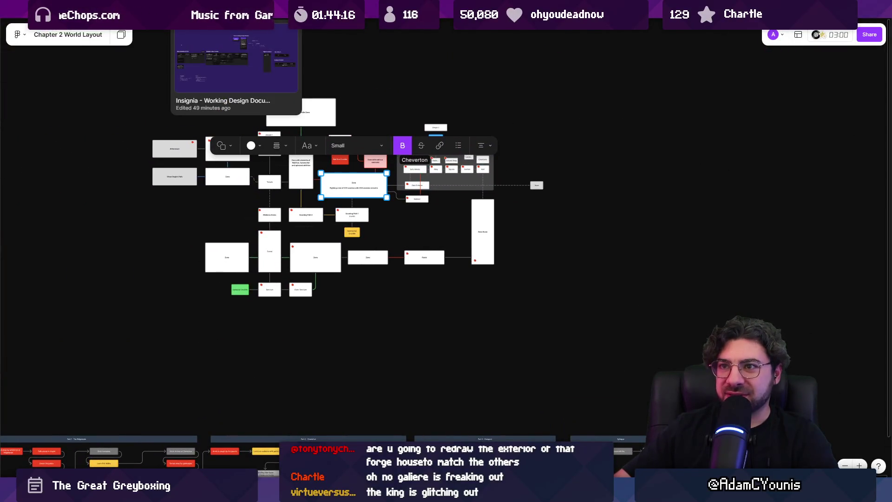
Open the Insignia Story Map file and centre the view on Part 1.
left_click(232, 9)
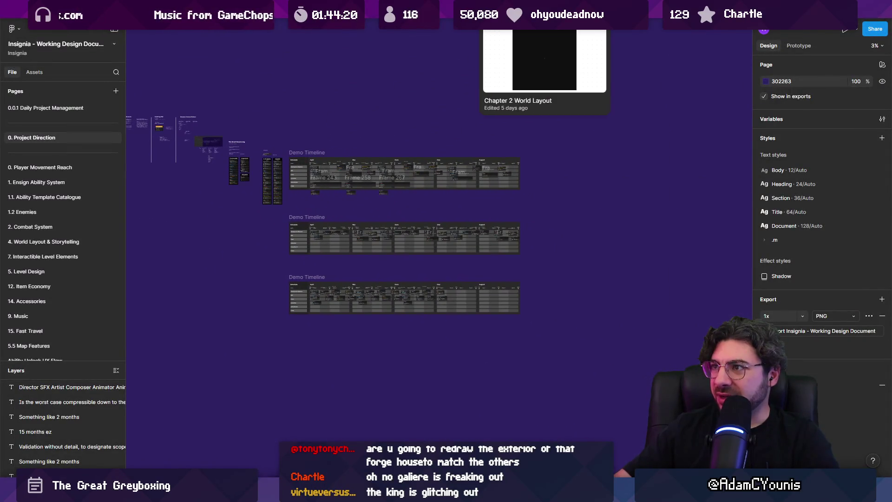
left_click(530, 9)
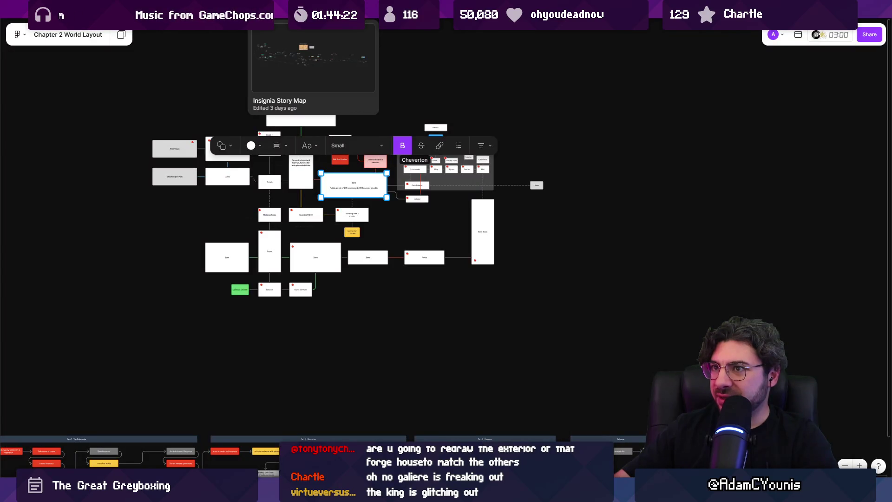
left_click(314, 9)
scroll(242, 132, "up", 5)
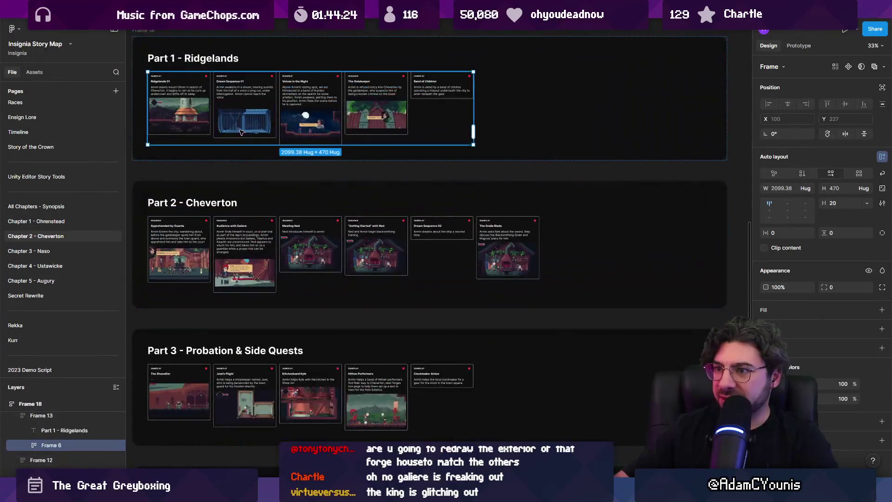
left_click_drag(241, 132, 365, 229)
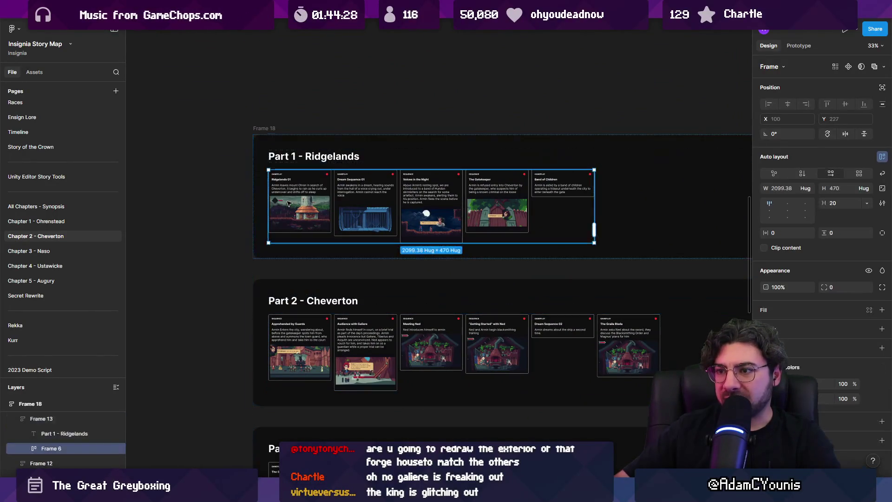
Inspect Part 1's first story card, its screenshot and its GAMEPLAY beat row.
left_click(289, 203)
left_click(289, 203)
scroll(316, 199, "up", 5)
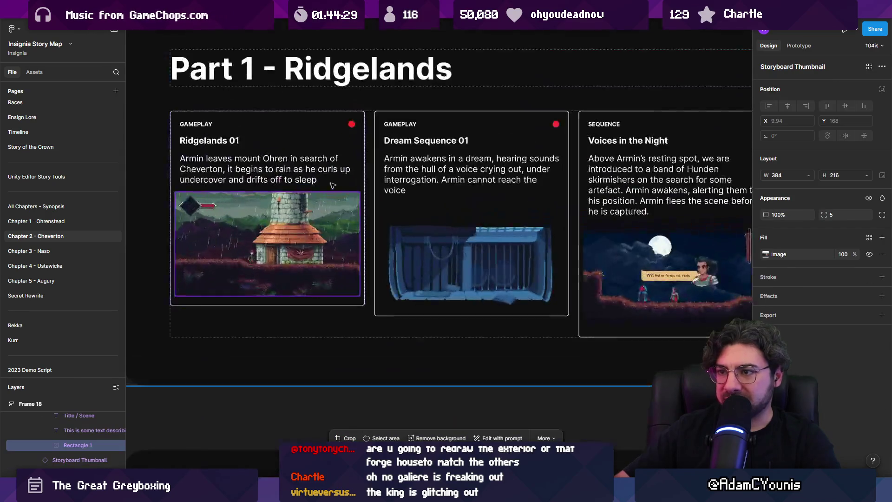
left_click(346, 151)
left_click(353, 125)
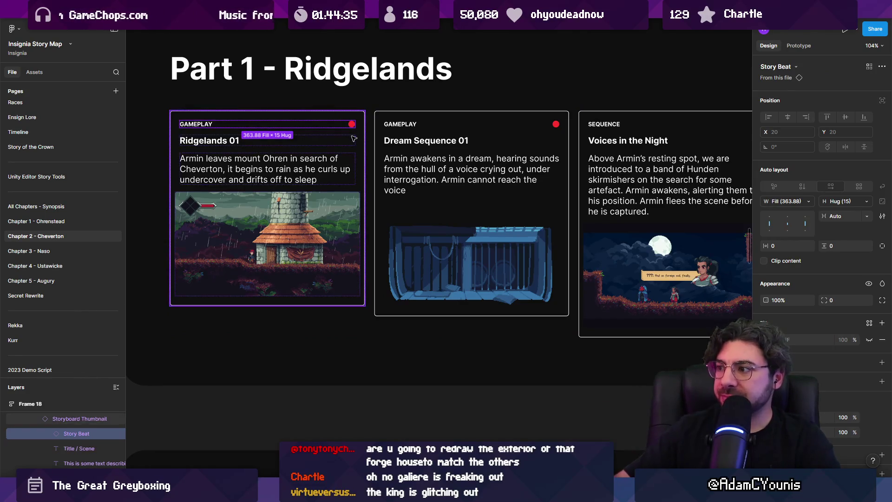
scroll(365, 172, "down", 5)
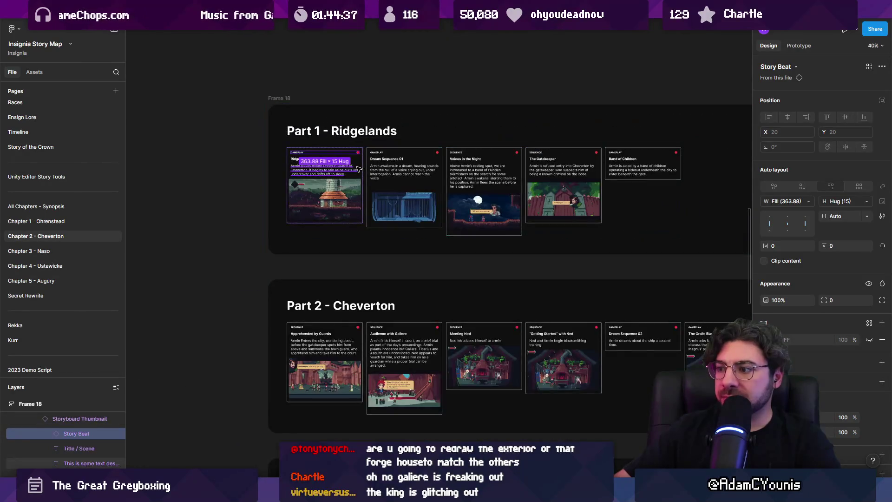
scroll(358, 169, "up", 6)
scroll(285, 142, "down", 5)
scroll(326, 162, "up", 6)
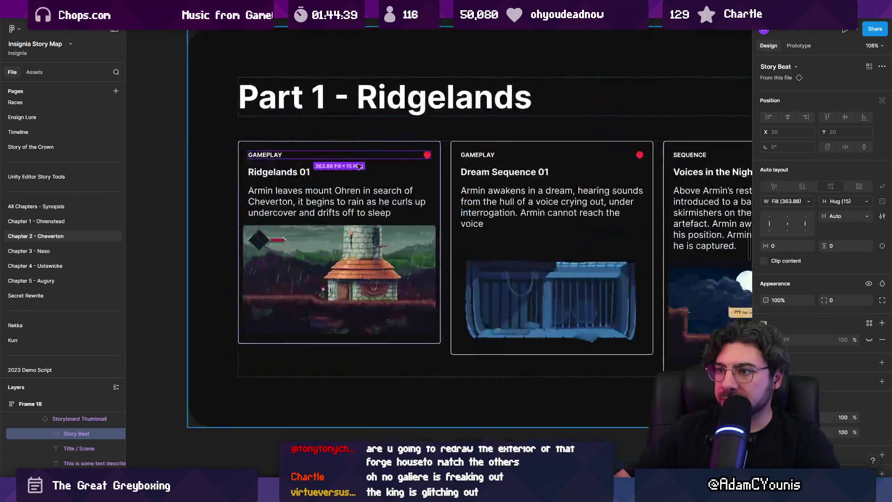
Jump from the first card to its main component and inspect the red Core to Plot dot.
left_click(364, 178)
right_click(363, 178)
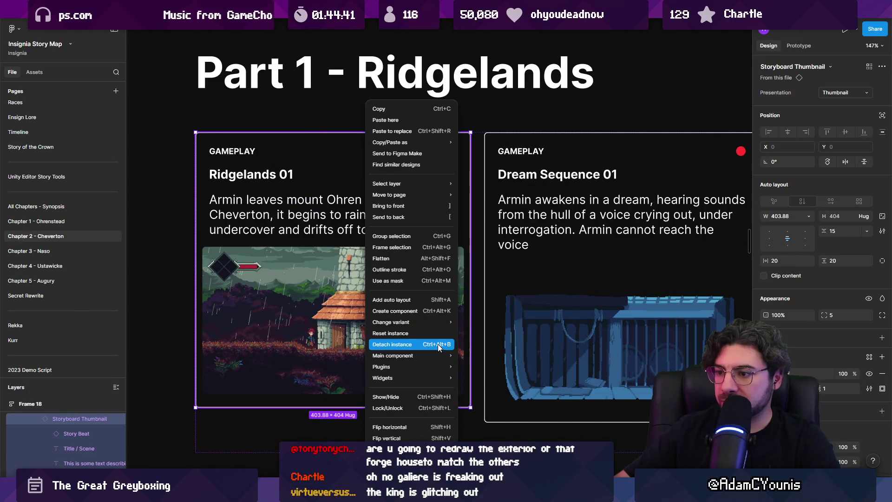
mouse_move(439, 356)
left_click(471, 355)
scroll(302, 200, "down", 5)
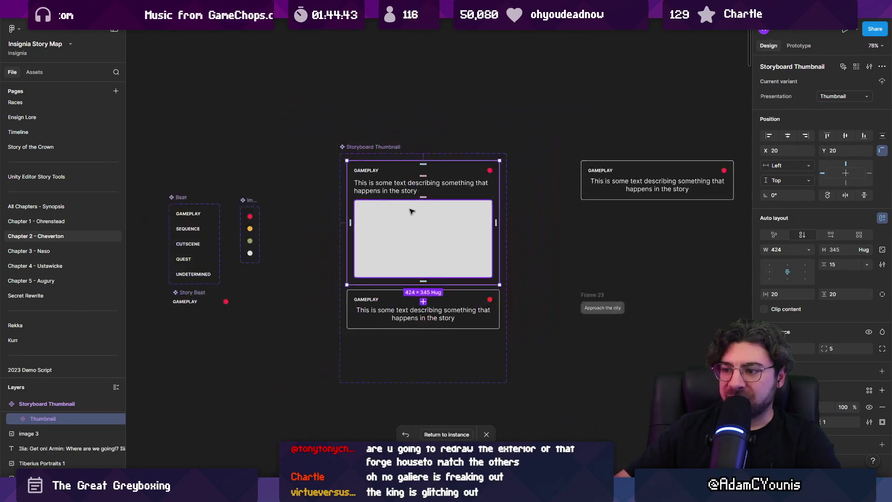
scroll(325, 231, "up", 6)
left_click(393, 200)
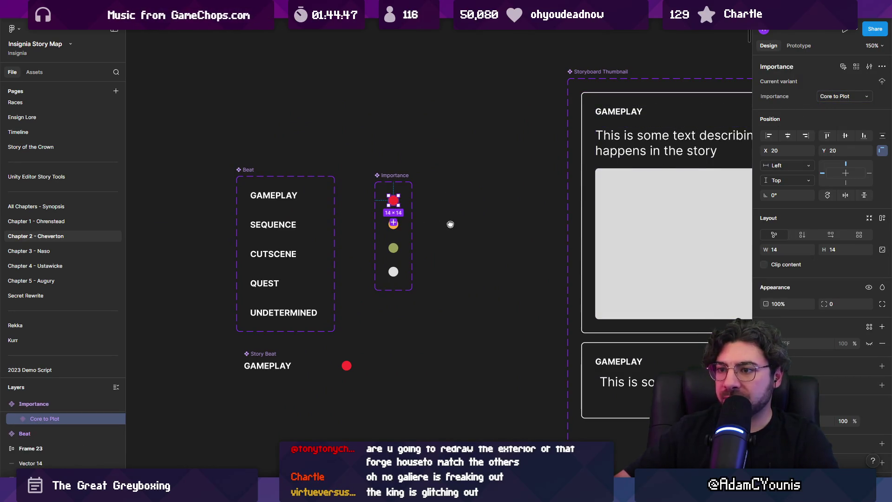
left_click_drag(451, 224, 422, 193)
left_click(421, 193)
Examine the Storyboard Thumbnail component set, then bring the Beat and Importance components into view.
scroll(300, 215, "right", 2)
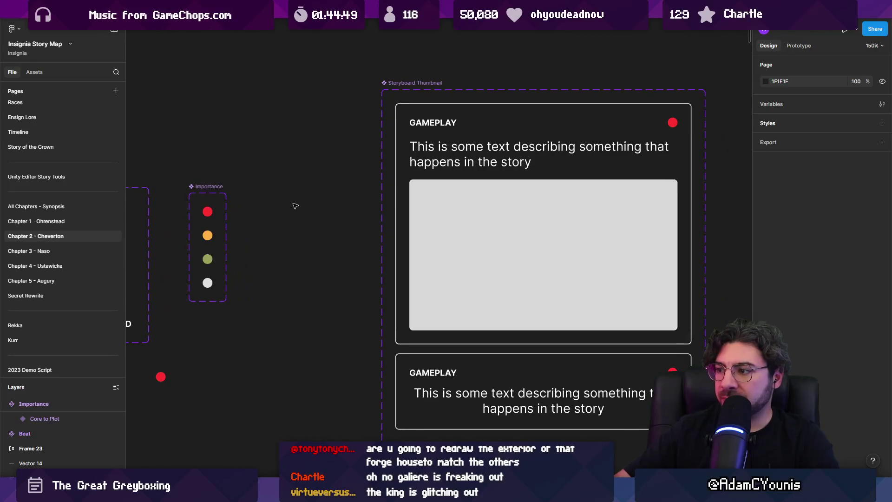
left_click(421, 147)
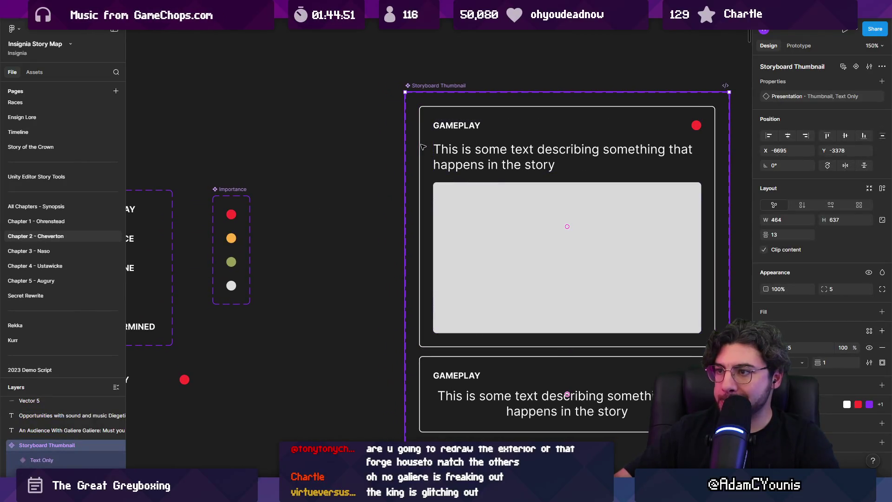
left_click(427, 152)
scroll(435, 157, "down", 3)
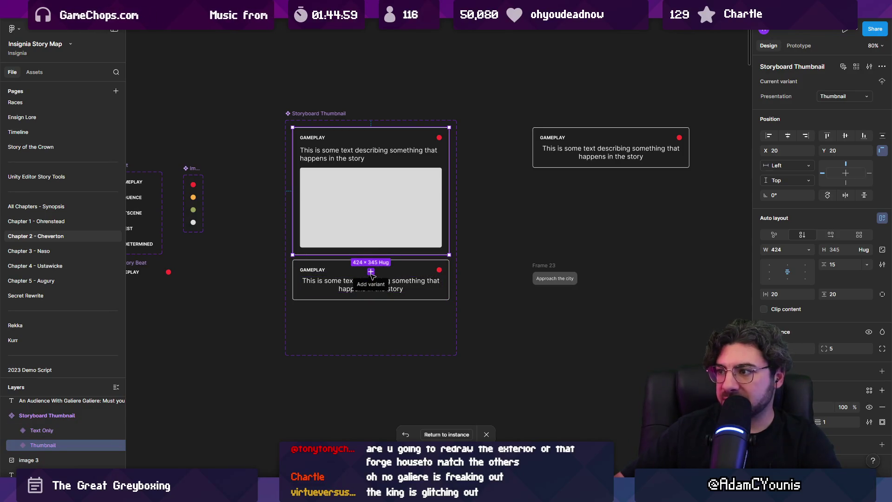
mouse_move(263, 192)
left_mouse_down()
mouse_move(444, 213)
mouse_move(390, 213)
left_mouse_up()
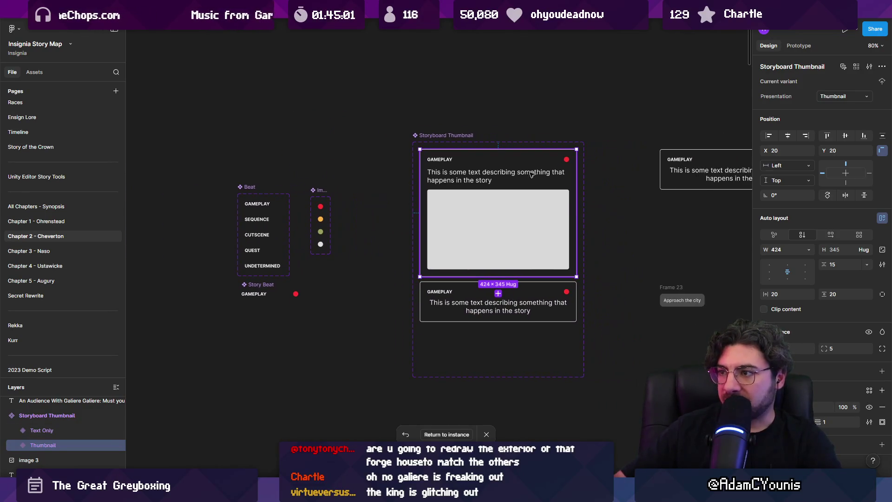
scroll(320, 206, "up", 5)
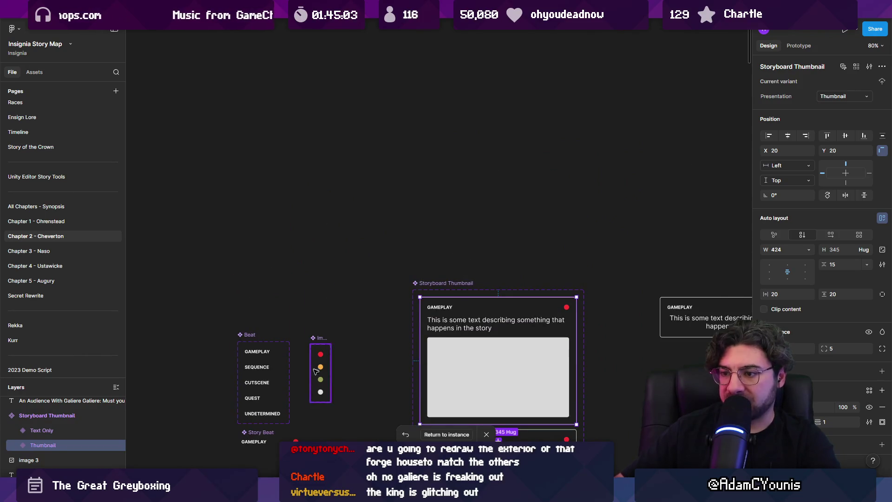
scroll(316, 371, "up", 5, "ctrl")
Select the Importance component and Alt-drag a copy beside the original.
left_click(348, 200)
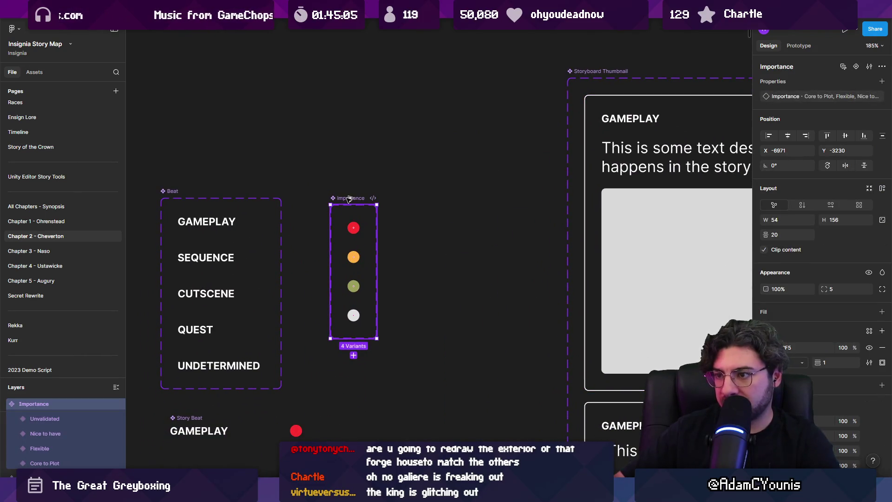
scroll(348, 167, "right", 3)
scroll(404, 163, "down", 5, "ctrl")
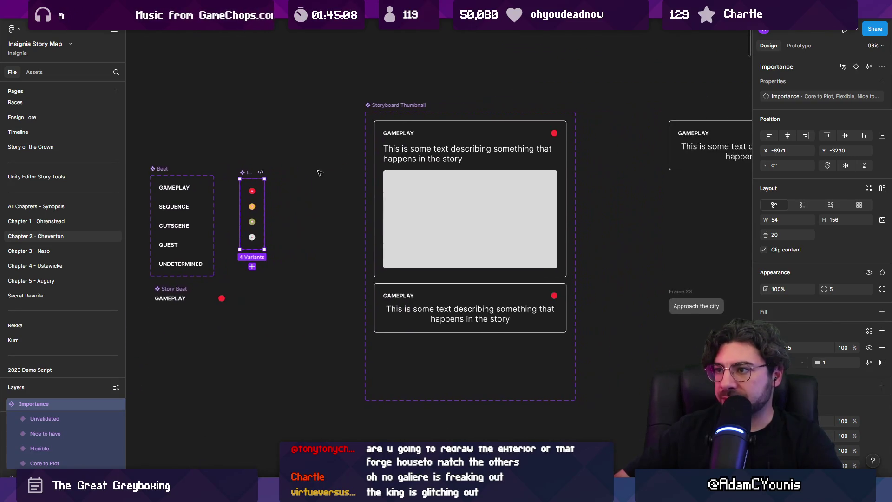
scroll(279, 195, "up", 5, "ctrl")
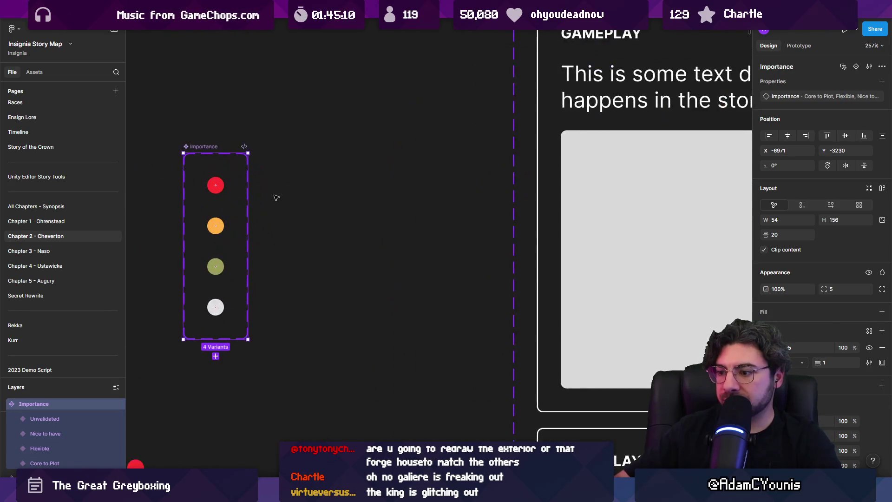
left_click_drag(255, 186, 335, 182, "alt")
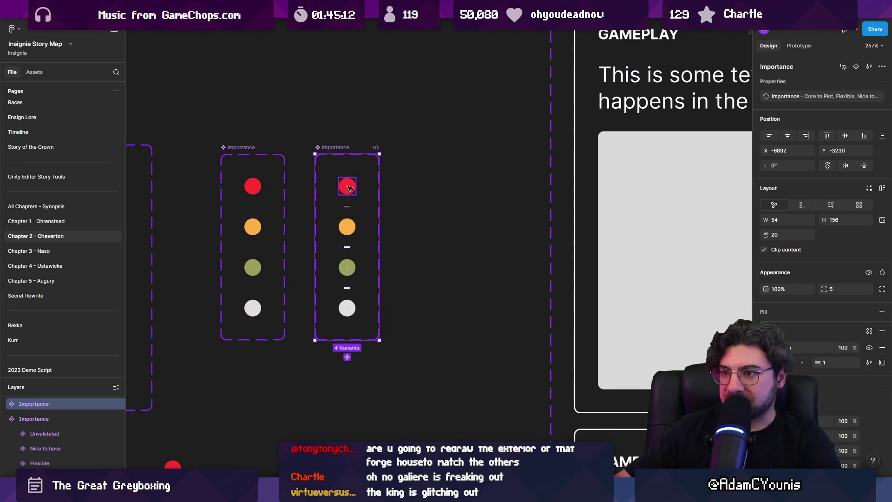
Replace the Importance copy with a separate red dot wrapped in its own frame.
key("ctrl+z")
double_click(253, 186)
left_click_drag(253, 186, 365, 187, "alt")
right_click(365, 188)
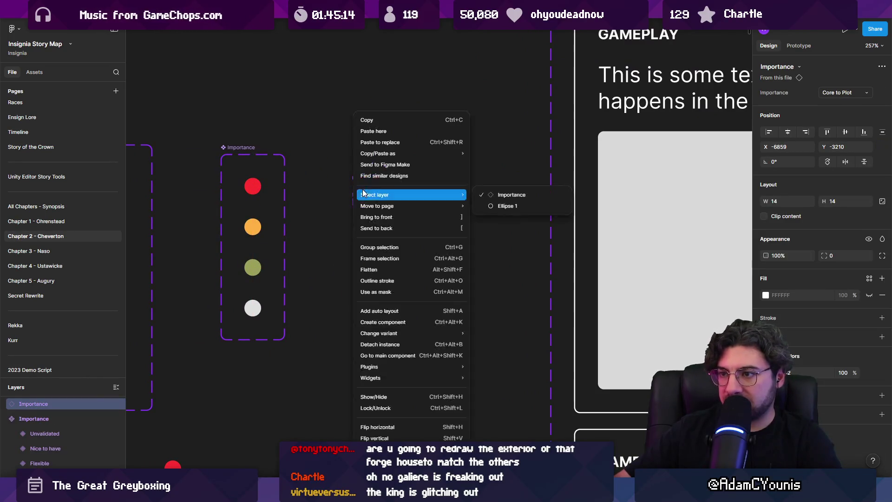
left_click(423, 346)
left_click(549, 234)
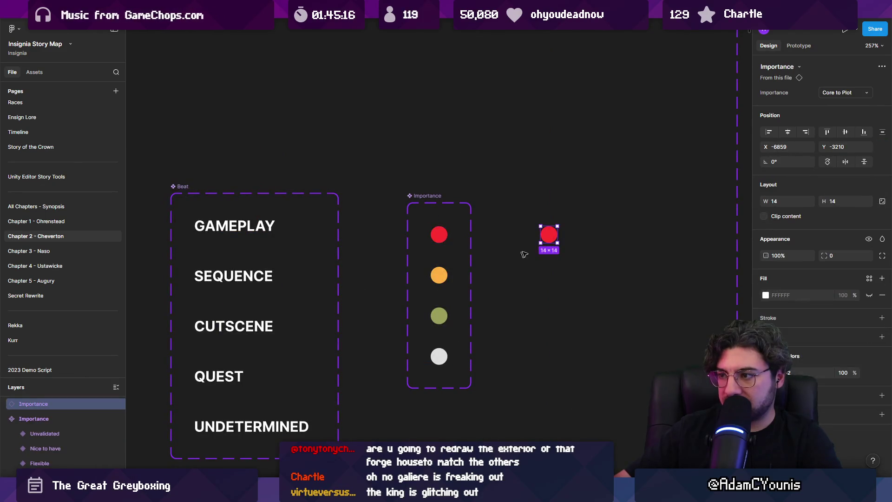
right_click(549, 235)
left_click(594, 346)
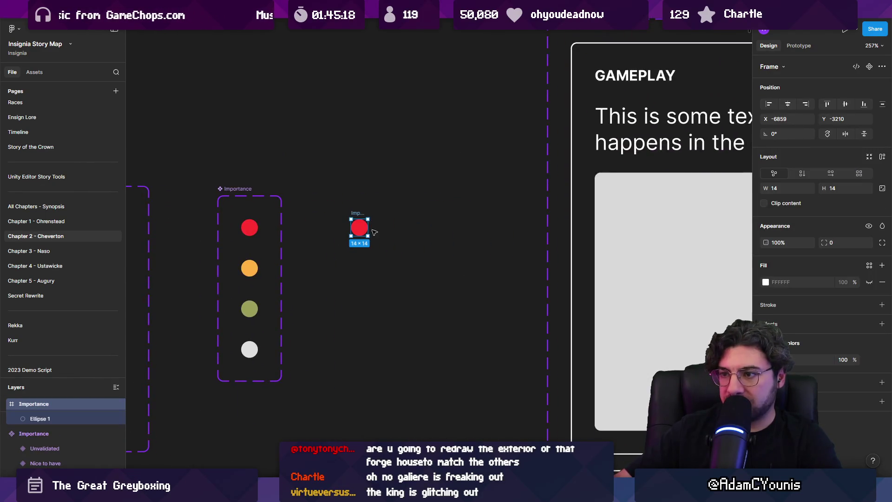
left_click_drag(369, 231, 446, 230)
key("ctrl+z")
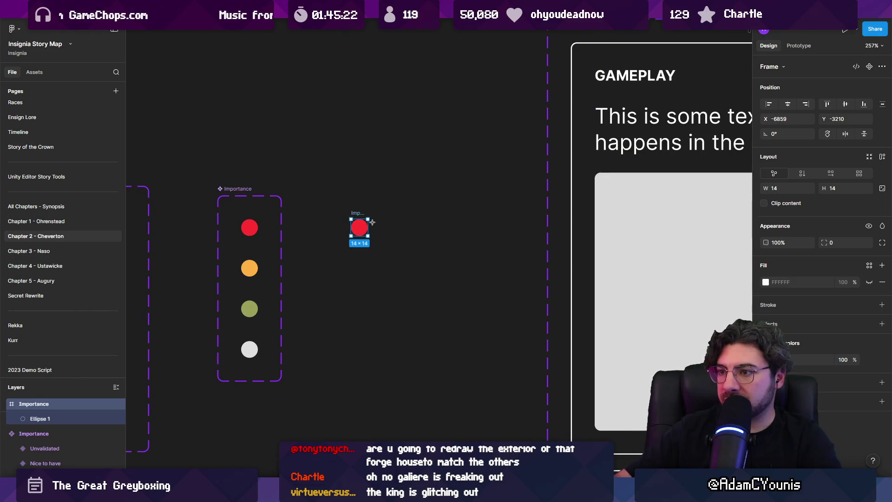
Draw an 80×14 rectangle with corner radius 22 and delete the stray red dot.
left_click_drag(376, 219, 472, 235)
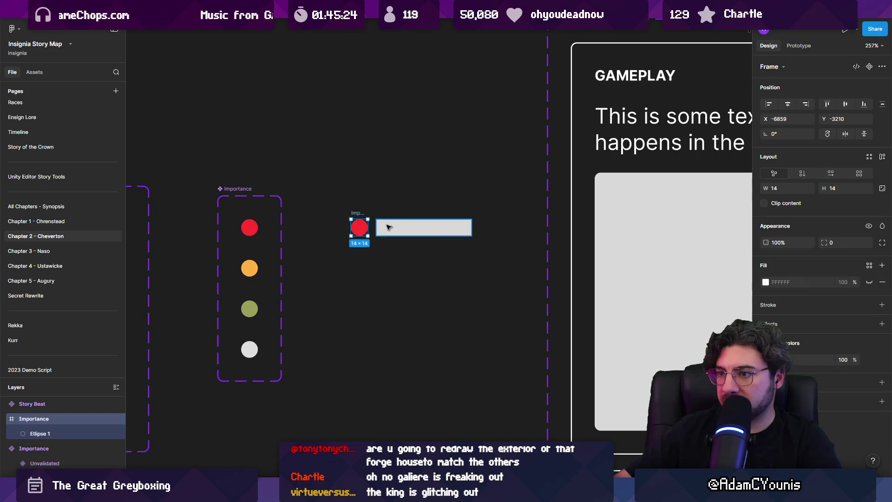
scroll(379, 226, "up", 5)
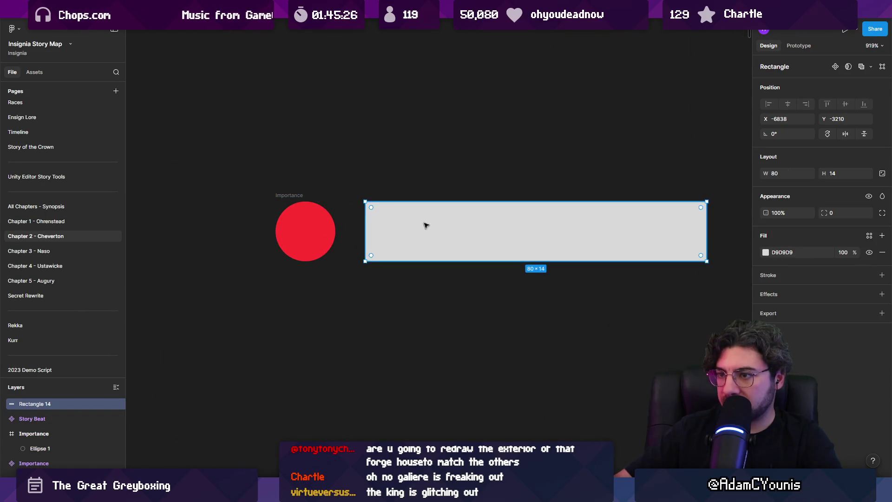
left_click_drag(824, 212, 834, 212)
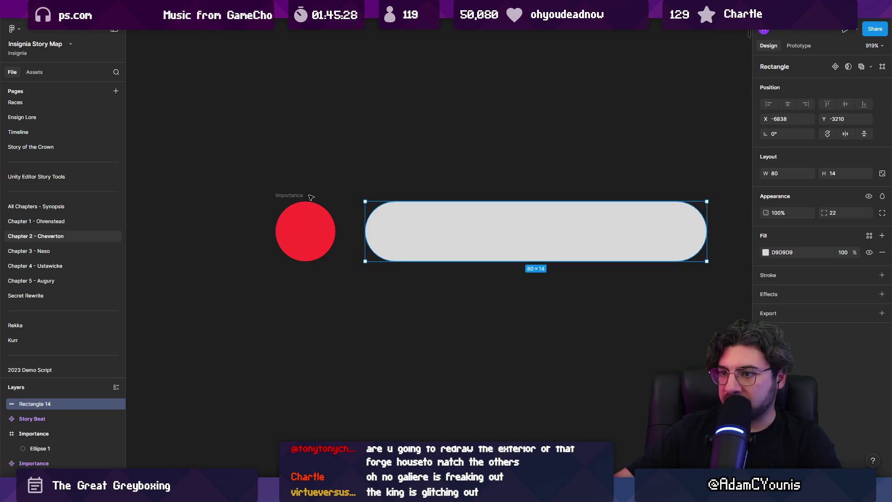
left_click(305, 230)
key("Delete")
left_click(453, 228)
Fill the pill bright green #1EFF00, discarding a trial green outline.
scroll(462, 230, "down", 5)
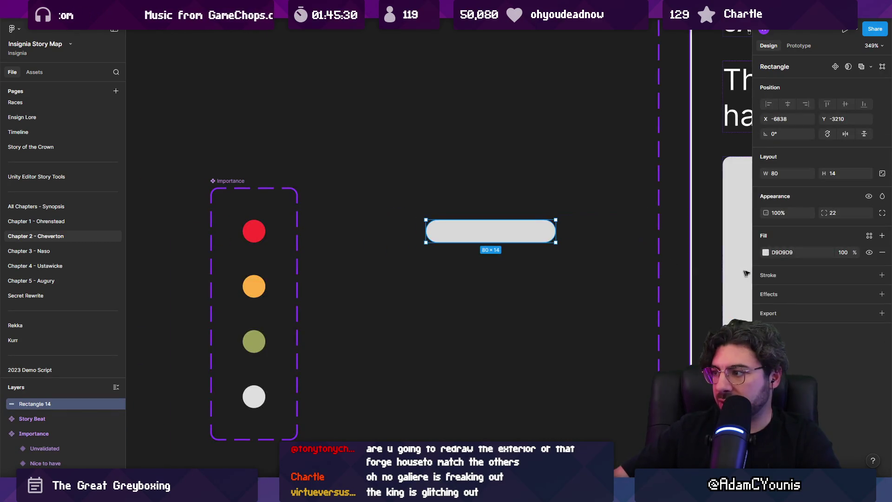
left_click(882, 275)
left_click(766, 291)
left_click_drag(653, 384, 681, 384)
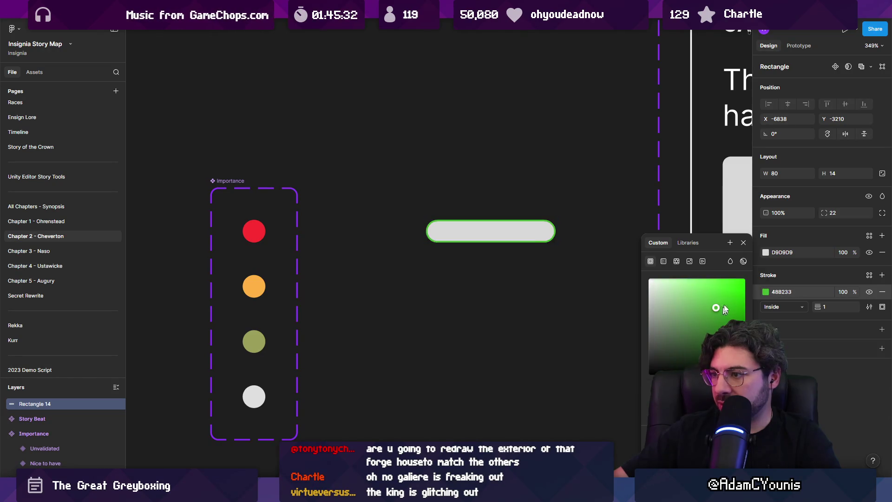
key("ctrl+z")
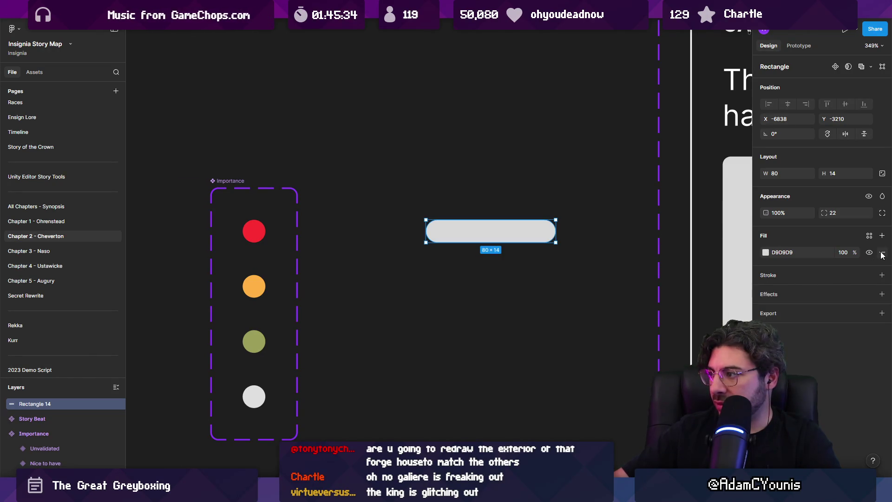
left_click(765, 253)
left_click_drag(653, 384, 680, 384)
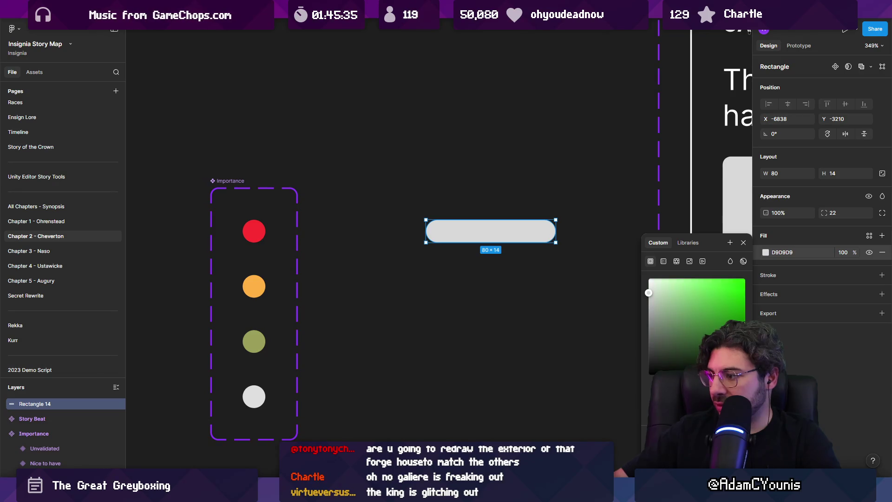
left_click(746, 278)
Move the green pill left, then try duplicating it below and undo the copy.
mouse_move(462, 237)
left_mouse_down()
mouse_move(396, 228)
mouse_move(398, 236)
left_mouse_up()
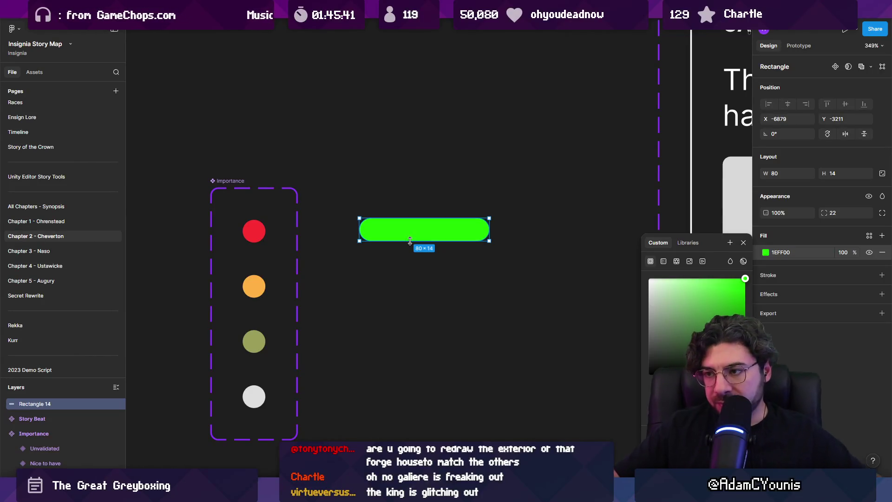
left_click_drag(399, 236, 400, 284, "alt")
key("ctrl+z")
Turn the green pill into a component and add a yellow second variant.
right_click(415, 232)
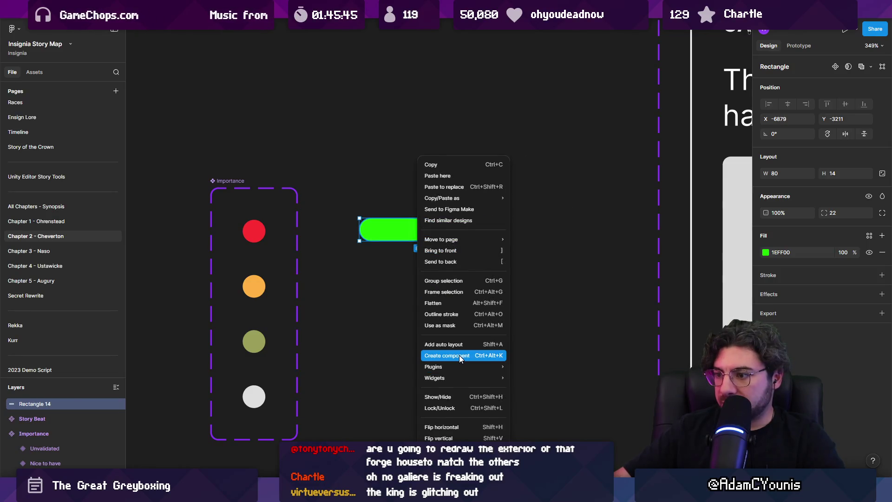
left_click(461, 357)
right_click(388, 233)
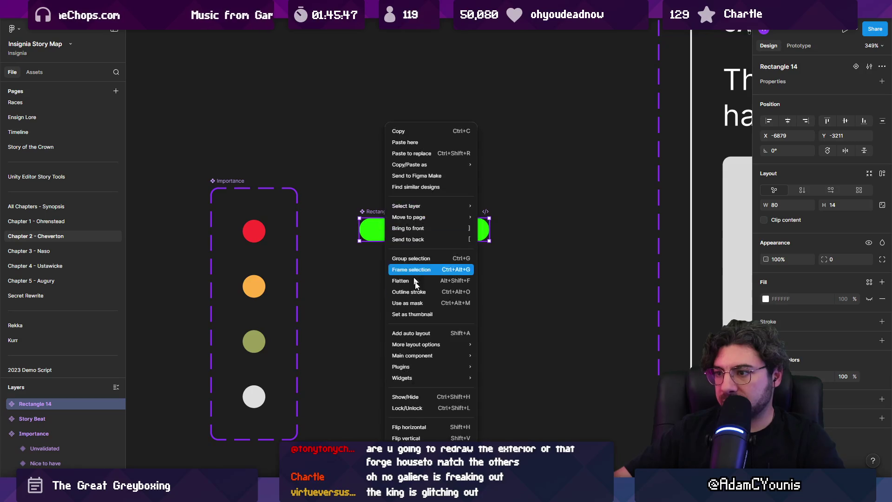
mouse_move(447, 366)
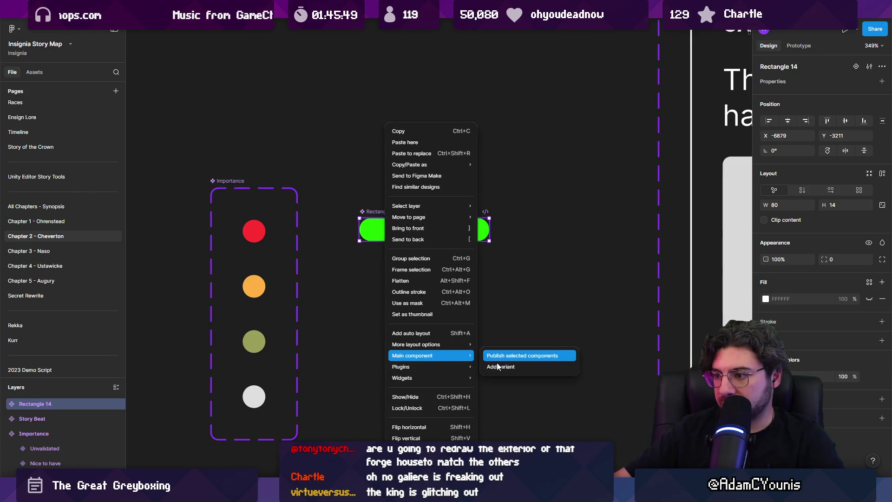
left_click(501, 367)
left_click(766, 344)
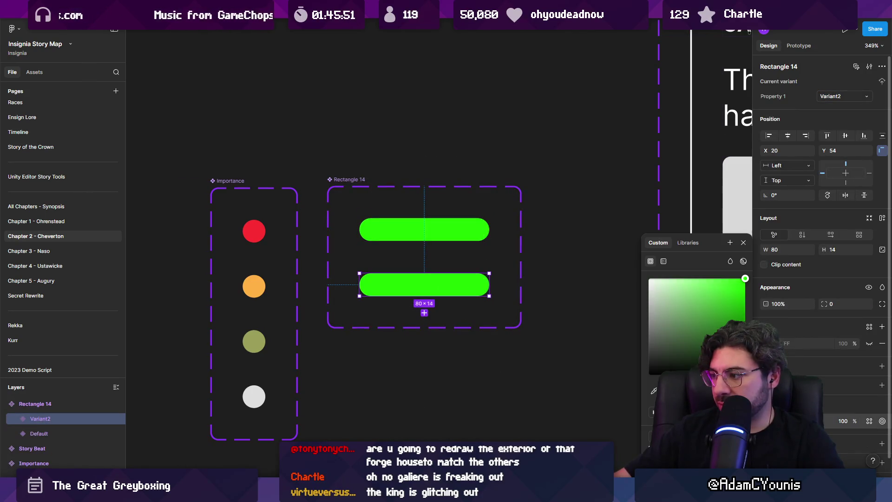
left_click_drag(691, 389, 675, 389)
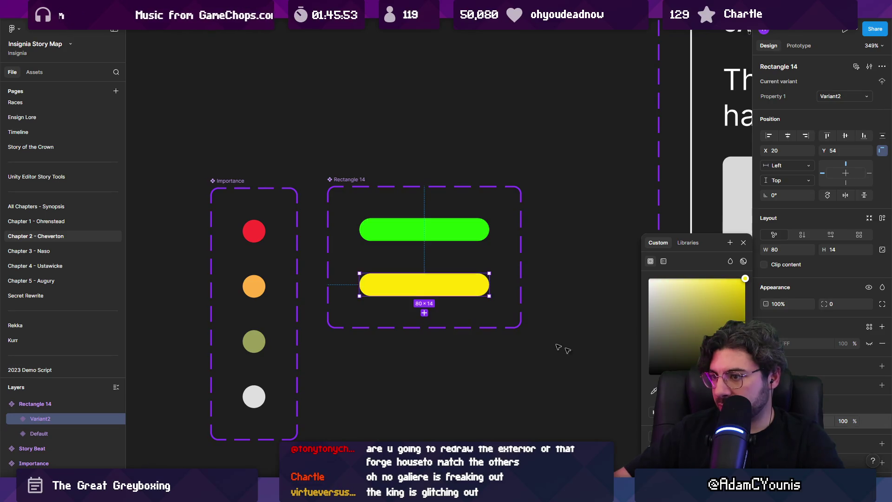
Add a third pill variant below the yellow one and colour it orange.
left_click(424, 313)
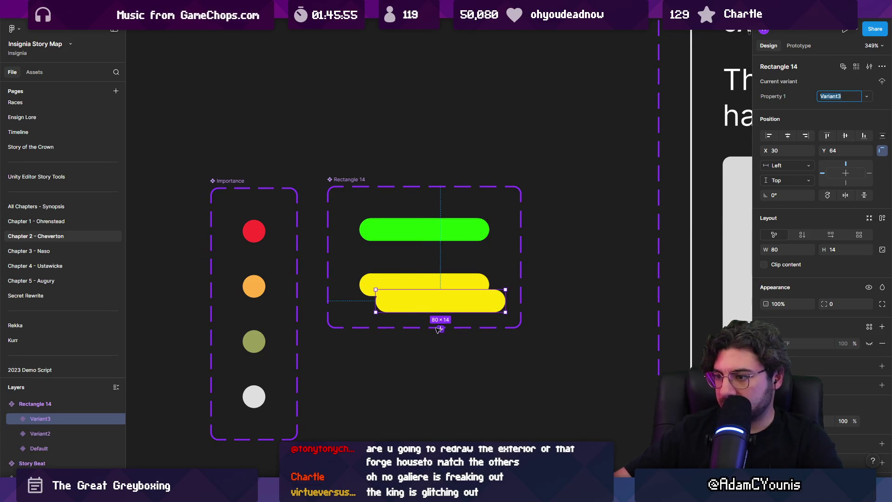
left_click(438, 354)
mouse_move(437, 302)
left_mouse_down()
mouse_move(422, 285)
mouse_move(422, 341)
left_mouse_up()
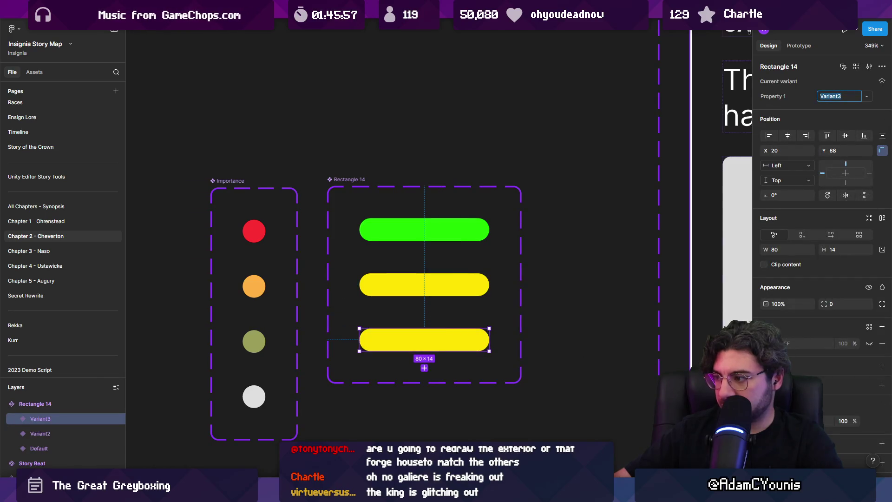
left_click(765, 343)
left_click(662, 391)
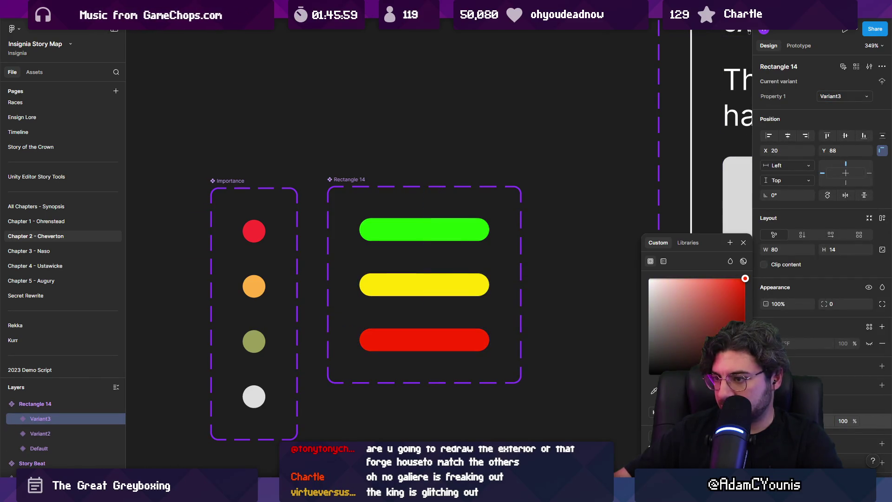
left_click_drag(662, 390, 669, 390)
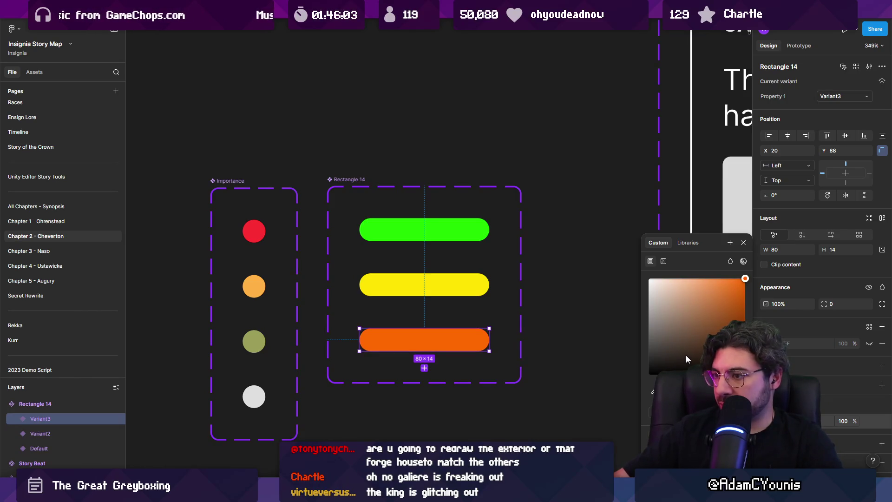
Add a fourth pill variant below the orange one and fill it red.
left_click(424, 368)
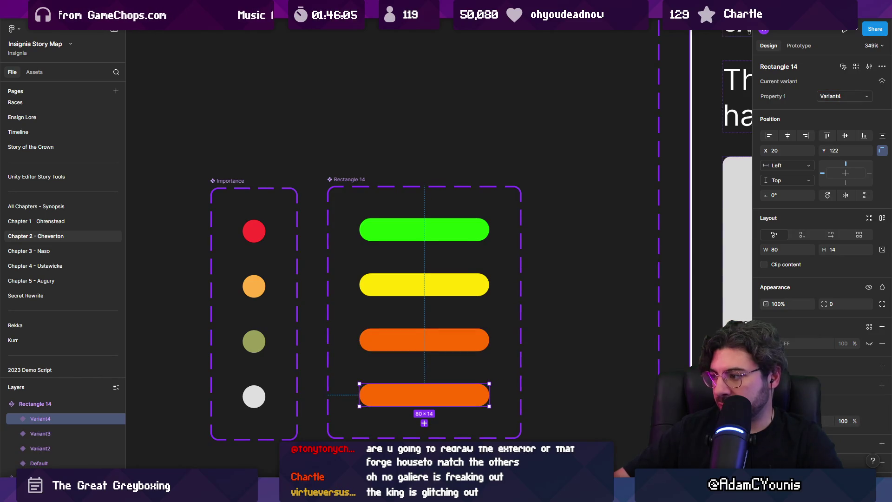
left_click(766, 343)
left_click(666, 386)
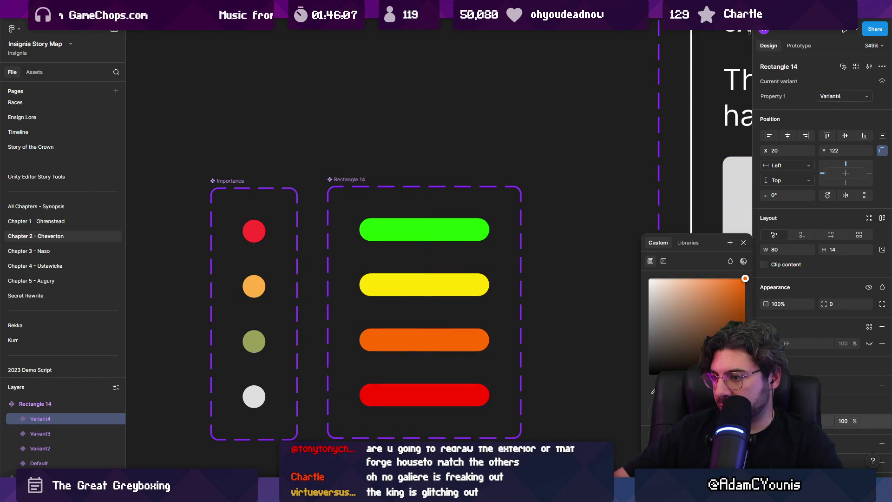
scroll(468, 287, "down", 5)
scroll(468, 288, "down", 3)
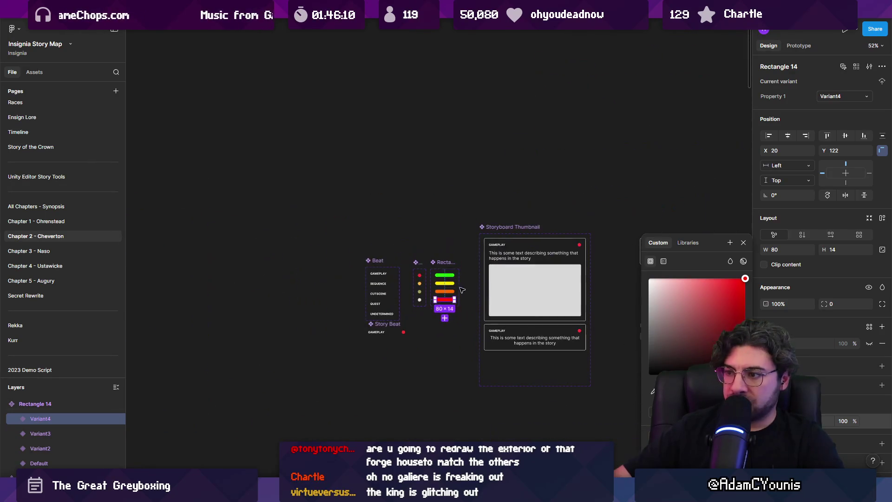
Change the Nice to have importance dot from olive to tan after trying grey.
left_click(469, 288)
scroll(426, 326, "up", 8)
scroll(425, 325, "down", 3)
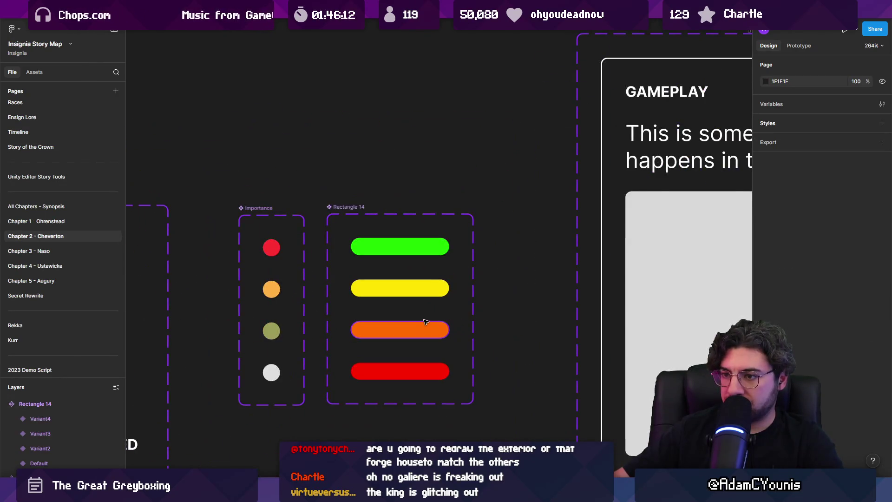
scroll(418, 330, "up", 2)
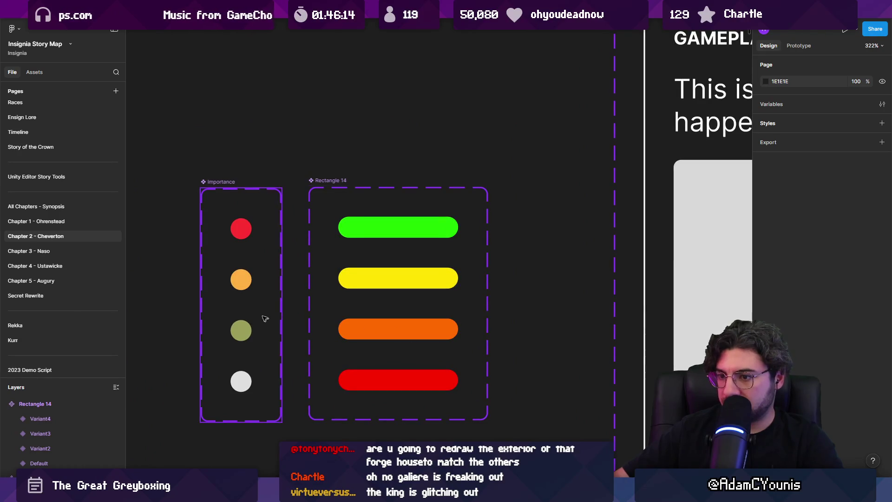
left_click(241, 330)
left_click(766, 343)
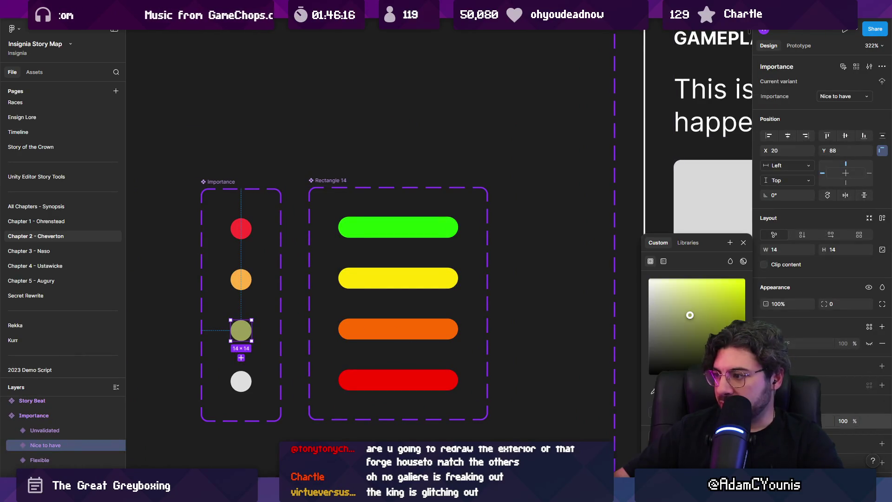
left_click_drag(690, 313, 619, 320)
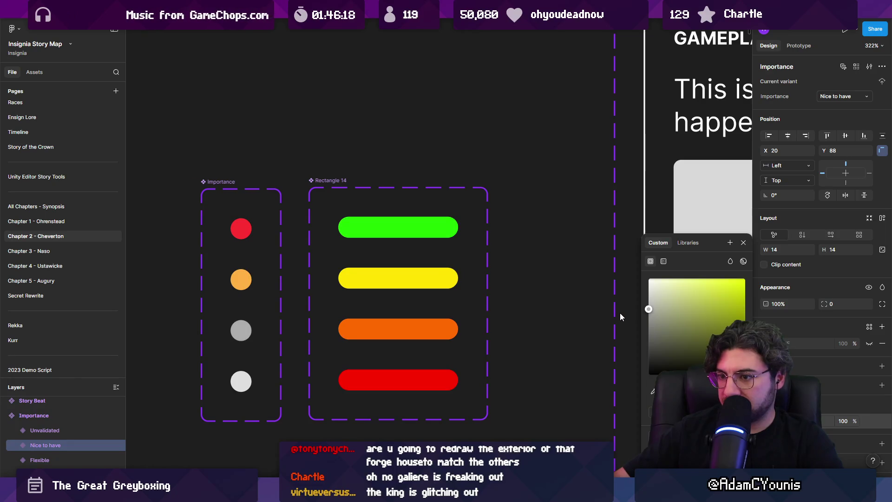
key("ctrl+z")
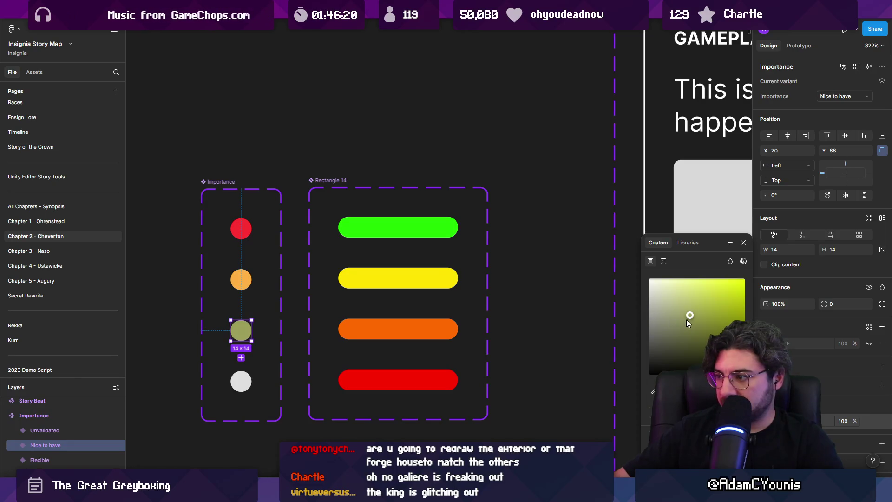
left_click_drag(677, 392, 668, 392)
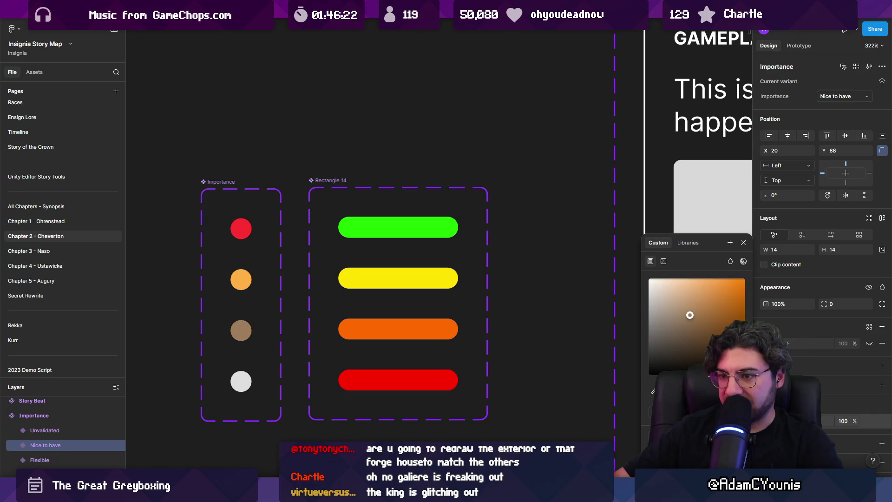
left_click_drag(690, 315, 689, 299)
left_click(545, 313)
Trial new dot colours: Flexible green, Core to Plot azure blue, Nice to have light green.
scroll(516, 311, "down", 5)
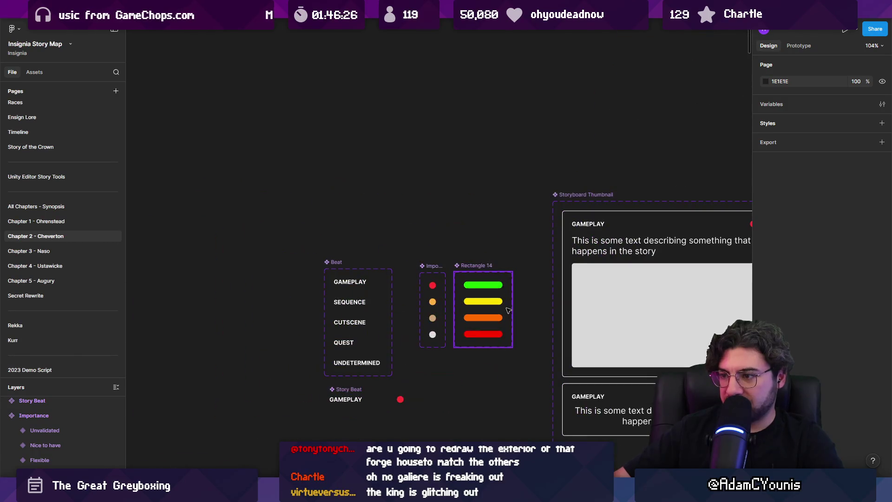
scroll(493, 306, "up", 4)
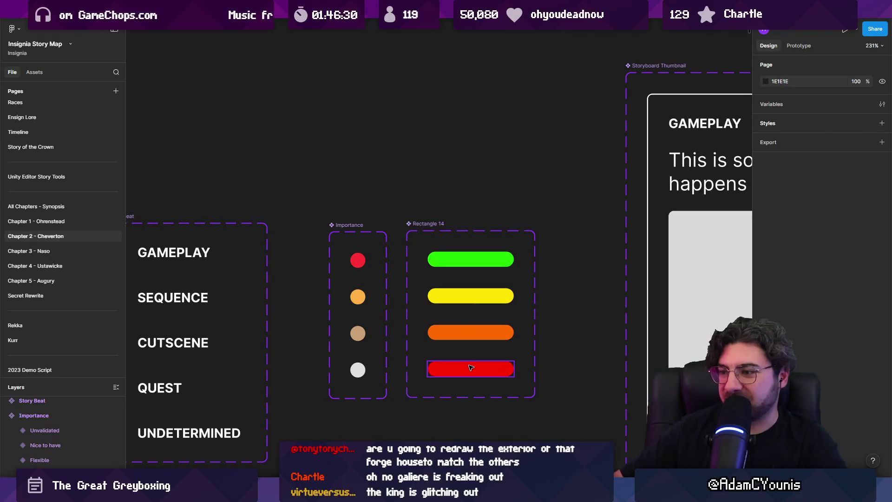
left_click(358, 296)
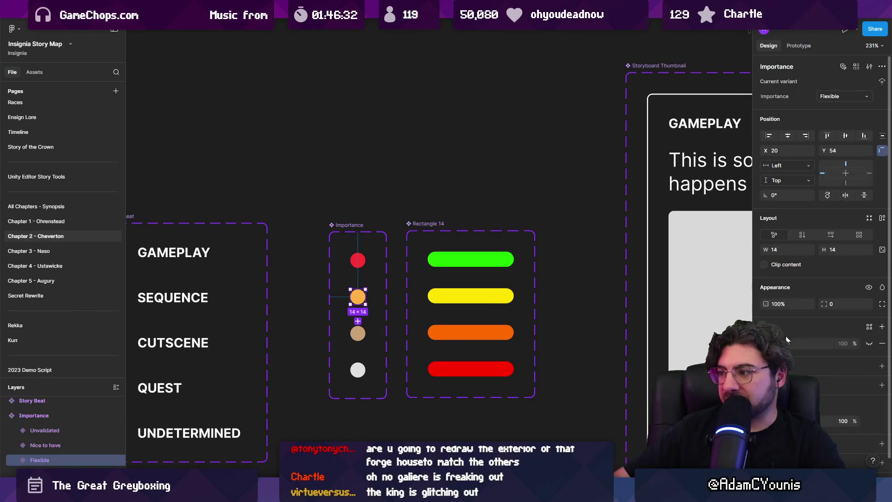
left_click(766, 421)
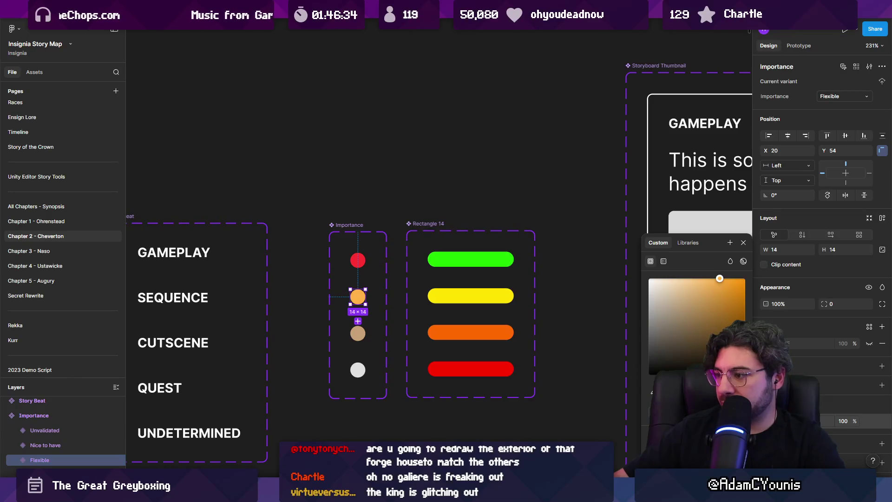
left_click(688, 382)
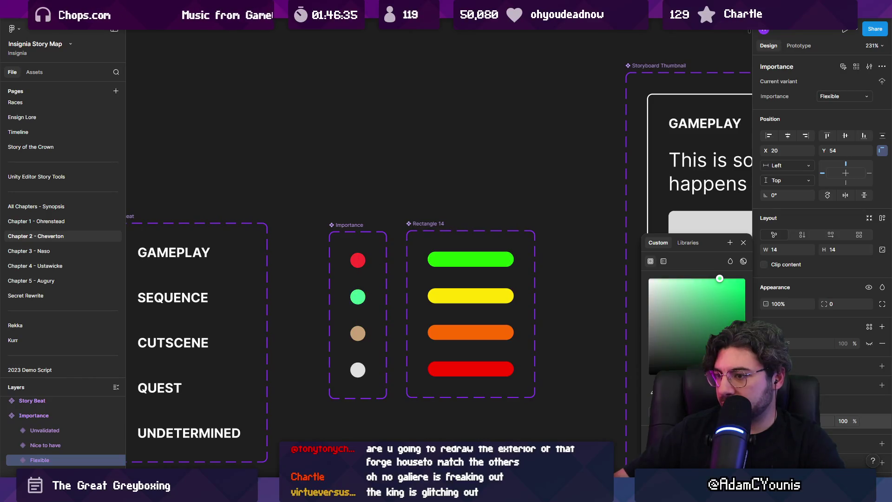
left_click(356, 265)
left_click(766, 421)
left_click(716, 382)
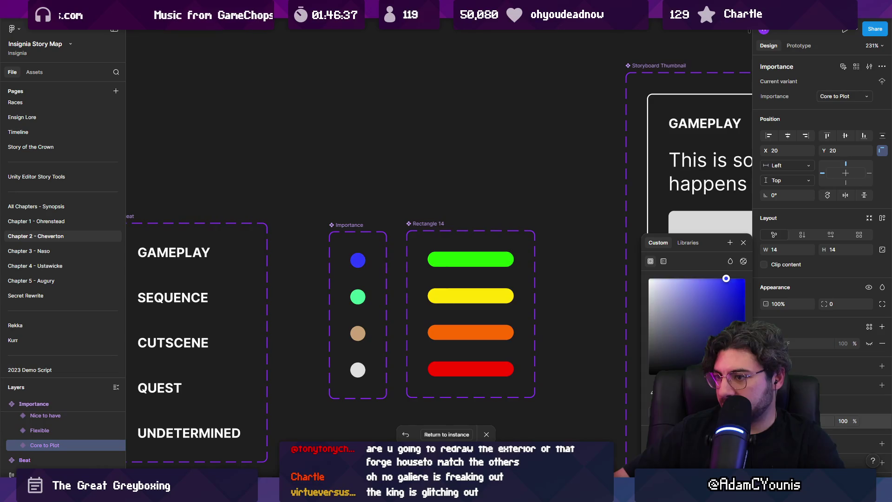
left_click_drag(713, 382, 707, 382)
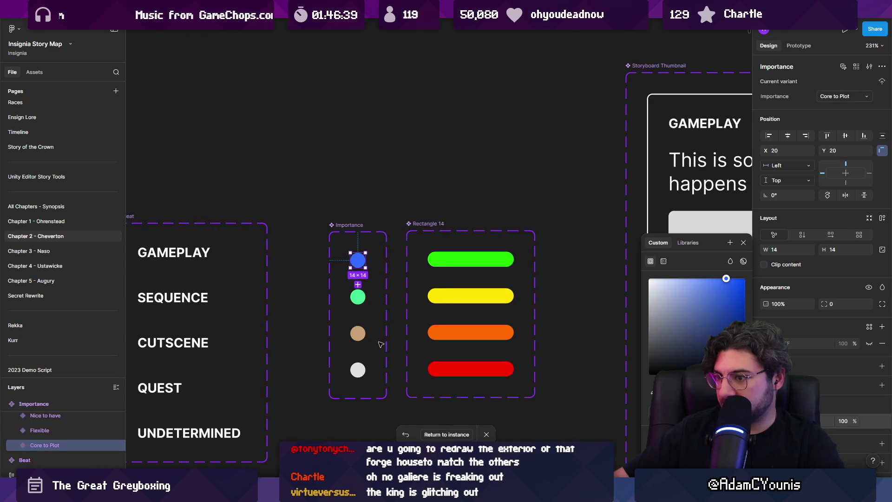
left_click(358, 333)
left_click(766, 421)
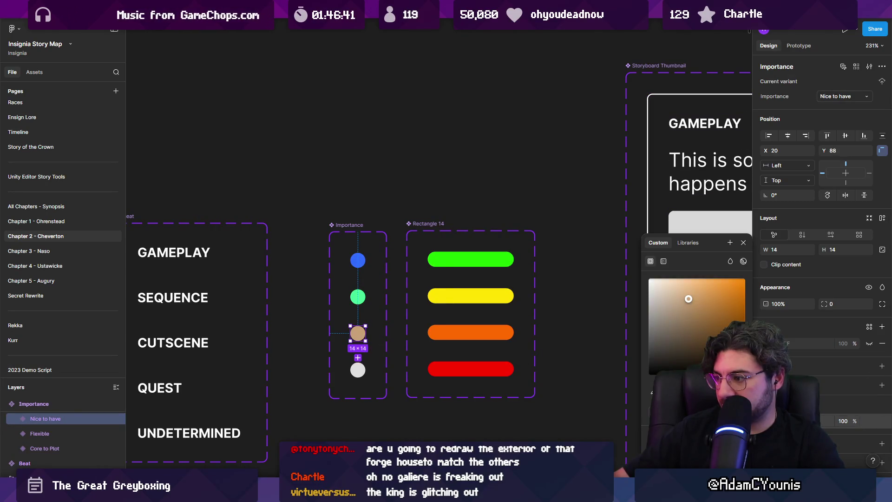
mouse_move(658, 382)
left_mouse_down()
mouse_move(692, 382)
mouse_move(685, 382)
left_mouse_up()
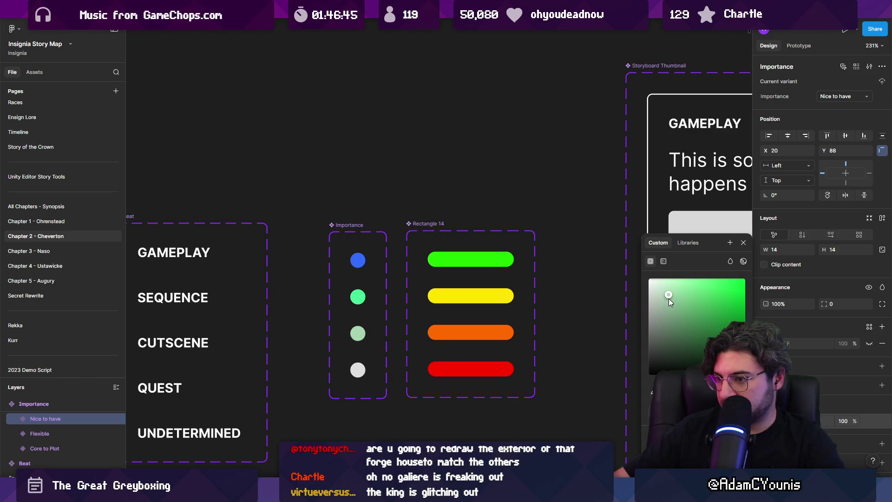
key("Escape")
Revert the trial dot colours and select the green top status pill.
scroll(462, 293, "down", 5)
scroll(422, 270, "up", 5)
scroll(422, 270, "up", 5)
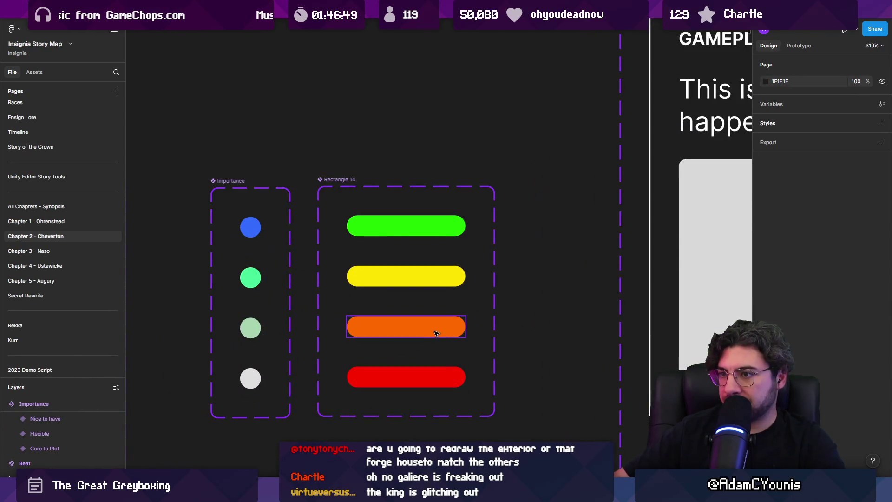
key("ctrl+z")
key("ctrl+z")
key("ctrl+z")
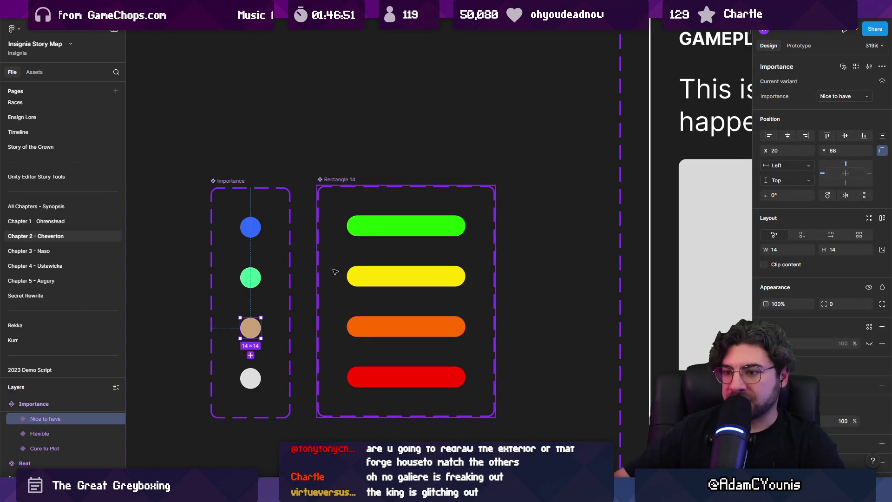
left_click(372, 226)
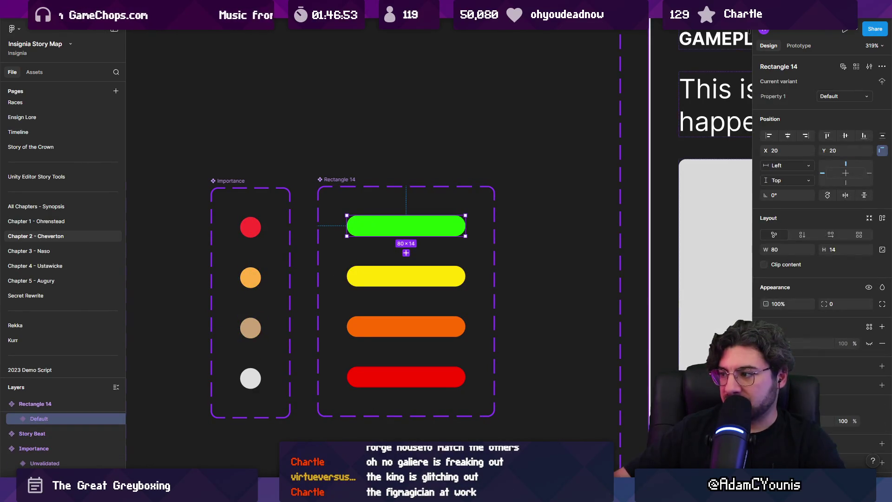
Recolour the pills: top one blue, second cyan, third green, fourth lime muted to grey-green.
left_click(764, 343)
mouse_move(688, 392)
left_mouse_down()
mouse_move(711, 391)
mouse_move(698, 392)
left_mouse_up()
left_click(457, 276)
left_click(764, 343)
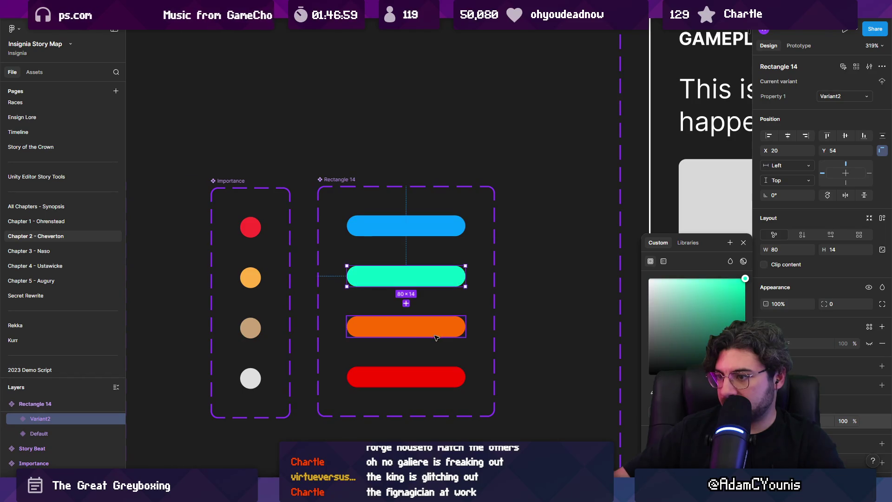
left_click(407, 303)
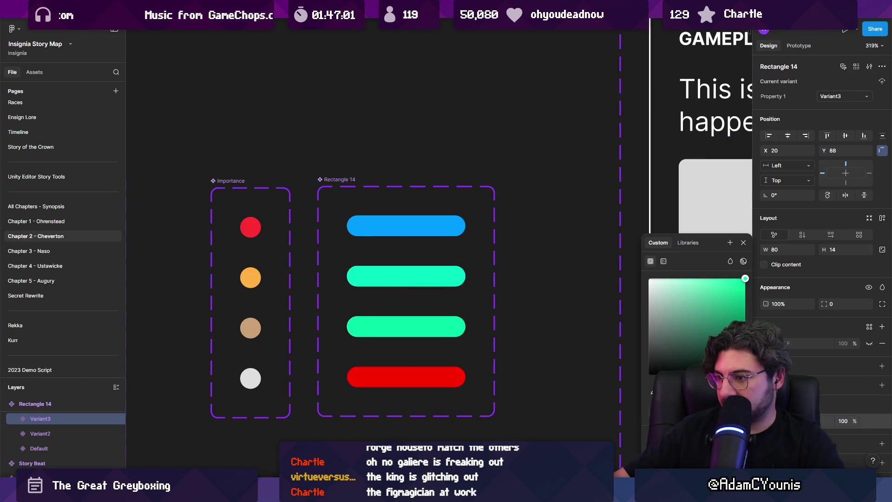
left_click(428, 386)
left_click(764, 343)
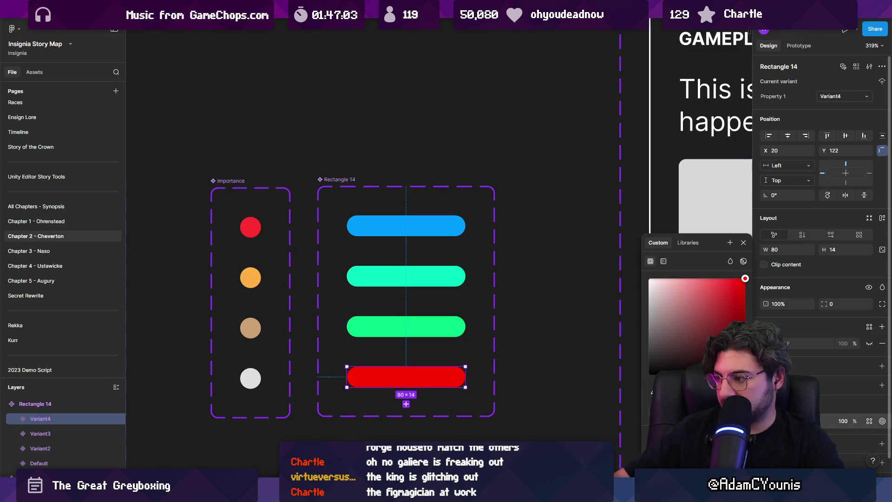
left_click_drag(657, 392, 675, 392)
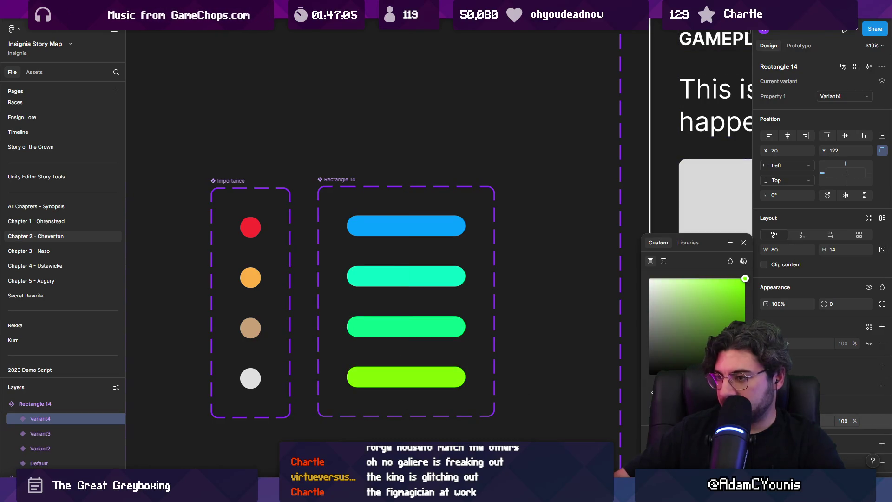
left_click(697, 305)
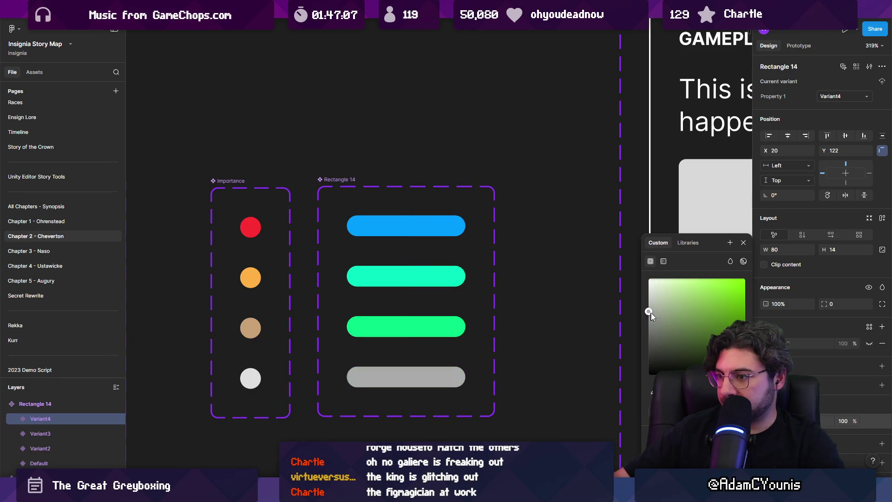
Soften the third pill's fill to a muted green and revisit the cyan second pill.
left_click(453, 326)
left_click(766, 343)
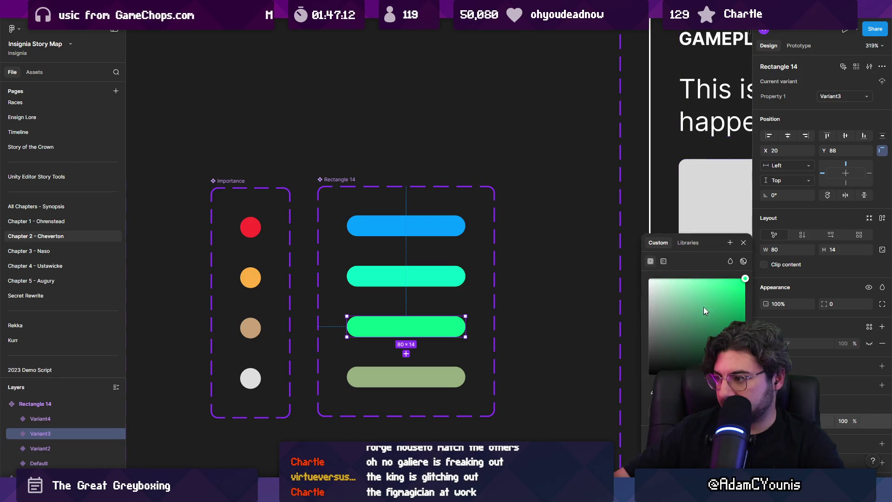
left_click(699, 308)
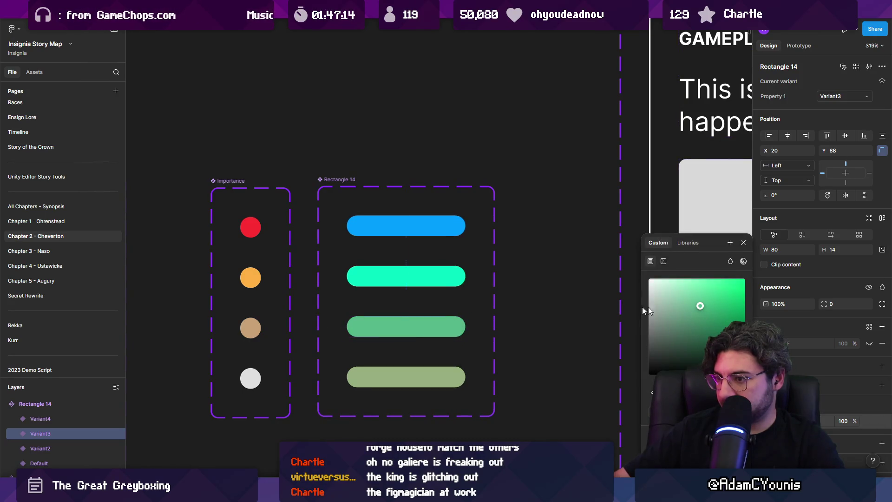
left_click(406, 276)
left_click(766, 343)
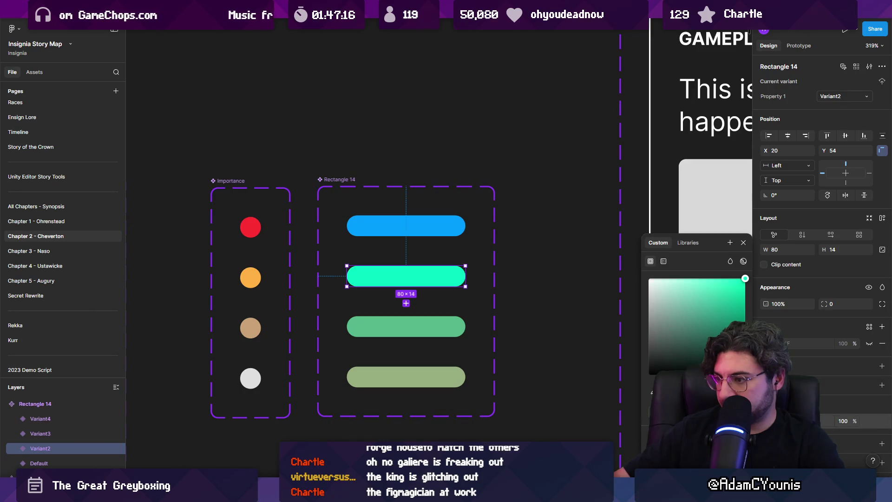
left_click(554, 296)
scroll(534, 288, "down", 5)
scroll(474, 273, "up", 5)
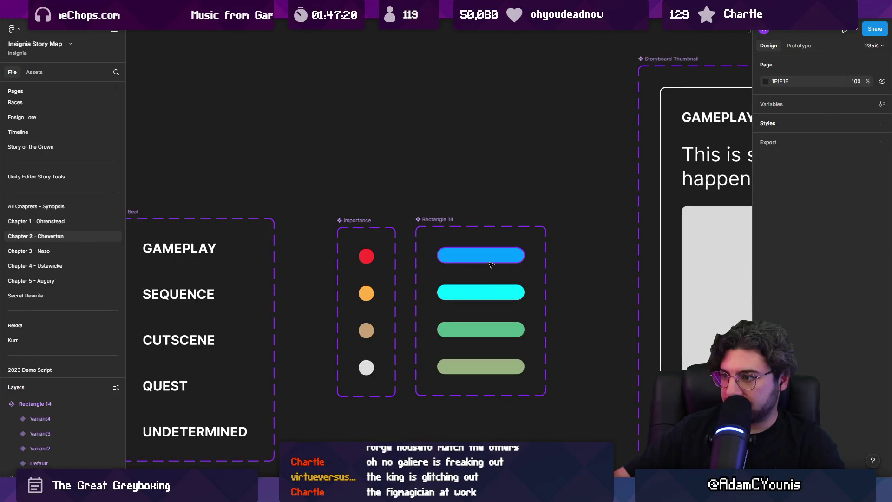
Mute the cyan pill to soft teal, the green to sage, and darken the bottom pill to olive.
left_click(492, 264)
left_click(483, 293)
left_click(766, 343)
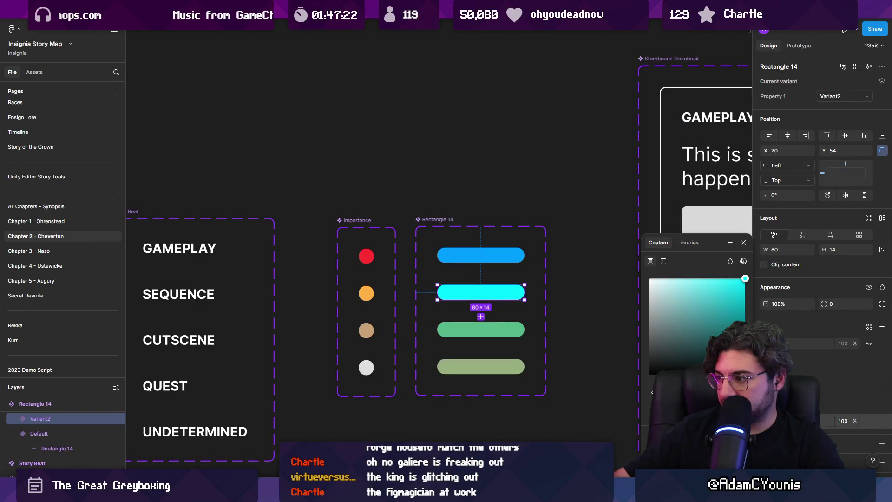
left_click_drag(727, 291, 727, 302)
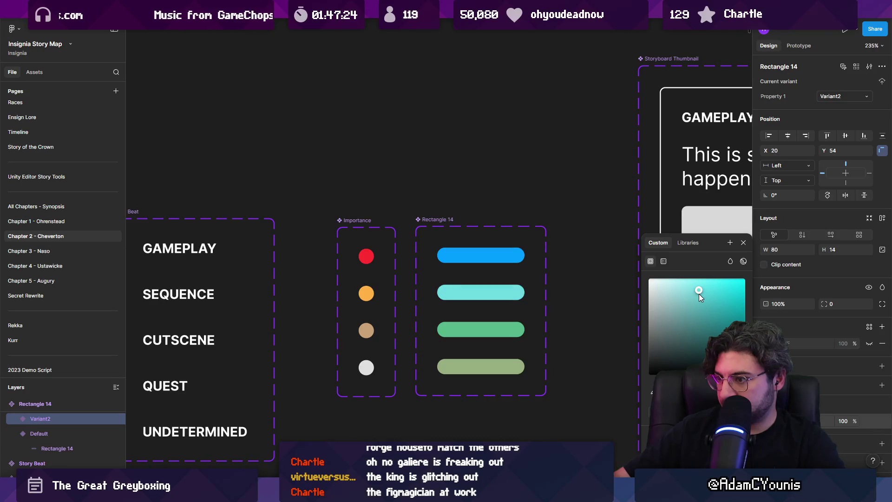
left_click(481, 311)
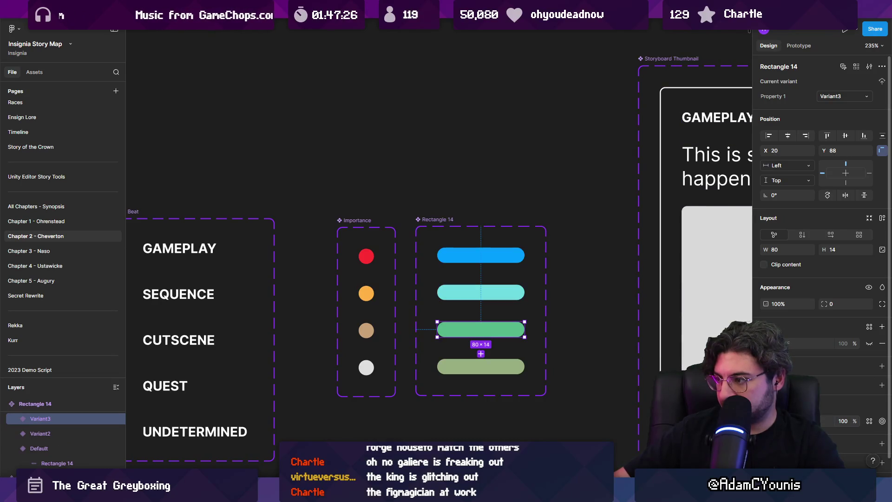
left_click(766, 421)
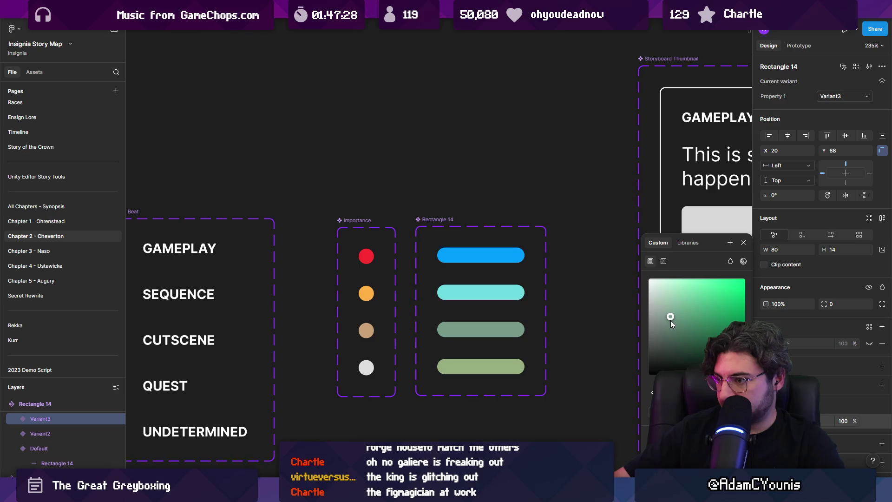
left_click(480, 354)
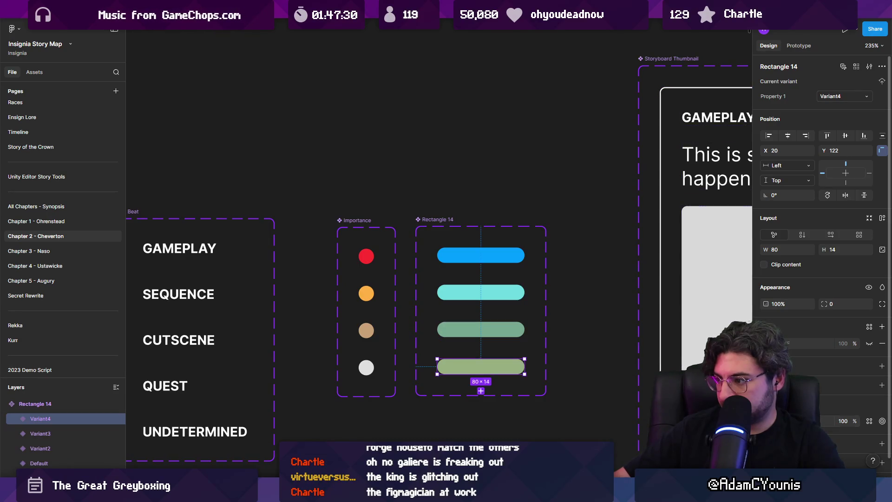
left_click_drag(674, 309, 669, 316)
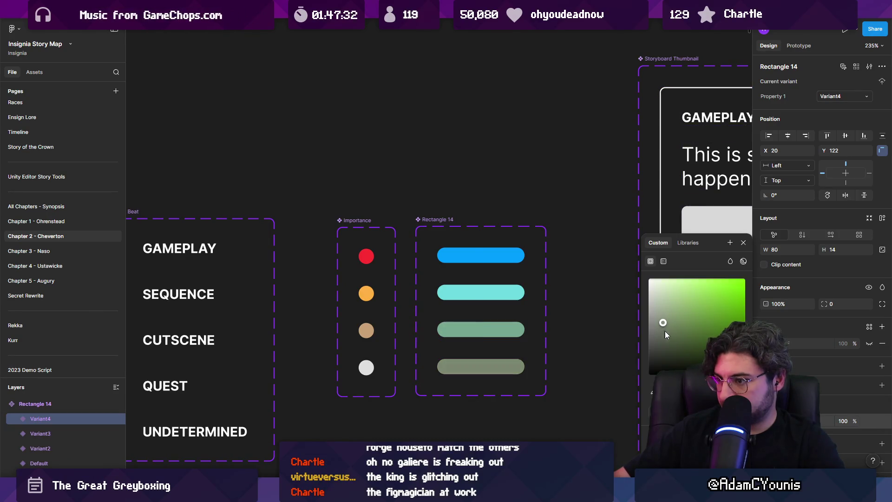
left_click(588, 328)
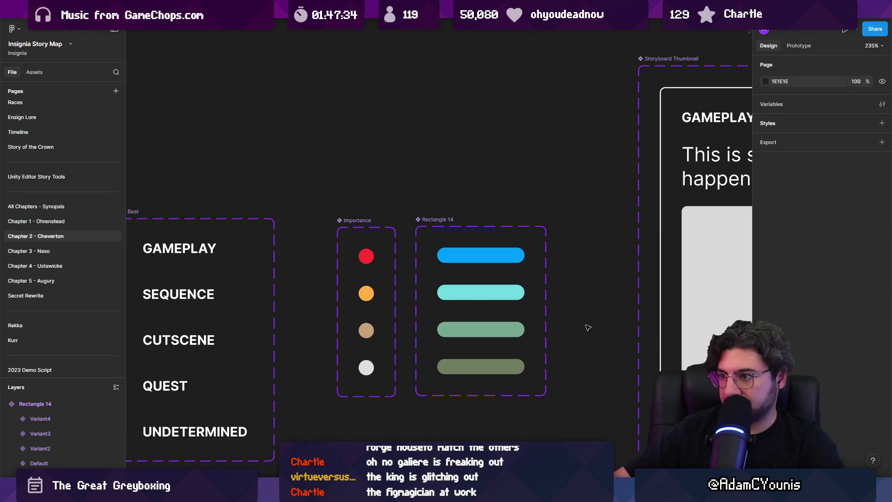
Select the inner rectangle of the blue top pill.
scroll(525, 302, "up", 2)
scroll(495, 281, "up", 2)
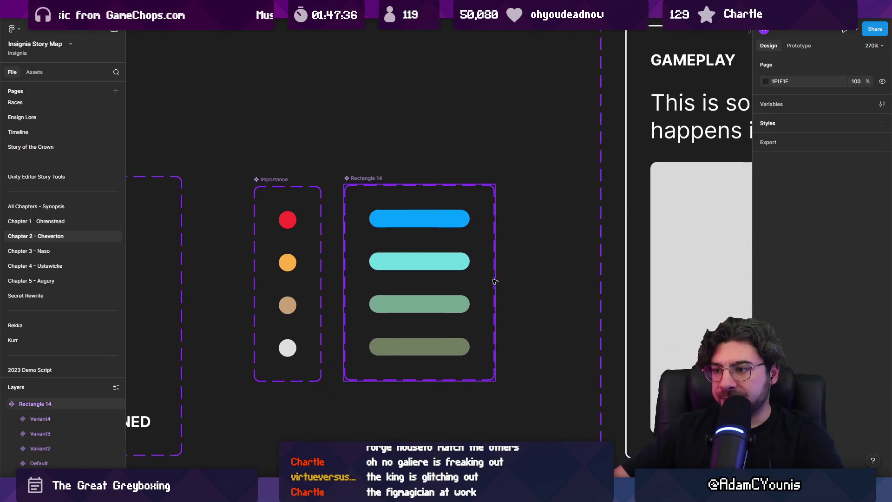
scroll(409, 223, "up", 3)
double_click(408, 224)
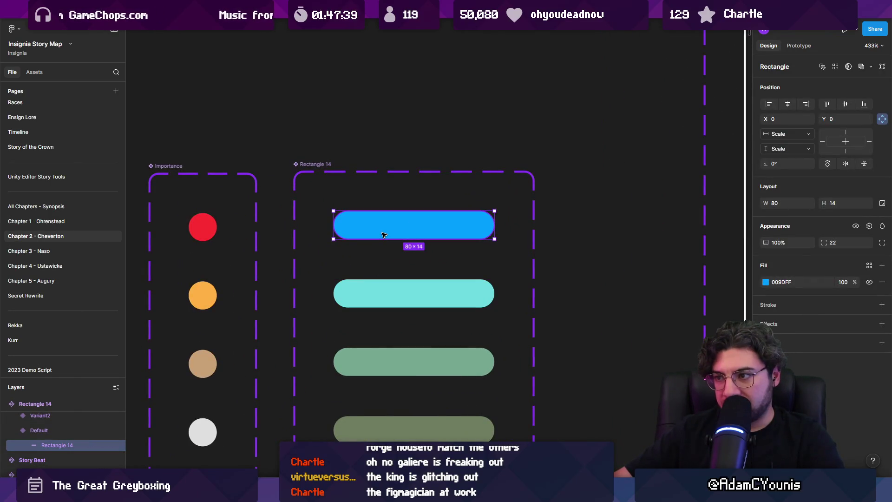
Add an 'asdsad' text label and move it onto the blue pill.
double_click(383, 235)
key("Escape")
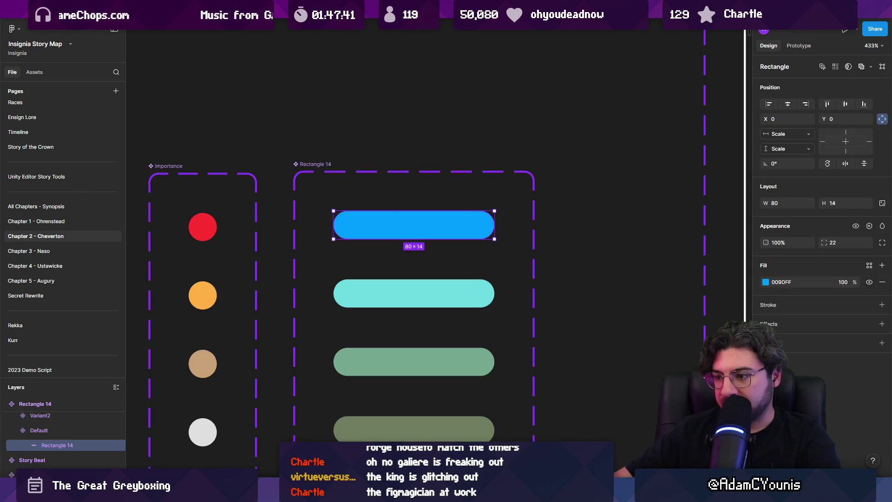
left_click(377, 231)
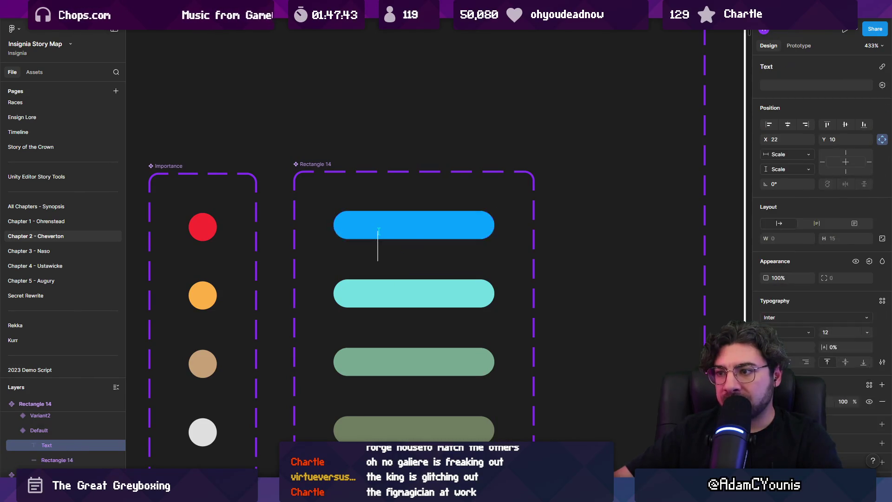
type("asdsad")
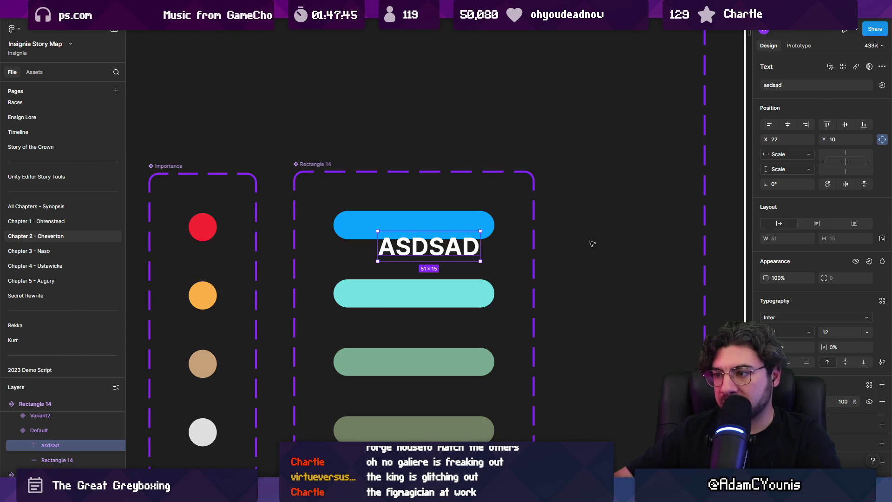
left_click(590, 245)
left_click_drag(411, 260, 459, 228)
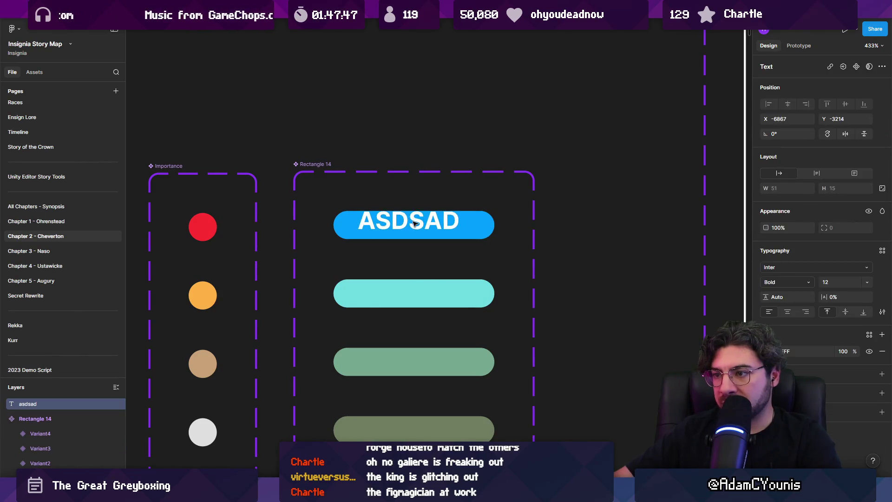
Select just the text label and nudge it toward the blue pill's centre.
left_click(459, 229)
left_click(437, 225, "shift")
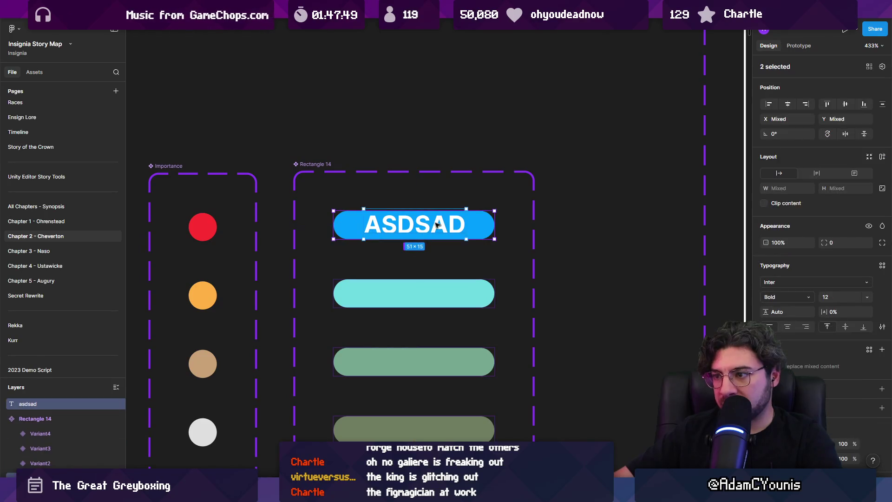
left_click(437, 225)
left_click(436, 225)
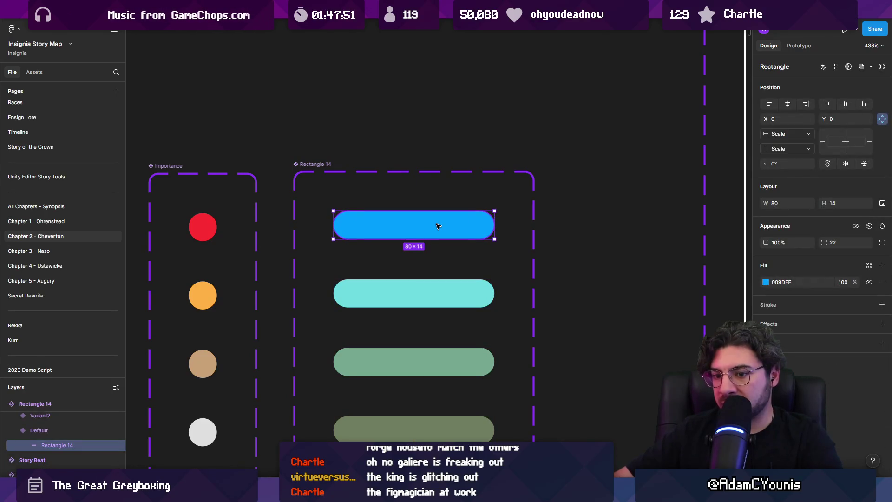
left_click(437, 225)
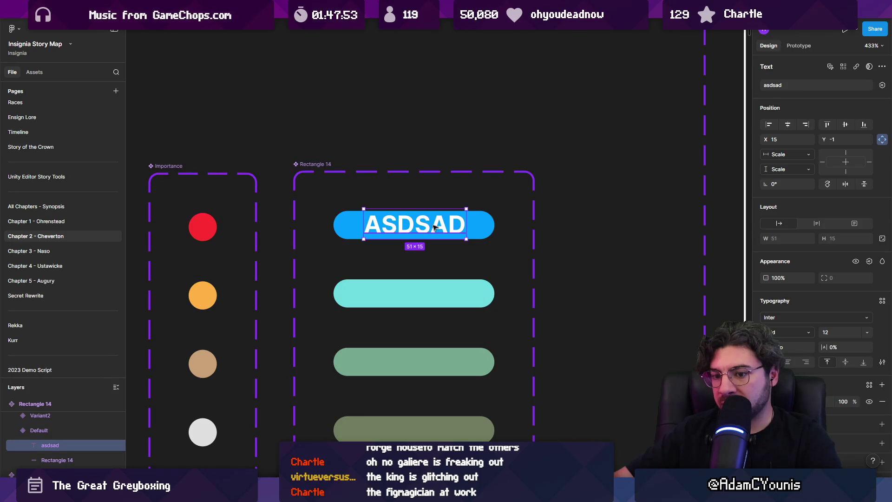
left_click_drag(434, 227, 432, 227)
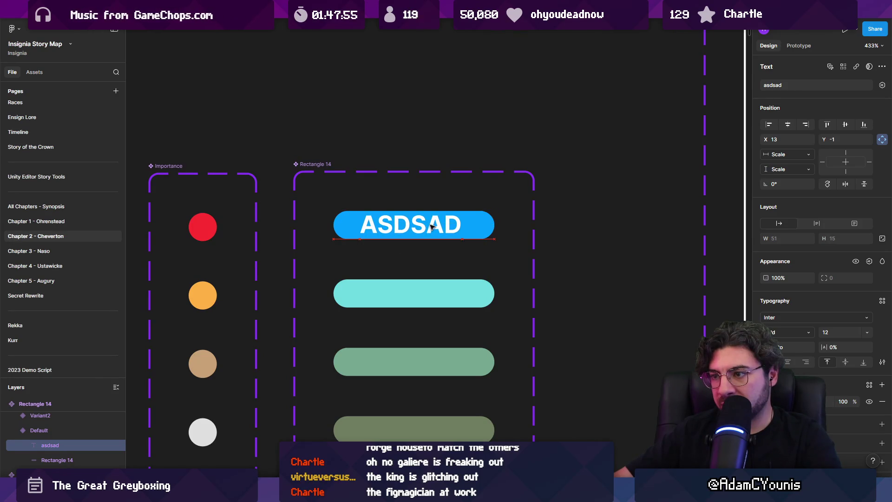
Set the label's font size to 10 and centre it within the blue pill.
double_click(431, 227)
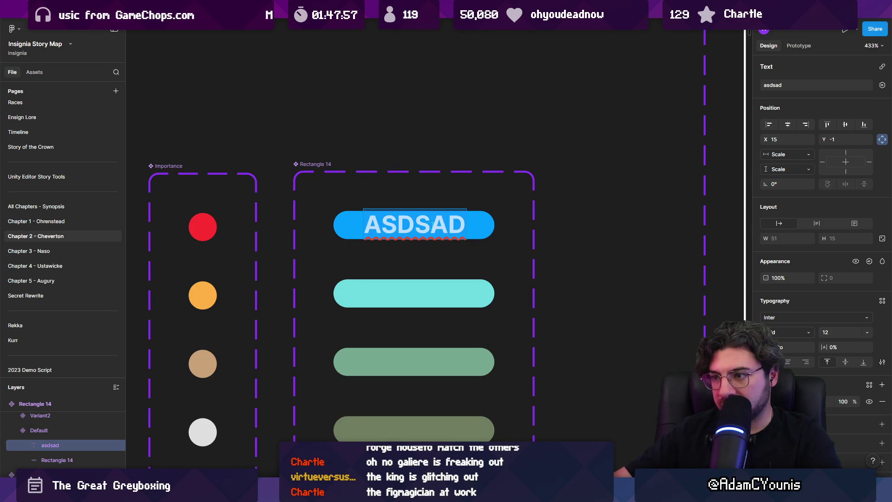
key("Escape")
left_click(834, 334)
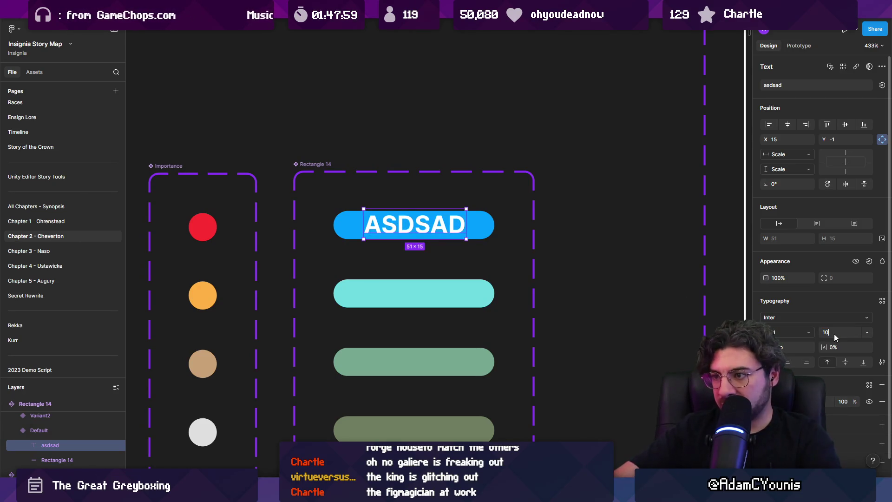
type("10")
key("Return")
left_click_drag(399, 223, 407, 228)
key("Escape")
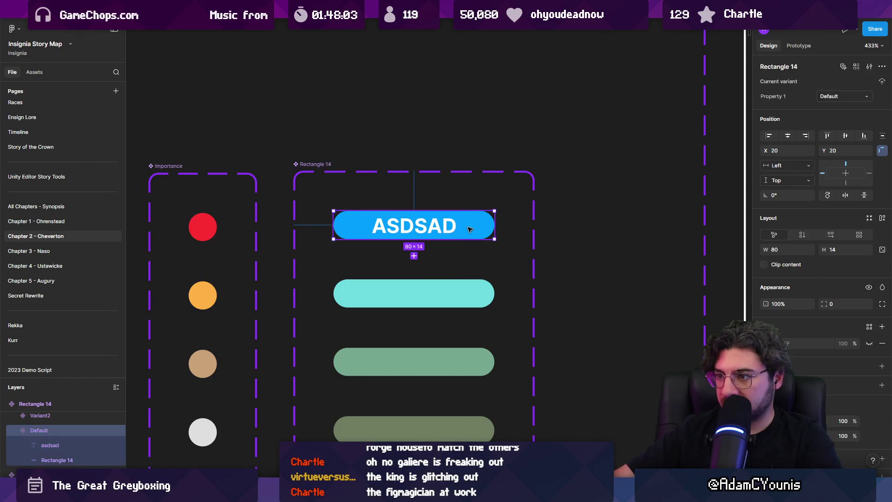
Paste a copy of the text label into the cyan pill.
left_click(415, 228)
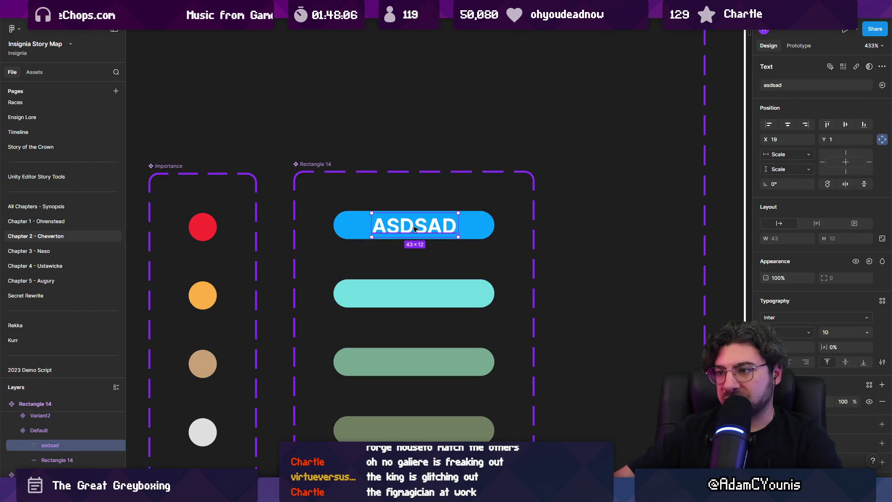
left_click(60, 428)
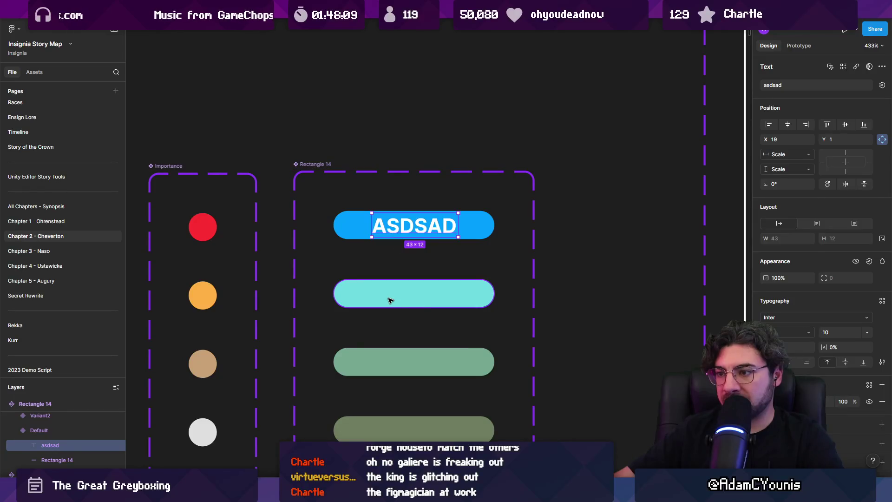
left_click(391, 296)
key("ctrl+v")
Paste the text label into the green and bottom pills as well.
left_click(418, 362)
key("ctrl+v")
scroll(428, 412, "down", 3)
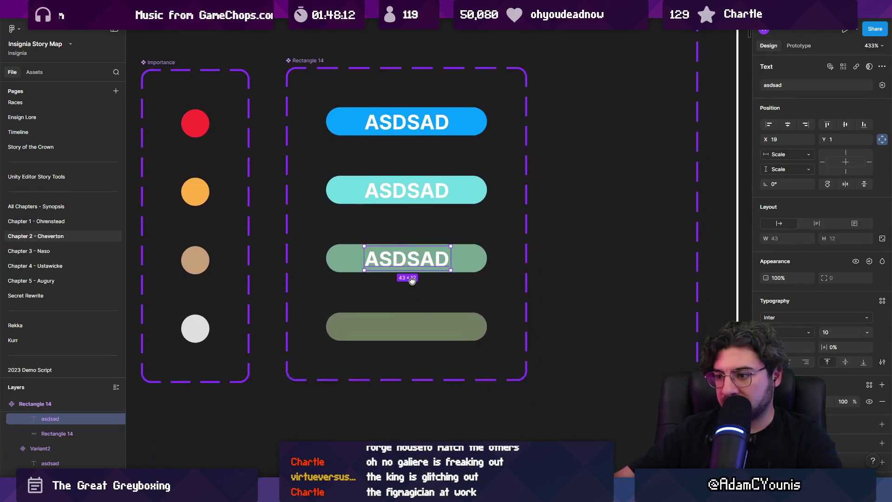
left_click(418, 321)
key("ctrl+v")
scroll(416, 273, "down", 2)
scroll(416, 274, "up", 1)
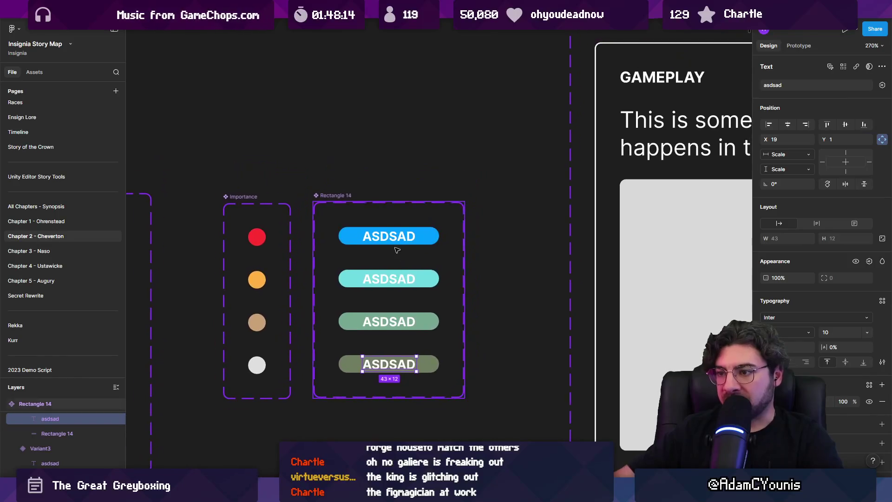
scroll(386, 234, "up", 2)
Retype the top label as READY and centre all four pill labels horizontally.
left_click(382, 232)
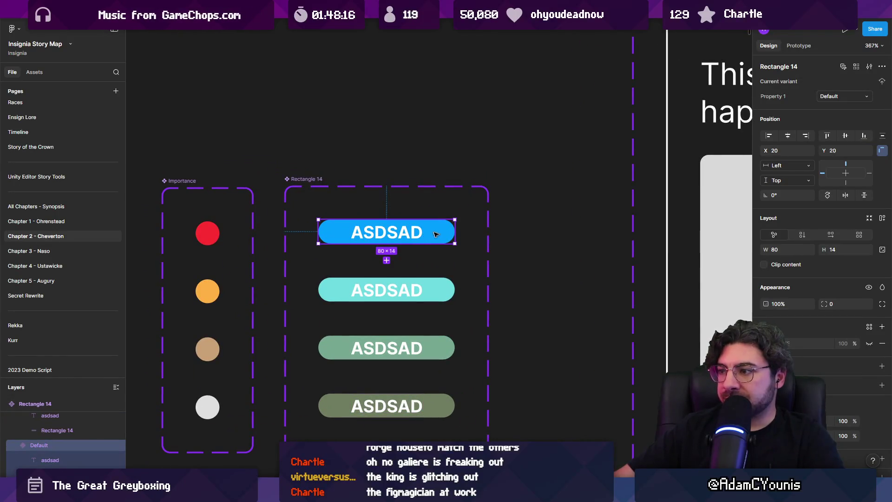
double_click(413, 231)
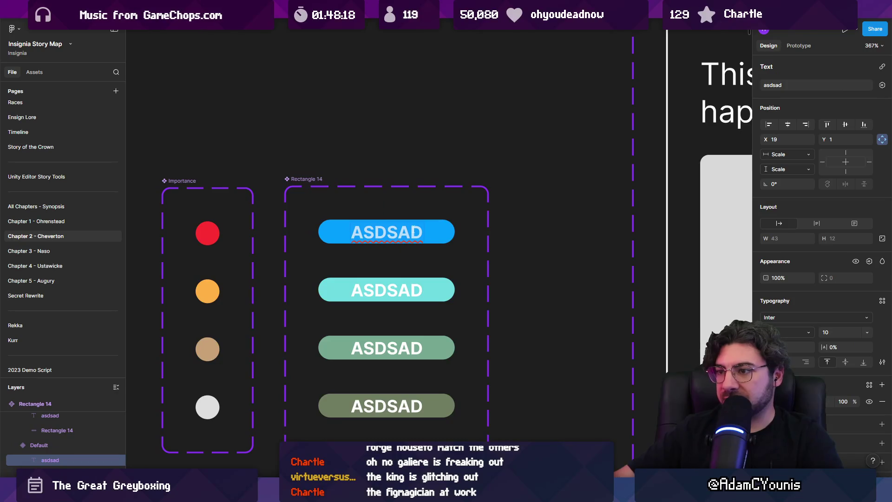
type("o")
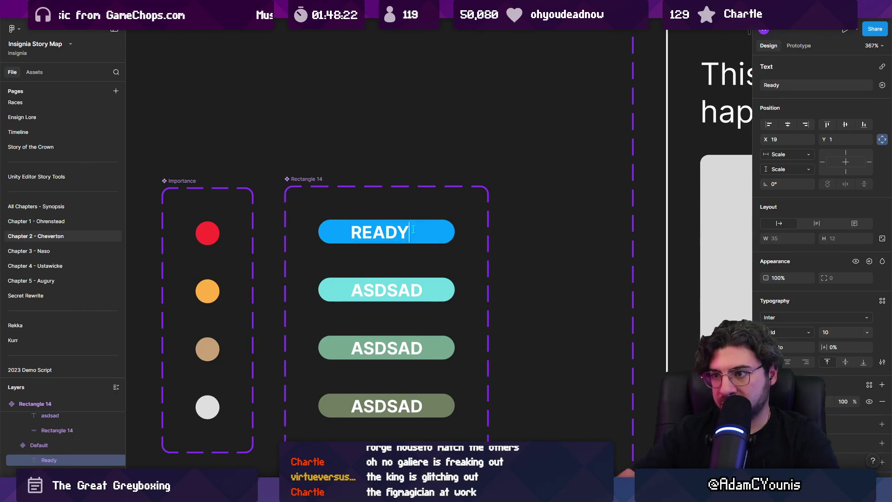
key("Escape")
left_click(402, 292, "shift")
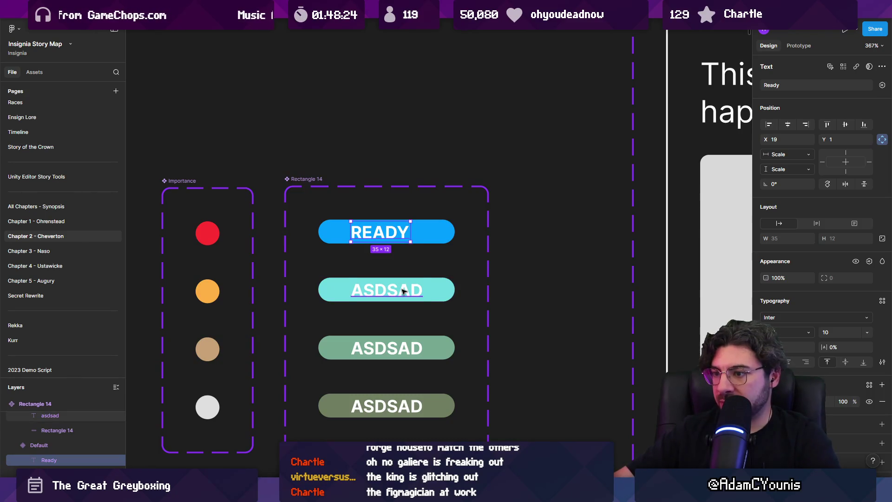
left_click(400, 349, "shift")
left_click(412, 412, "shift")
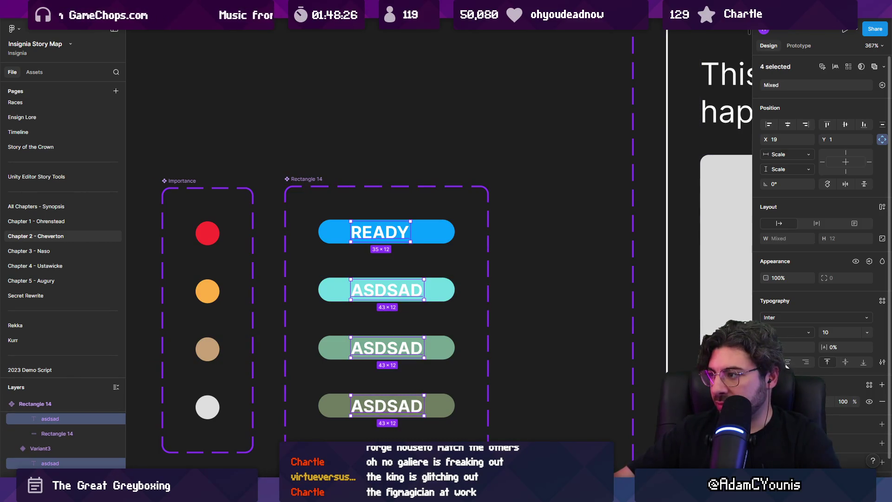
left_click(790, 128)
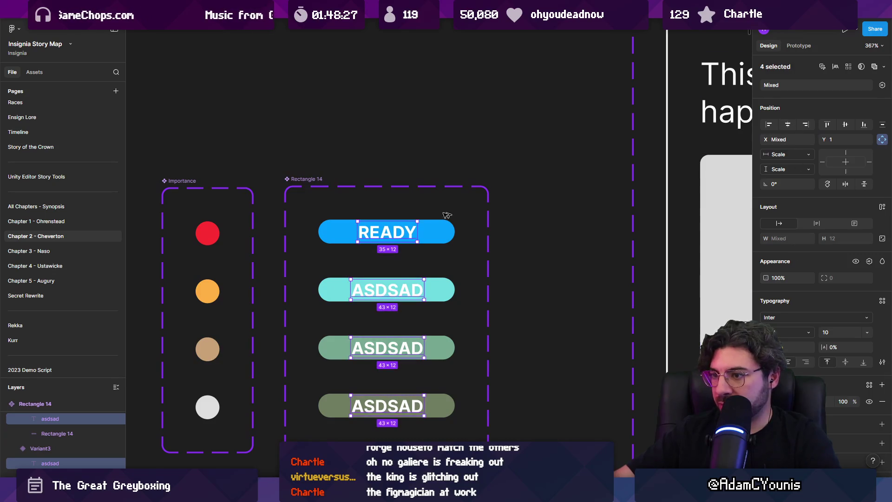
Rename the top pill's label, going through PLAYTEST and PLAYABLE before settling on RELEASE.
double_click(400, 236)
type("PlayTest")
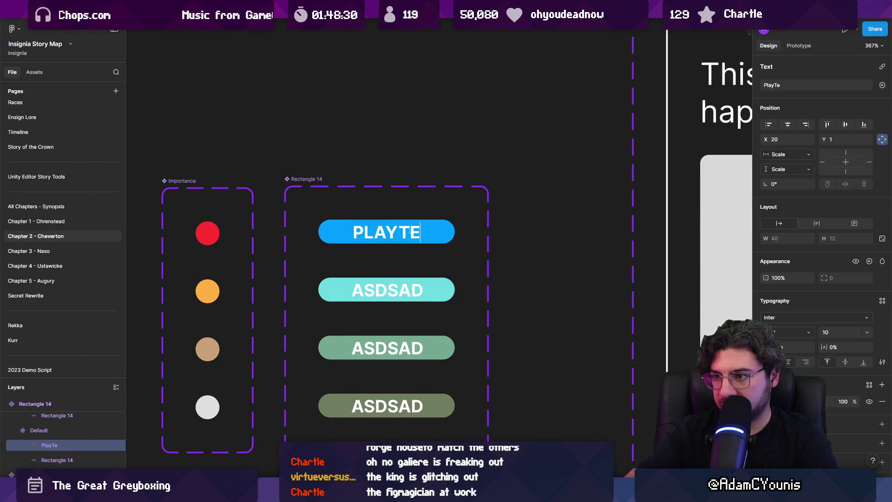
double_click(410, 231)
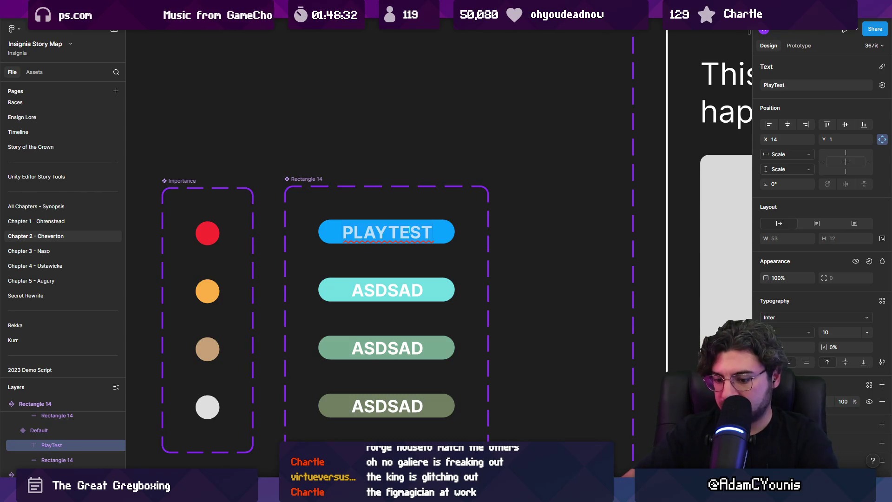
type("r")
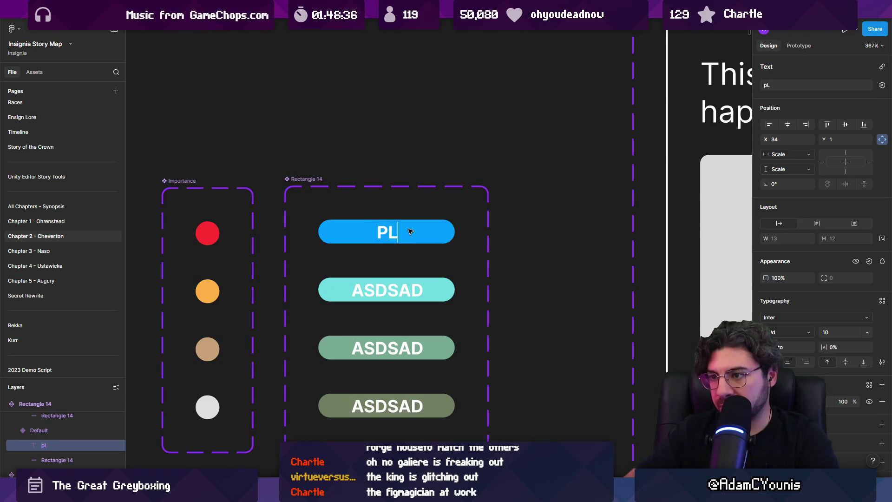
type("laba")
key("BackSpace")
key("BackSpace")
type("yua")
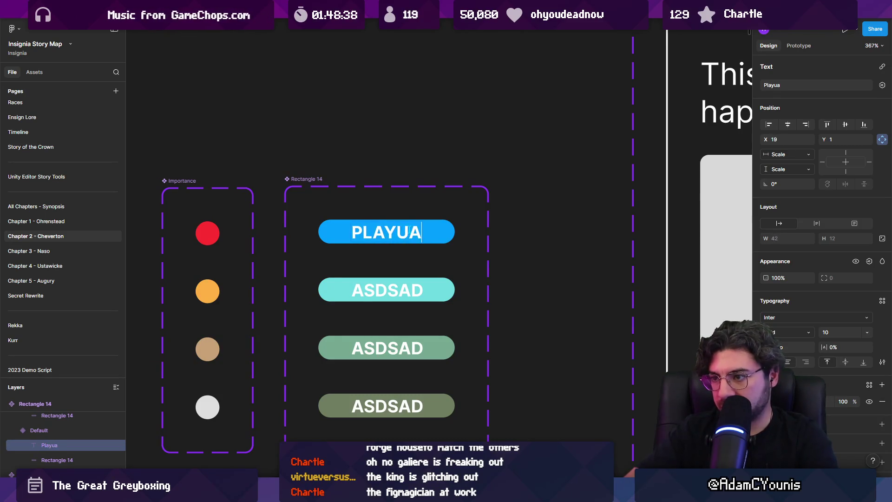
key("BackSpace")
key("BackSpace")
type("able")
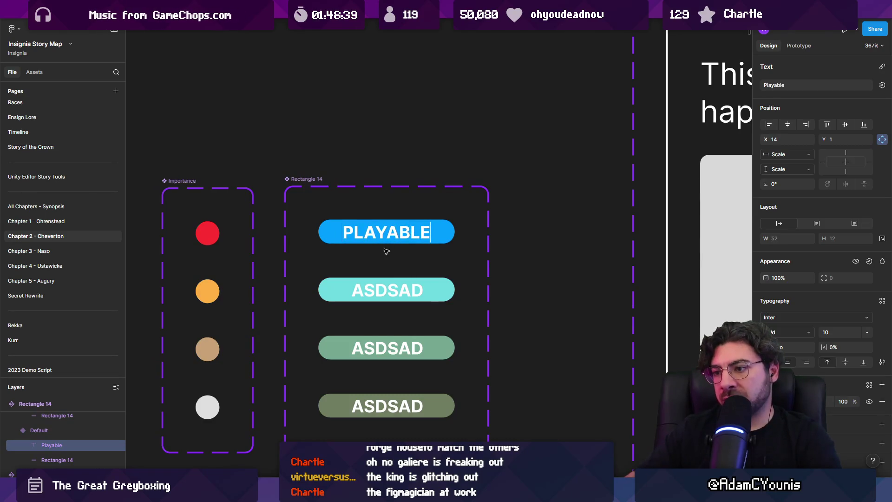
double_click(381, 230)
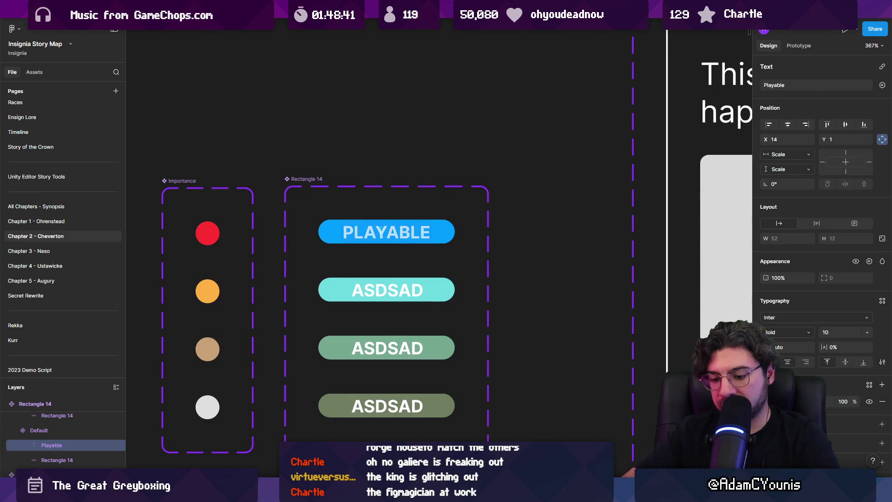
type("Release")
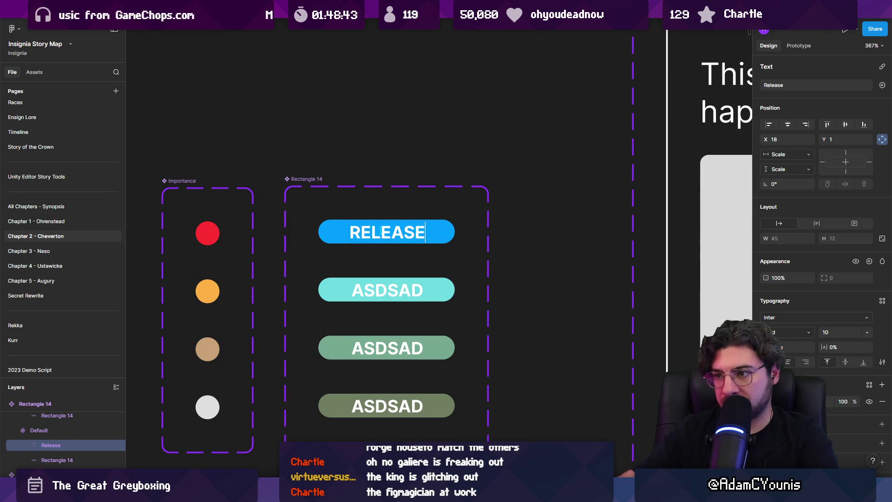
Label the second, third and fourth pills BETA, ALPHA and BROKEN.
double_click(384, 287)
type("Beta")
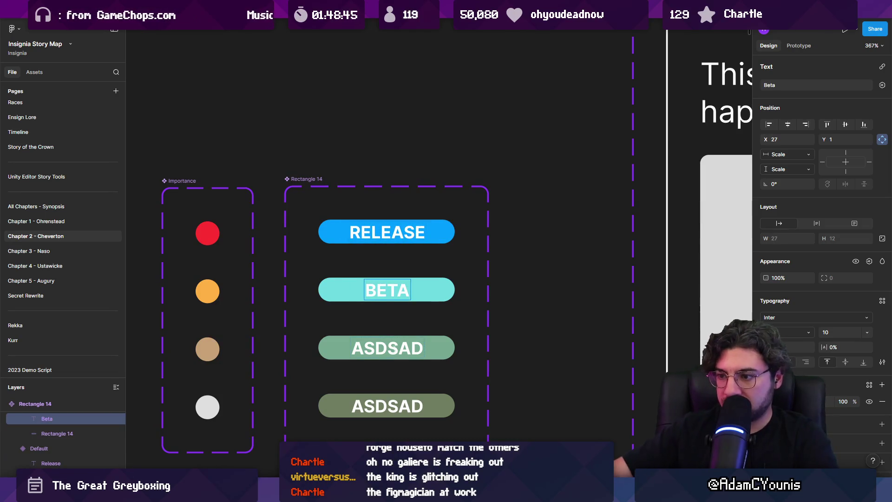
double_click(389, 349)
type("Alpha")
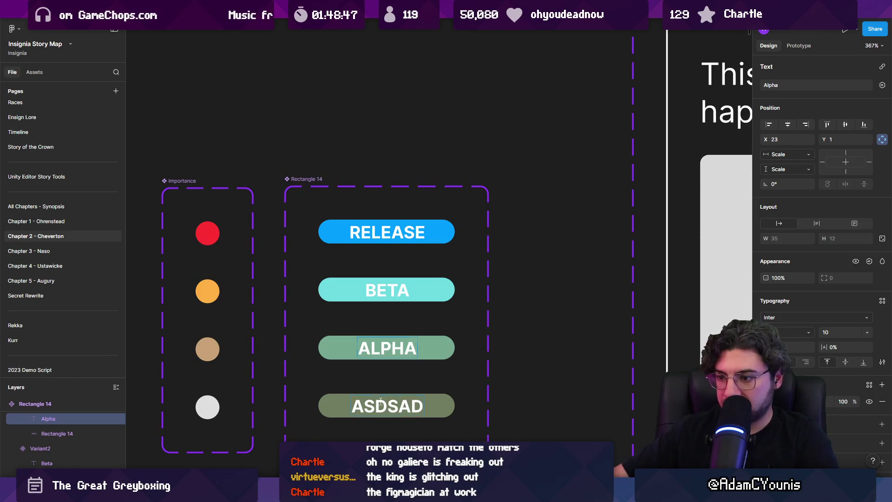
double_click(380, 402)
type("Broken")
key("Escape")
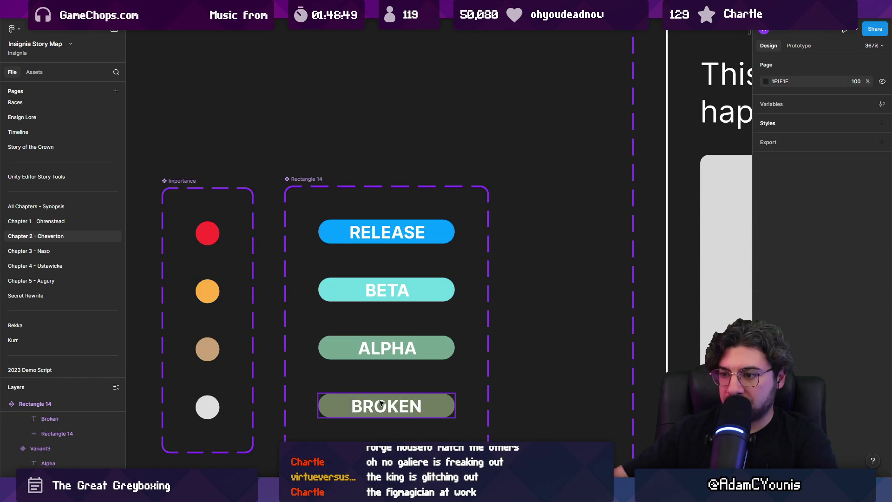
Relabel the bottom pill from BROKEN to N/A.
scroll(380, 403, "down", 5)
scroll(394, 347, "up", 4)
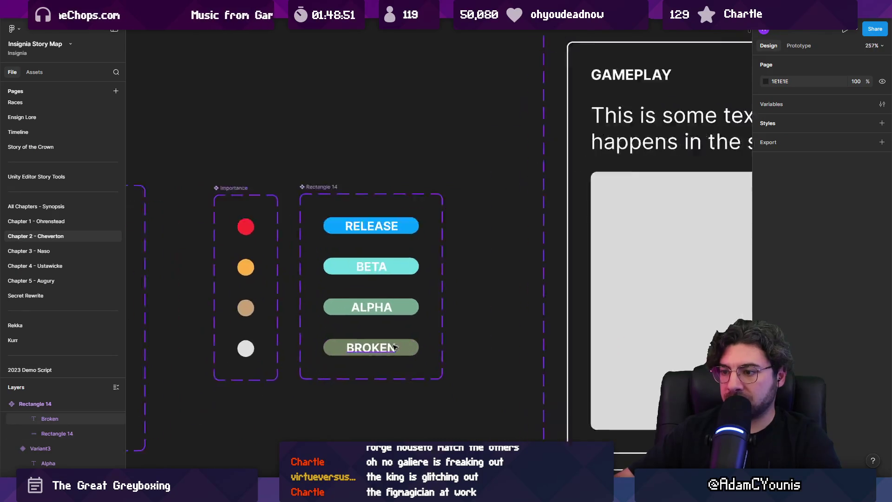
double_click(394, 346)
scroll(386, 347, "up", 4)
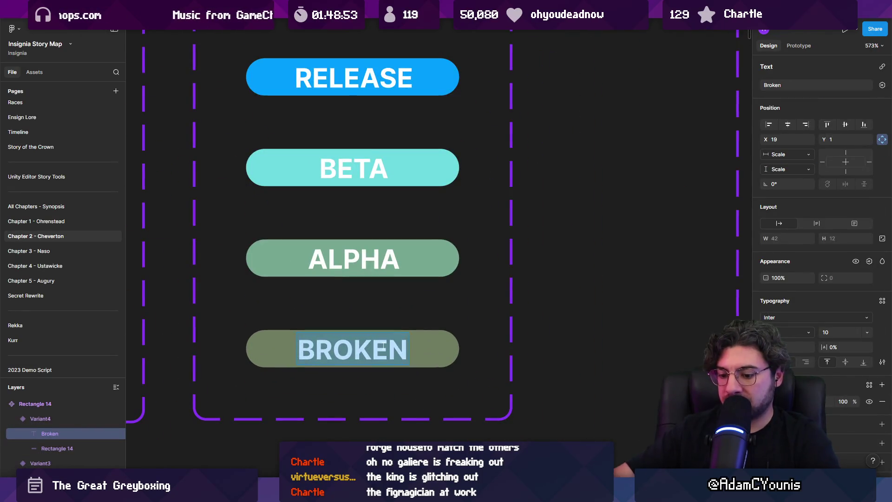
type("NOn Existe")
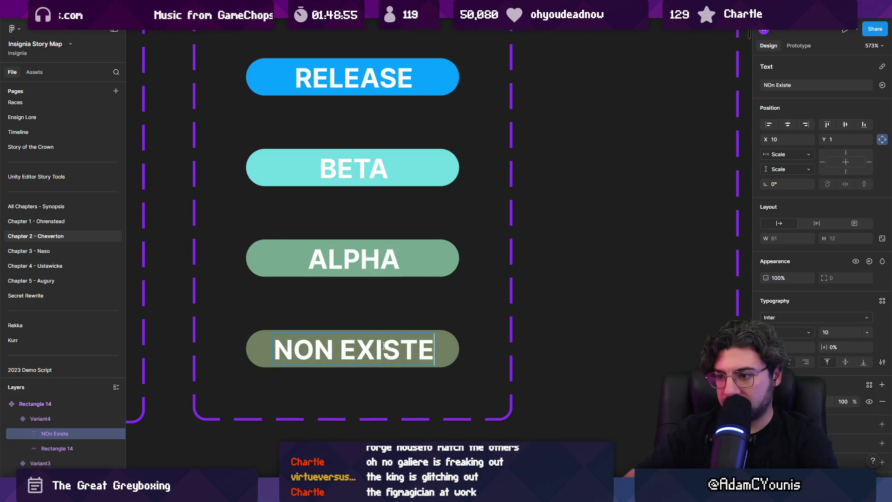
key("BackSpace")
key("BackSpace")
key("BackSpace")
type("A")
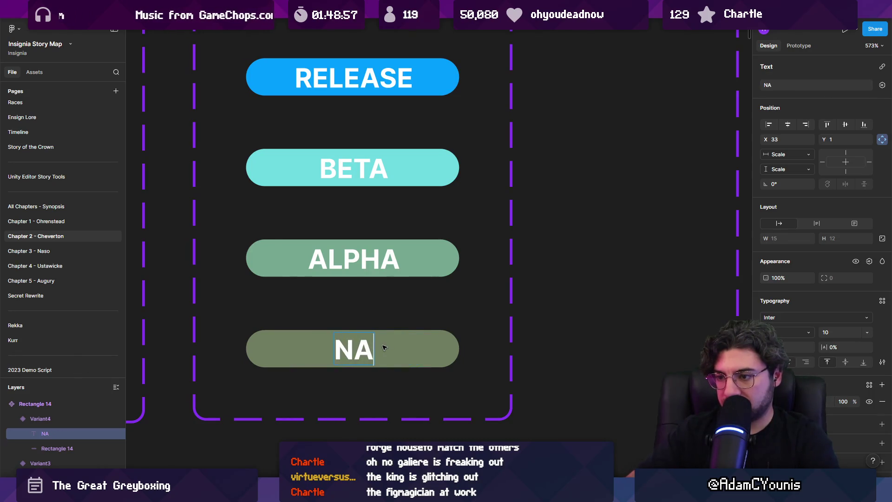
key("BackSpace")
type("/A")
Change the ALPHA label to BROKEN and the BETA label to ALPHA.
double_click(368, 259)
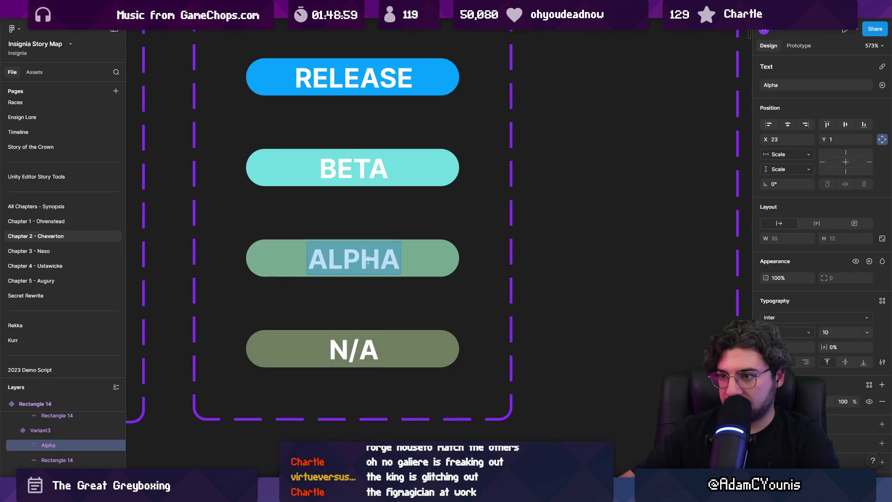
type("Brokan")
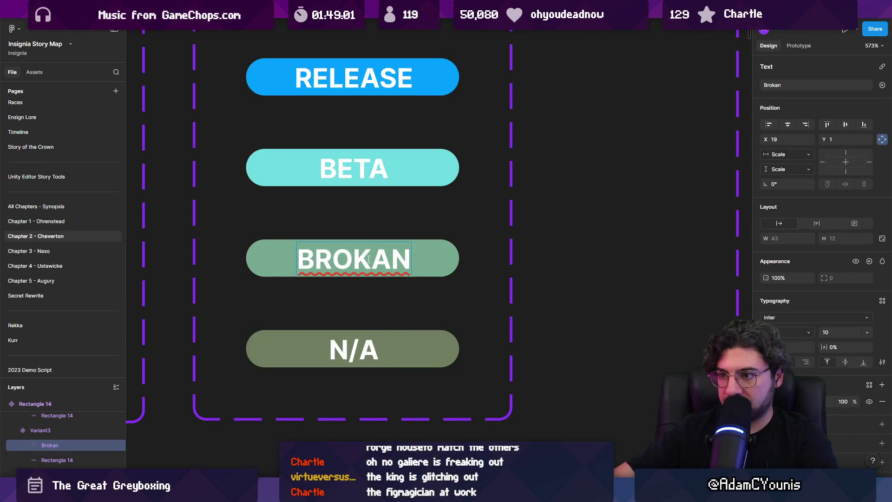
key("BackSpace")
key("BackSpace")
type("en")
double_click(351, 176)
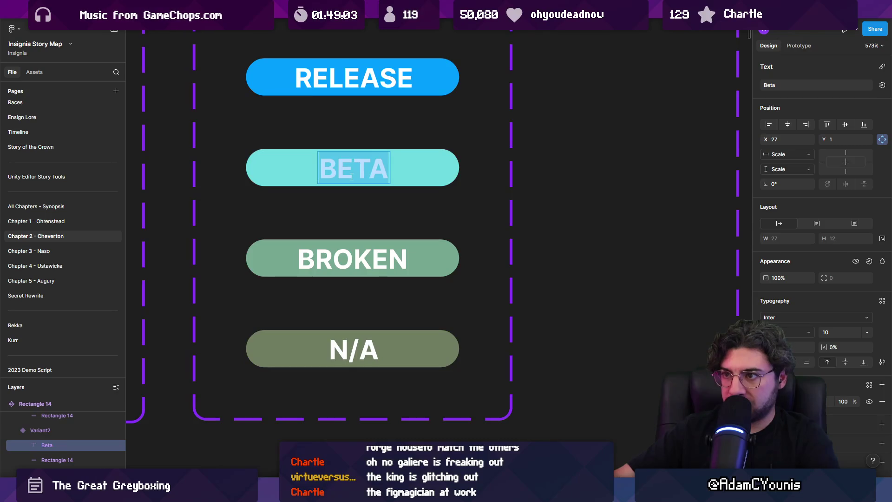
type("ELPH")
key("BackSpace")
key("BackSpace")
key("BackSpace")
type("Alpoha")
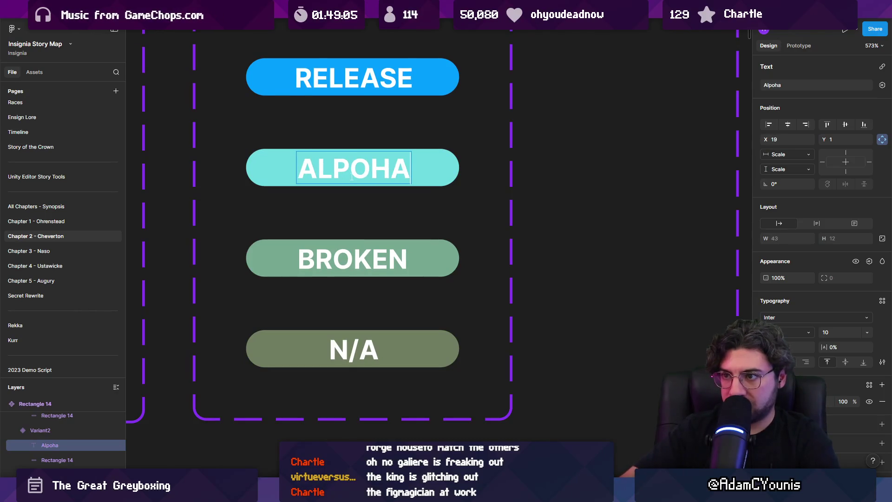
key("BackSpace")
key("BackSpace")
key("BackSpace")
type("pha")
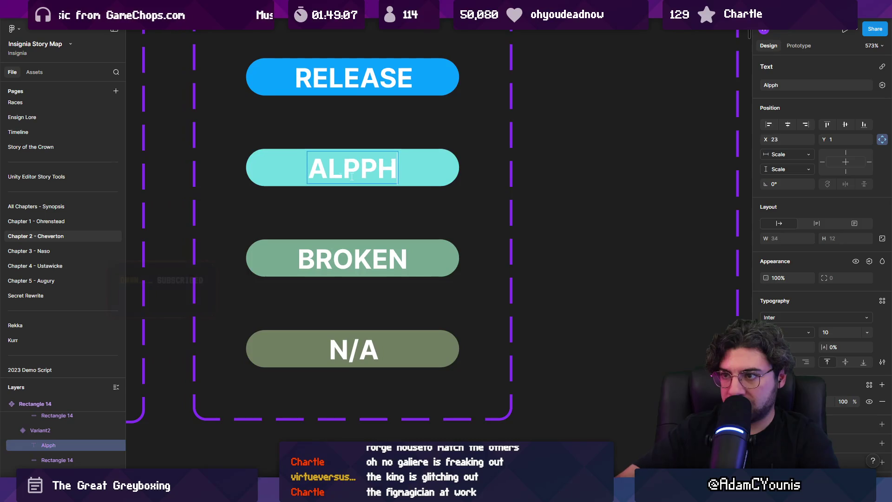
key("BackSpace")
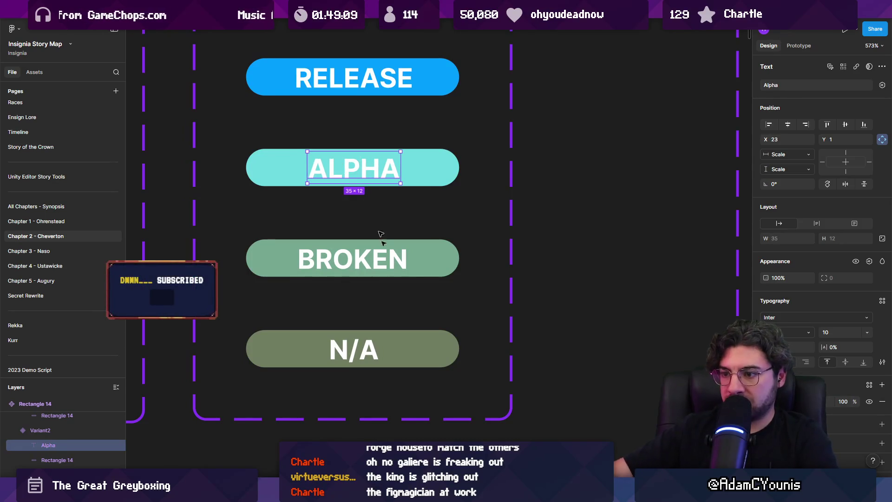
left_click(357, 360)
Duplicate the N/A pill, then undo and redo the recent label edits.
key("ctrl+d")
scroll(359, 386, "down", 1)
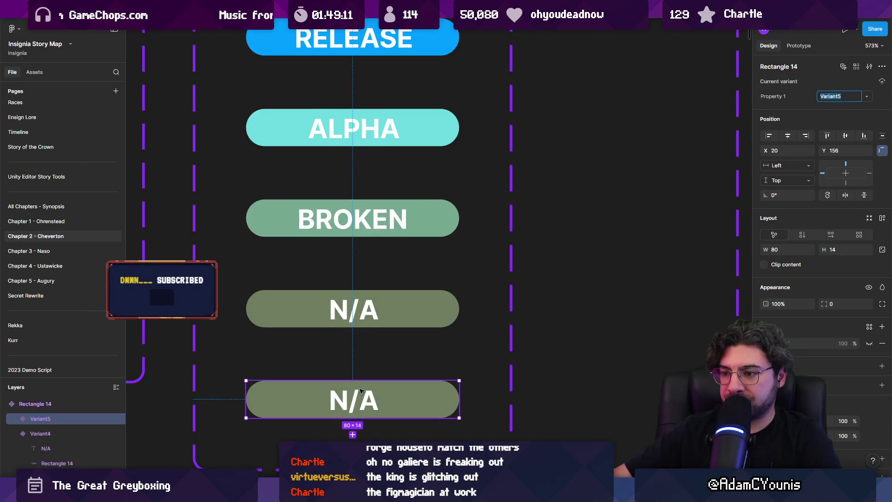
scroll(356, 200, "up", 1)
key("ctrl+z")
key("ctrl+z")
key("ctrl+z")
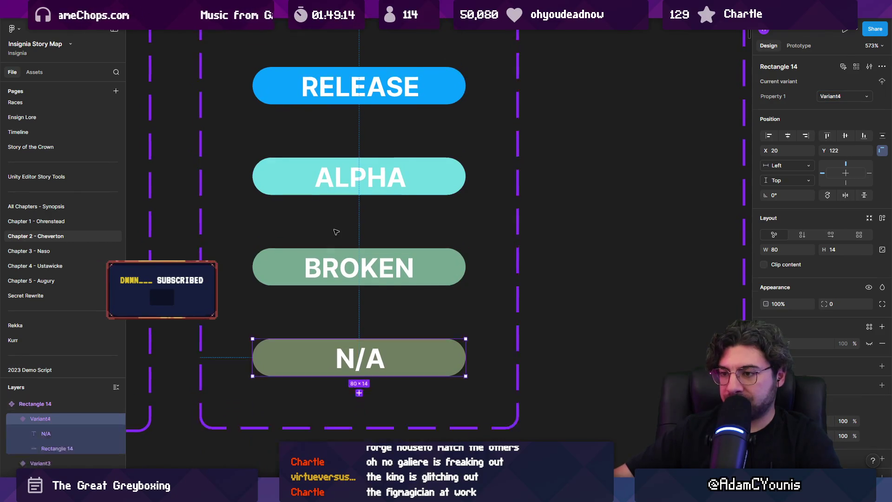
key("ctrl+shift+z")
key("ctrl+shift+z")
key("ctrl+shift+z")
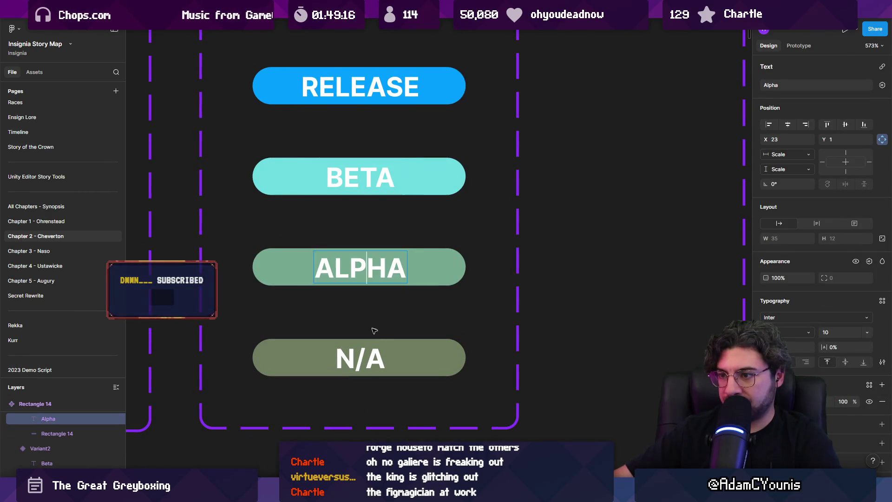
key("ctrl+shift+z")
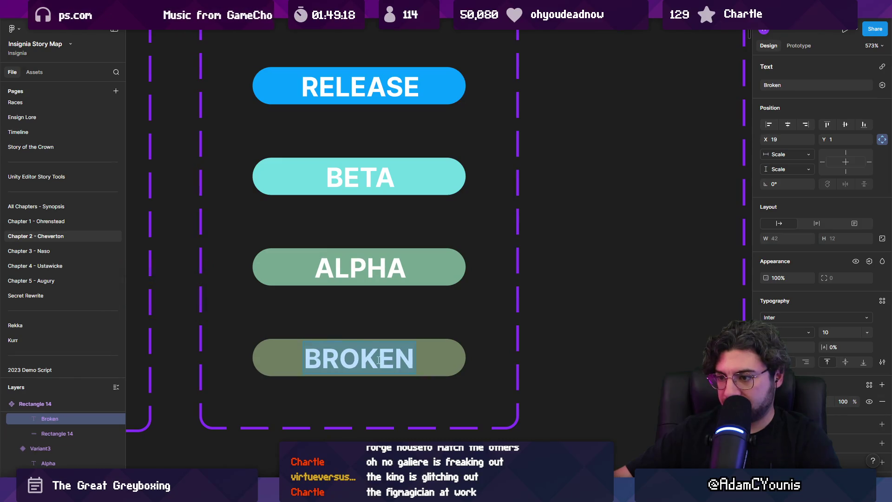
scroll(360, 358, "down", 2)
Duplicate the BROKEN pill, darken its fill to grey-green and label it NOTHING.
left_click(307, 333)
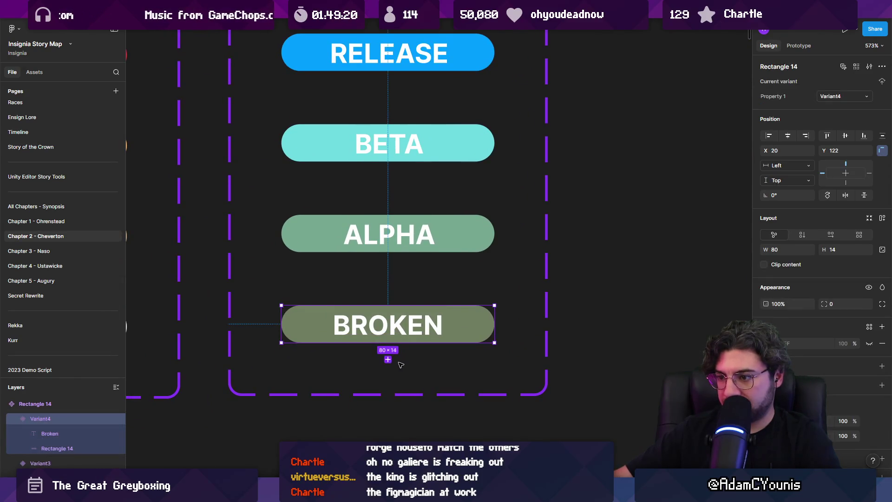
left_click(391, 365)
left_click(309, 323)
left_click(394, 361)
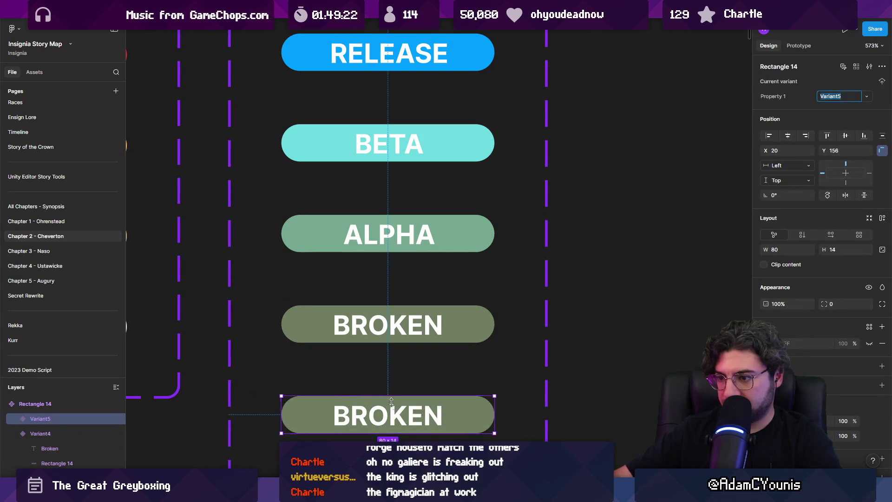
left_click(764, 421)
left_click(671, 356)
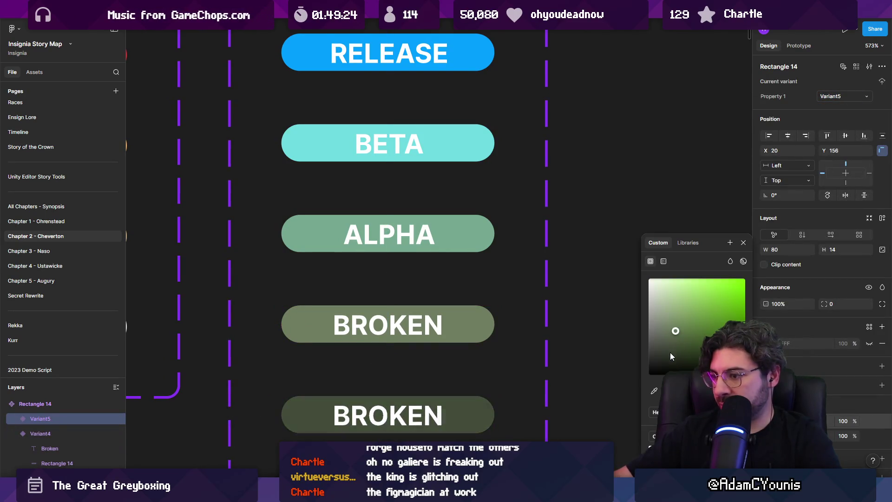
double_click(388, 415)
type("NOTHING")
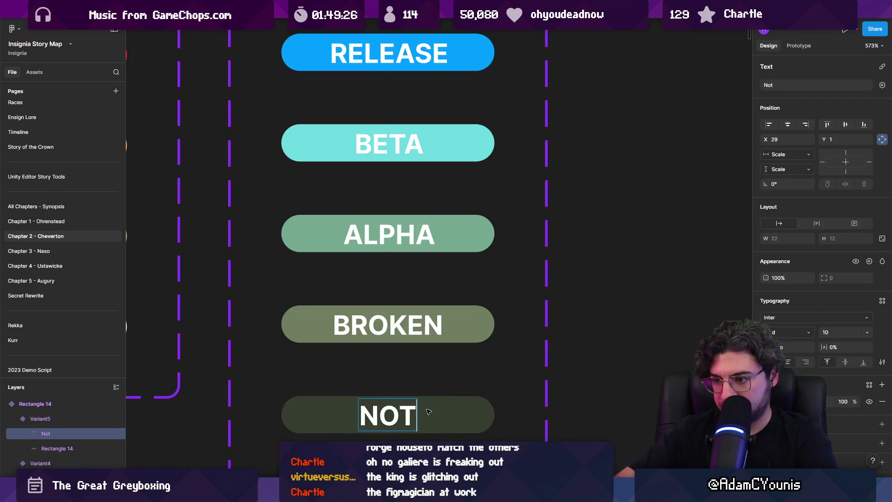
key("Escape")
key("Escape")
scroll(416, 358, "down", 5, "ctrl")
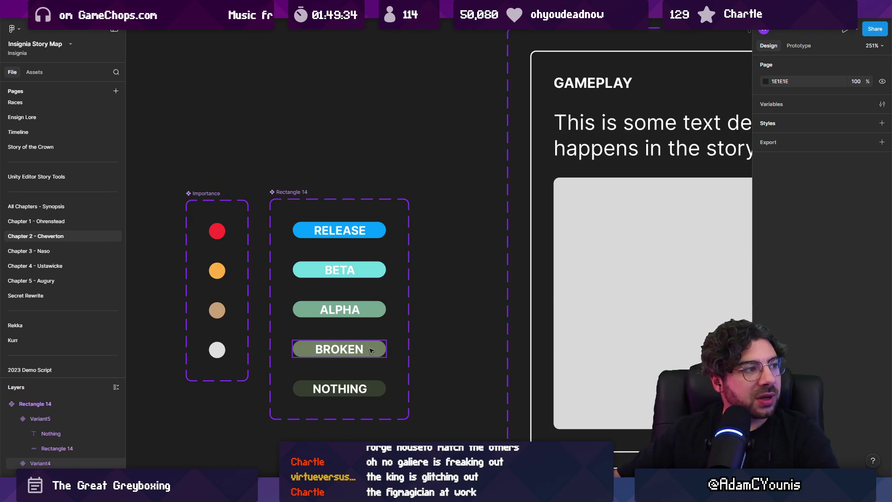
scroll(427, 266, "down", 3, "ctrl")
Rename the pill component set's variant property to Status.
left_click(347, 218)
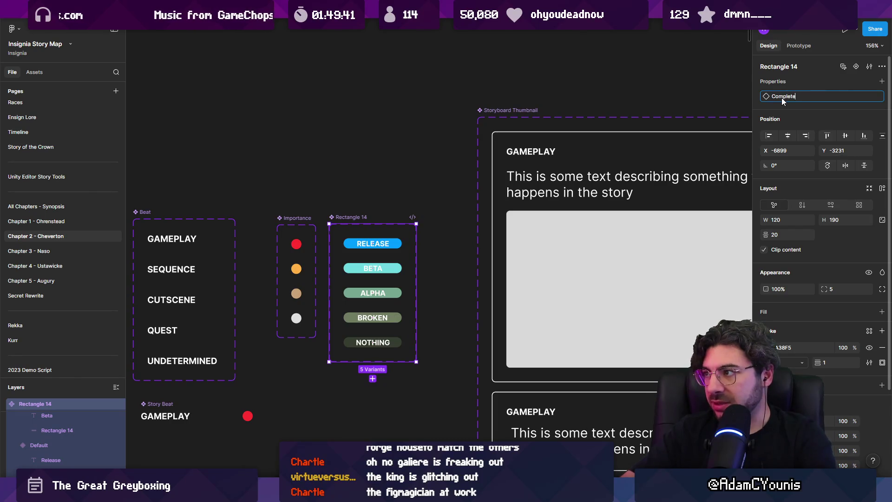
type("ness")
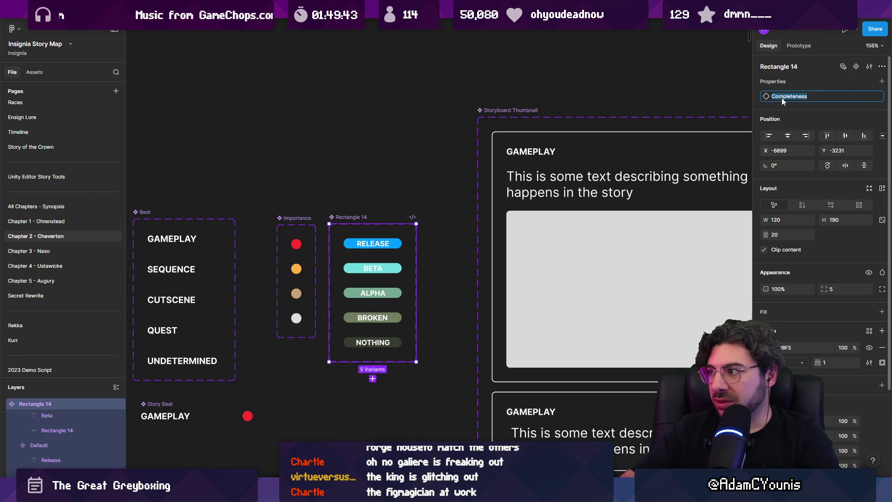
type("Status")
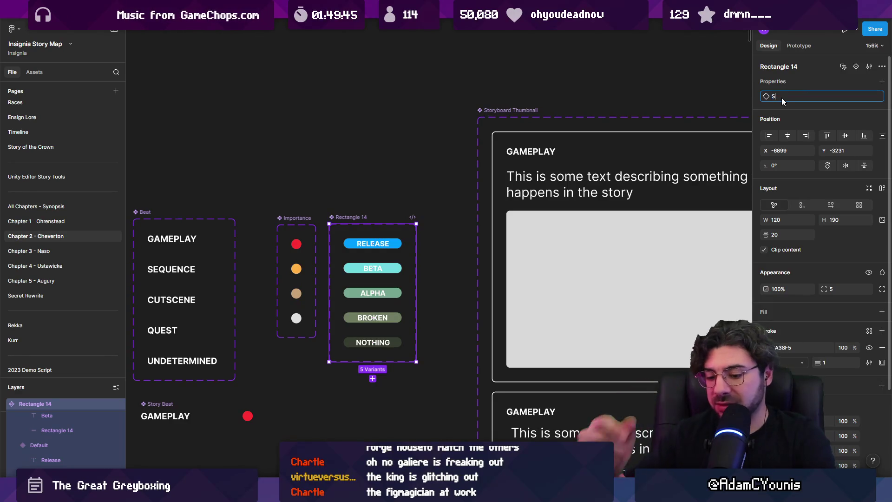
key("Return")
Set the Release and Beta Status values and delete the duplicate Release pill.
left_click(395, 245)
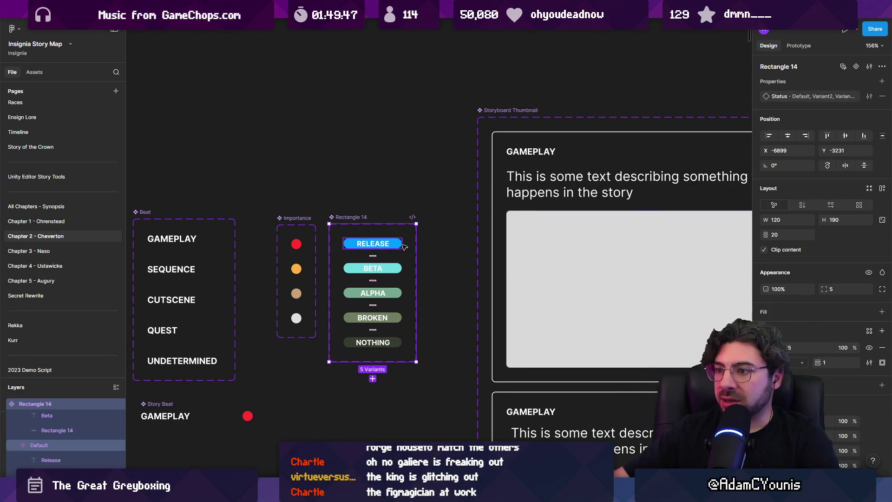
left_click(845, 98)
type("lease")
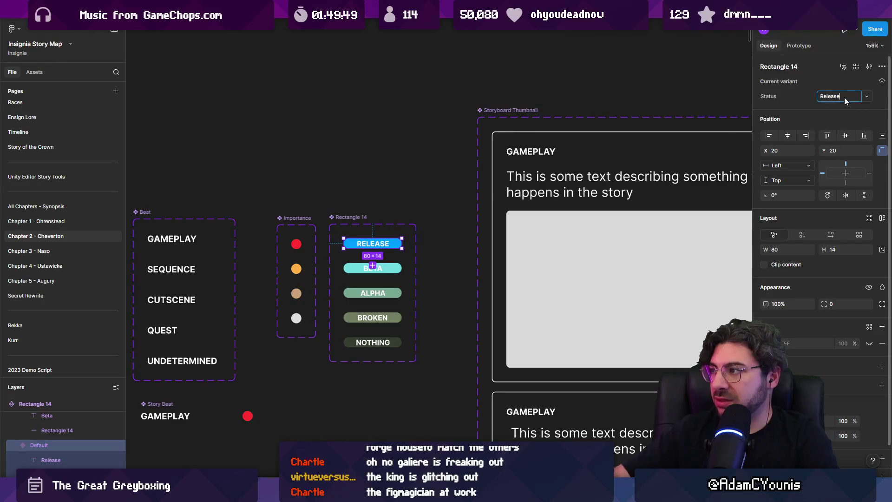
key("Return")
key("Tab")
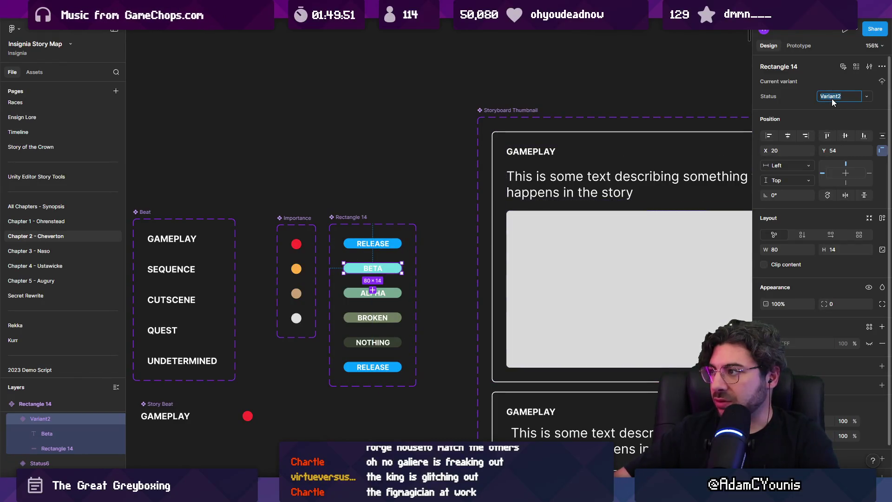
type("BVeta")
key("Return")
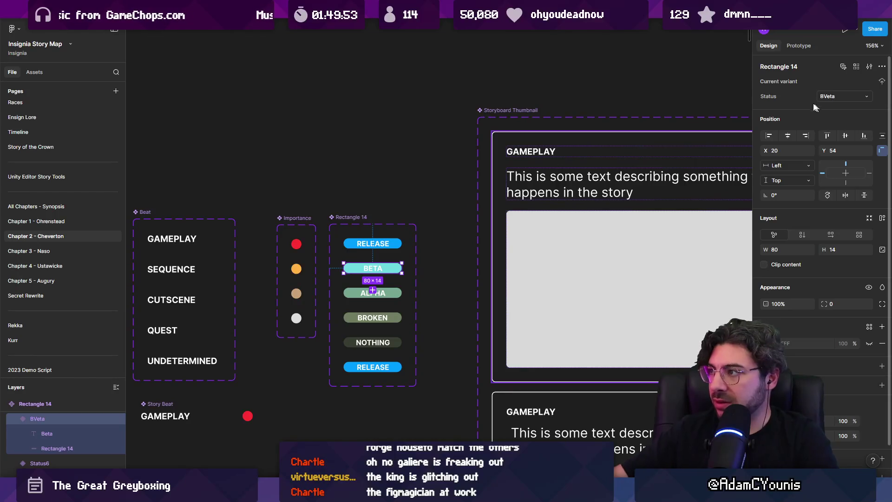
type("Beta")
key("Return")
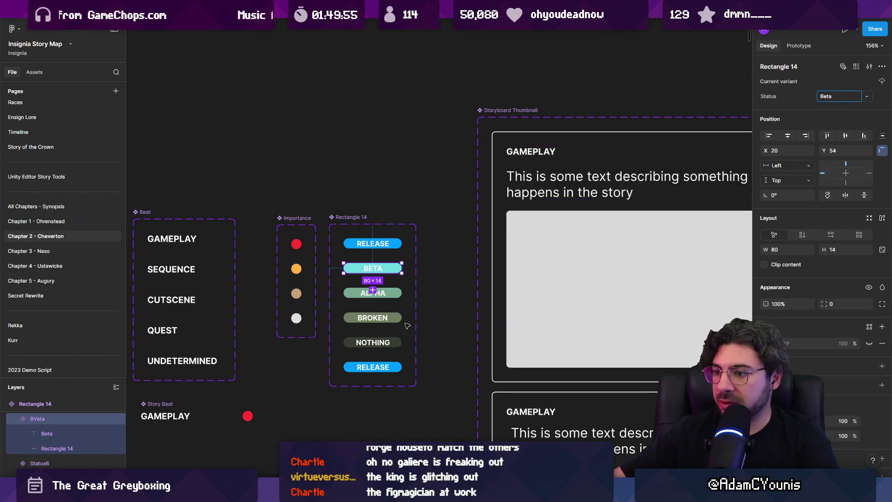
left_click(389, 367)
key("Delete")
Set the remaining variants' Status values to Alpha, Broken and Nothing.
left_click(365, 297)
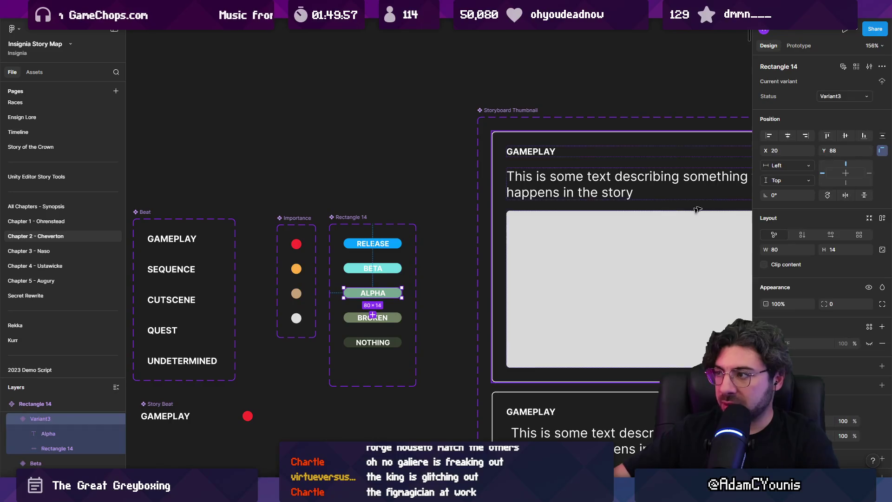
type("Alpha")
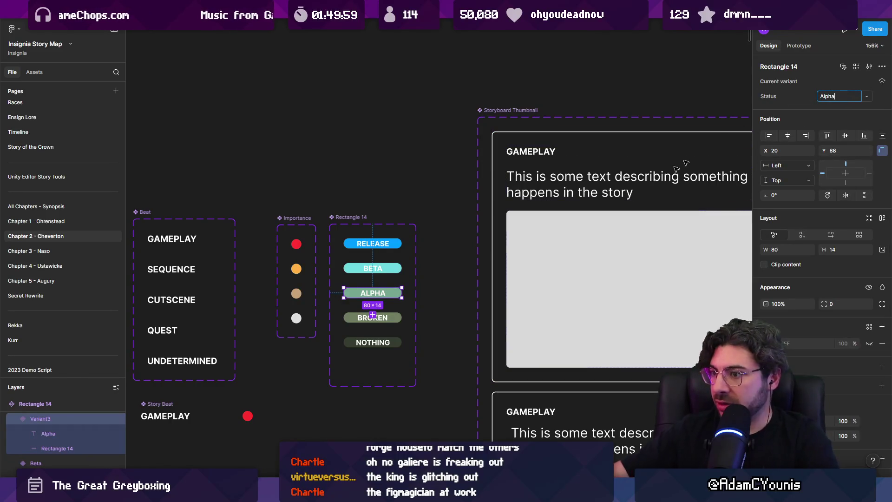
left_click(391, 321)
type("B")
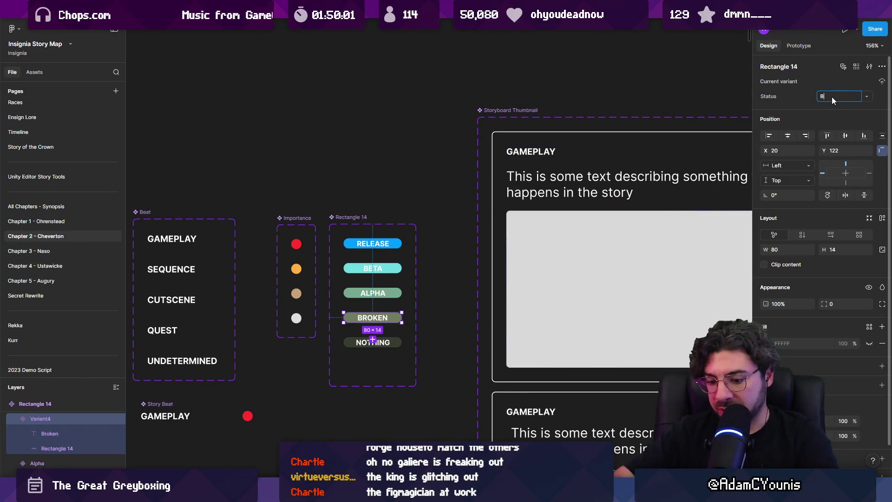
type("roken")
key("Return")
key("Tab")
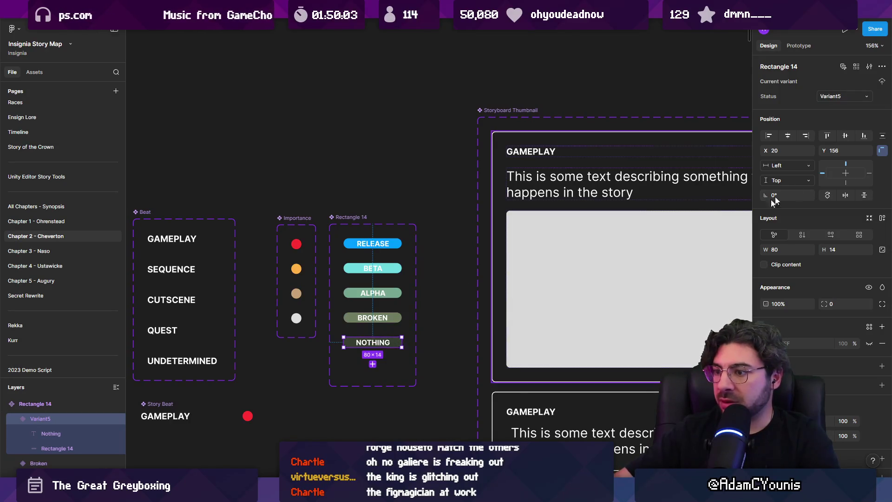
type("Nothing")
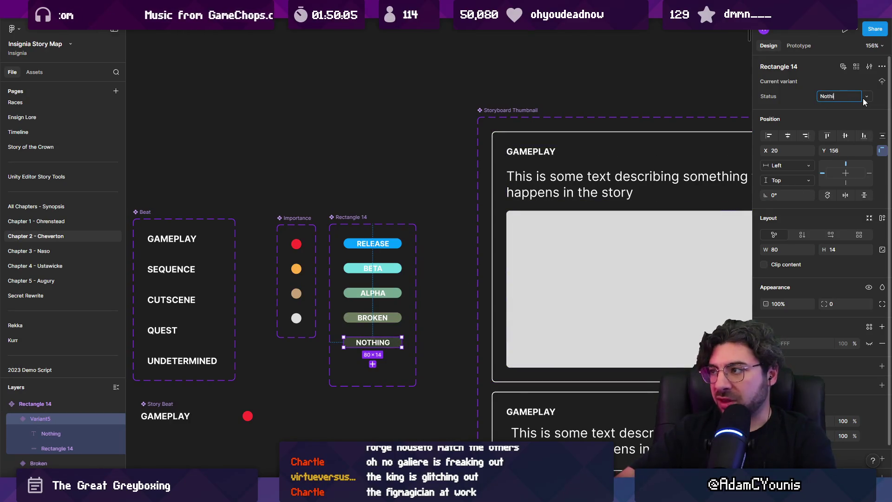
key("Return")
Shrink the pill component set to fit its five pills.
left_click(367, 227)
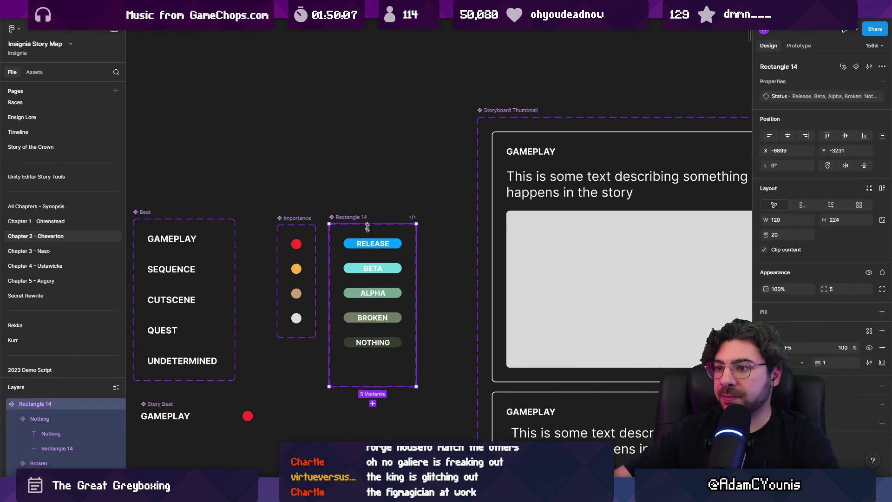
left_click_drag(381, 388, 382, 363)
scroll(381, 362, "down", 5)
scroll(353, 279, "right", 3)
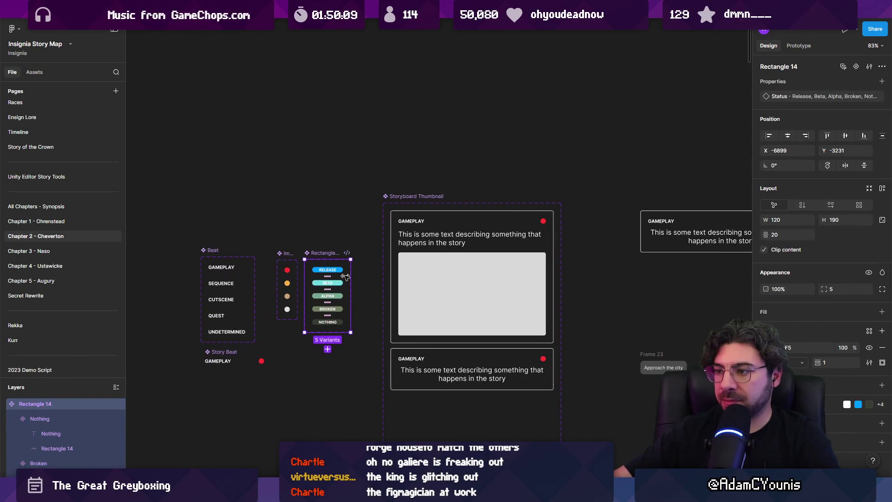
Drop the NOTHING pill beside the GAMEPLAY label in the storyboard thumbnail card.
scroll(343, 270, "up", 8)
left_click(512, 163)
scroll(510, 171, "right", 3)
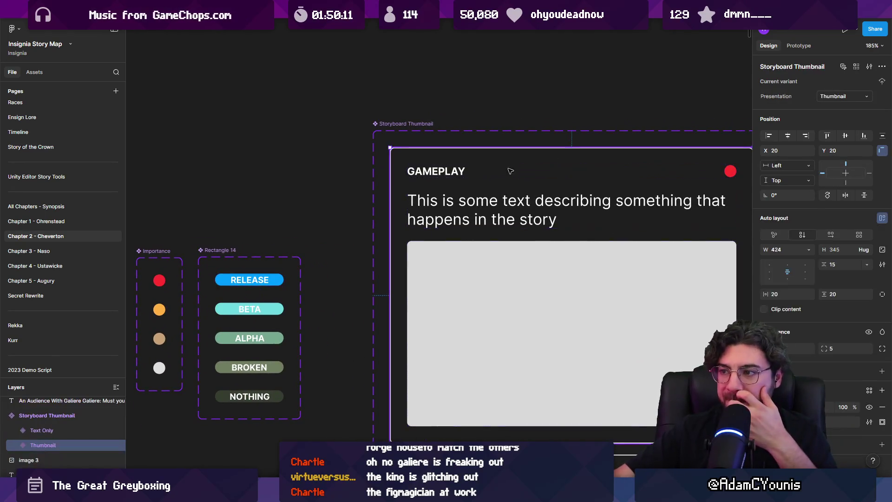
double_click(455, 174)
double_click(452, 175)
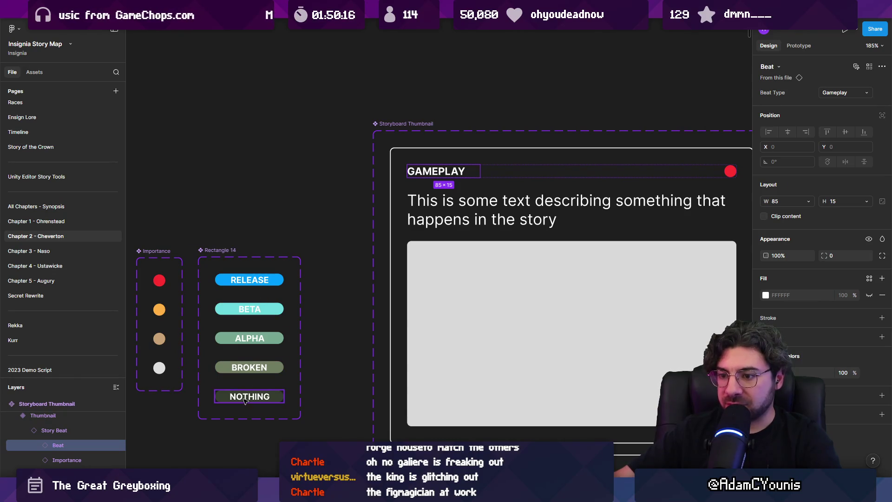
mouse_move(250, 396)
left_mouse_down()
mouse_move(503, 174)
mouse_move(534, 174)
mouse_move(541, 185)
left_mouse_up()
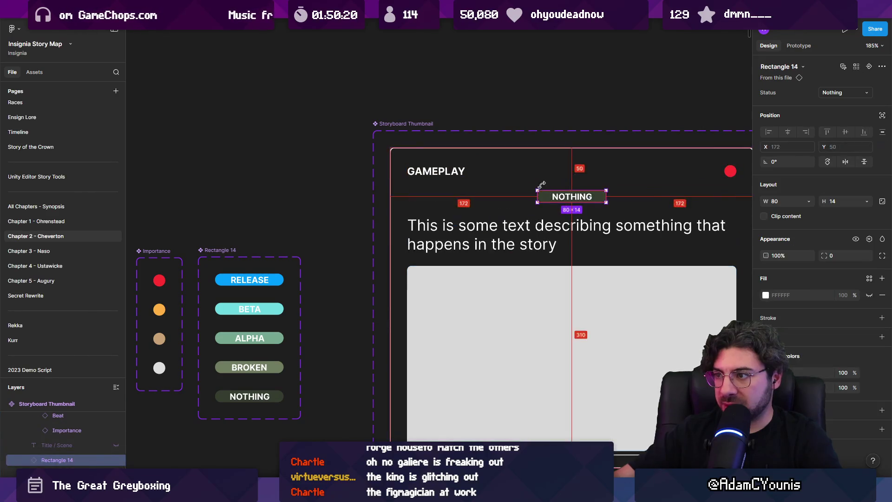
left_click(543, 177)
Move the NOTHING pill out of the card into the Story Beat row beside GAMEPLAY.
scroll(502, 177, "down", 5)
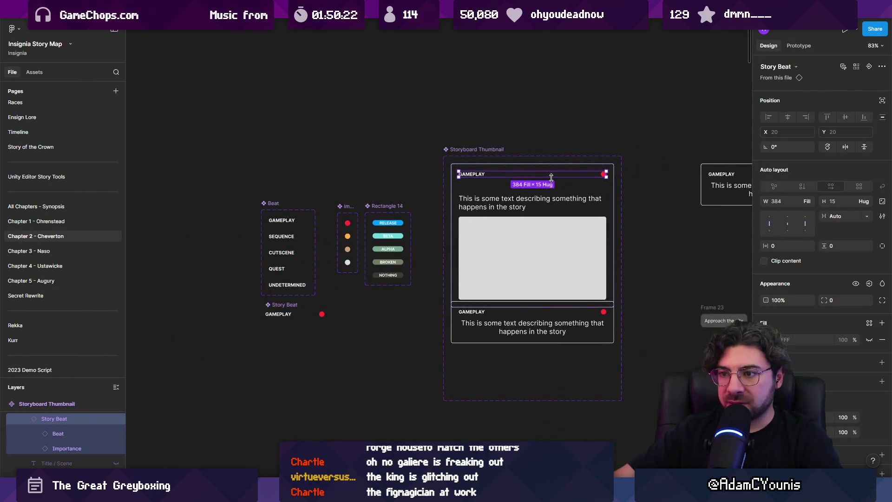
left_click(513, 196)
scroll(502, 178, "up", 5)
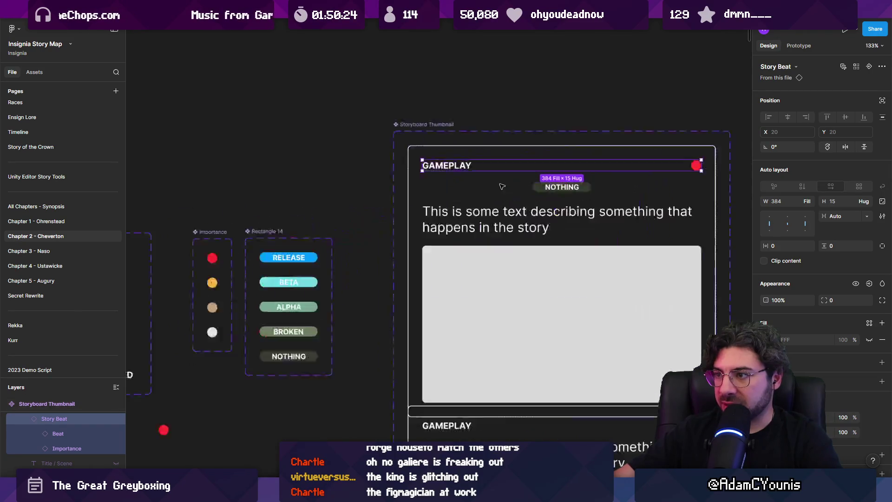
left_click_drag(418, 306, 266, 411)
scroll(242, 419, "left", 5)
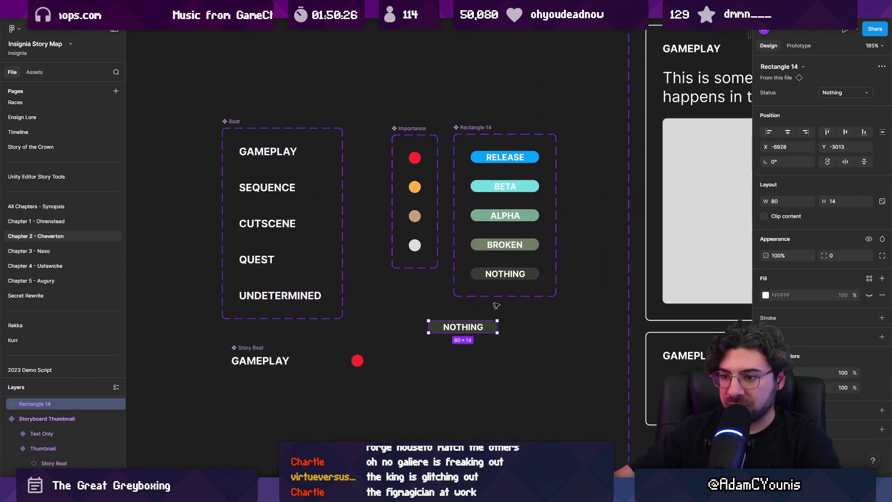
left_click_drag(454, 327, 335, 361)
left_click(316, 334)
Make the Story Beat row hug its contents and close the gap between items.
left_click(259, 347)
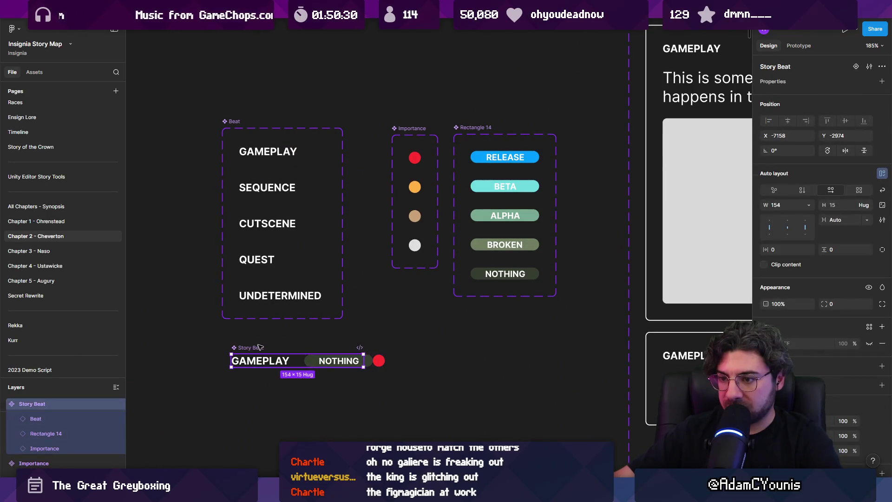
double_click(361, 362)
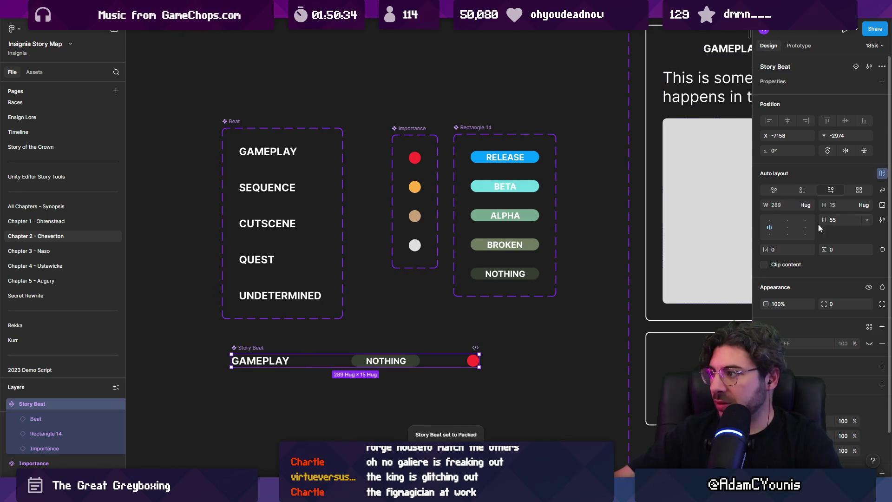
left_click_drag(825, 220, 783, 220)
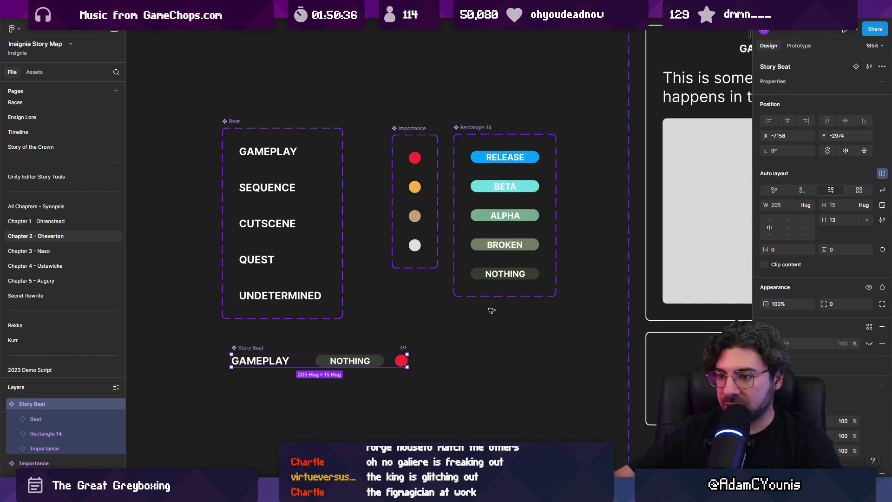
scroll(412, 268, "down", 5)
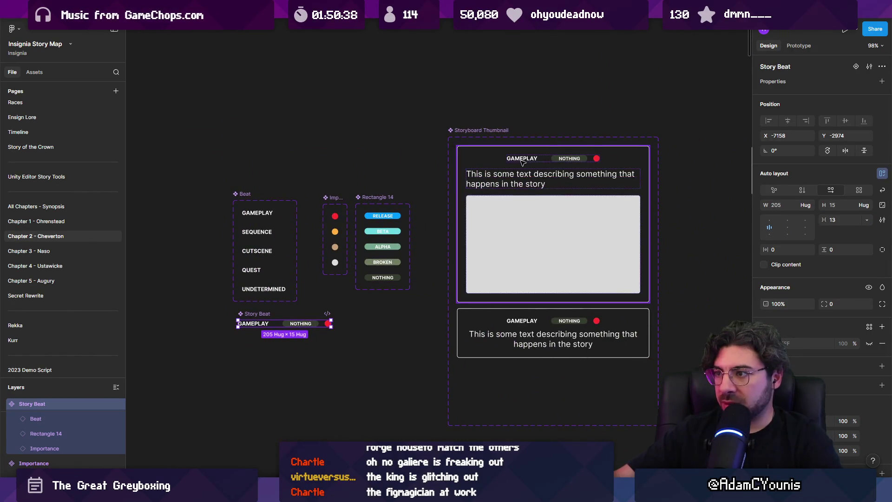
Set the GAMEPLAY label and its parent Story Beat row to Fill container width.
left_click(522, 160, "ctrl")
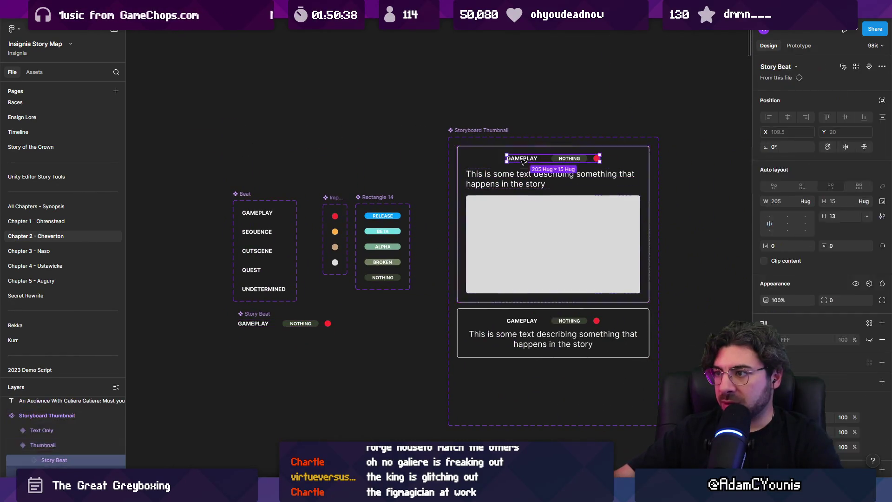
left_click(808, 200)
left_click(808, 208)
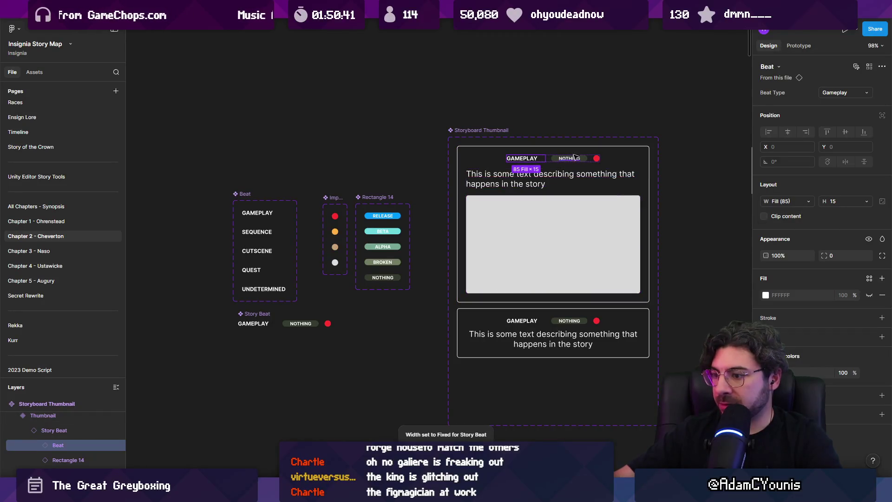
scroll(575, 157, "up", 5)
key("shift+Return")
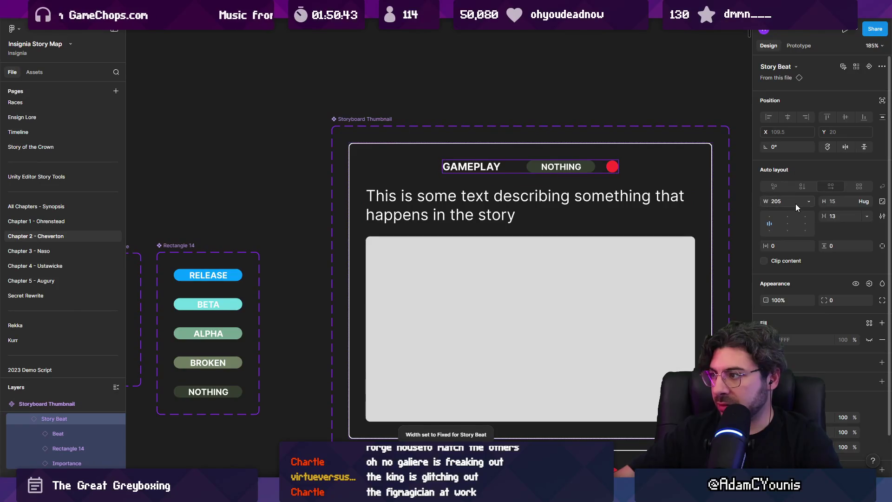
left_click(807, 202)
left_click(796, 220)
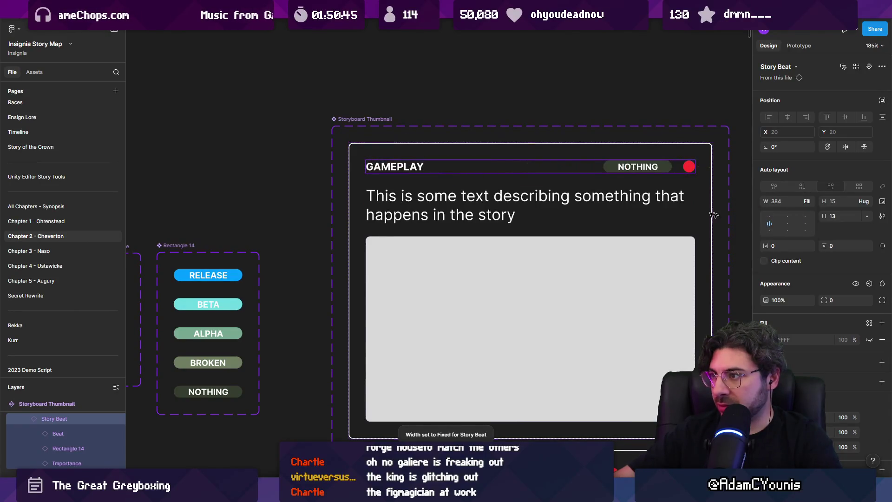
scroll(714, 215, "down", 5)
key("Escape")
scroll(419, 317, "up", 5)
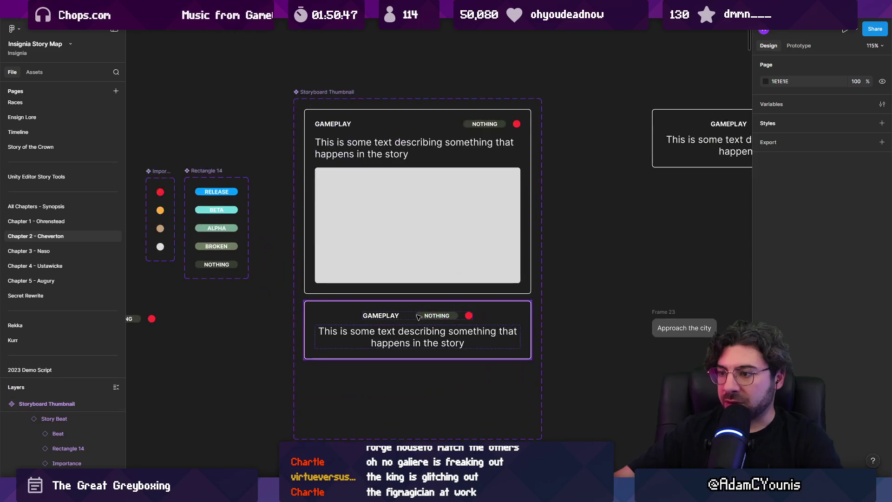
Make the header row fill the card width and keep the GAMEPLAY label fixed width.
double_click(409, 320)
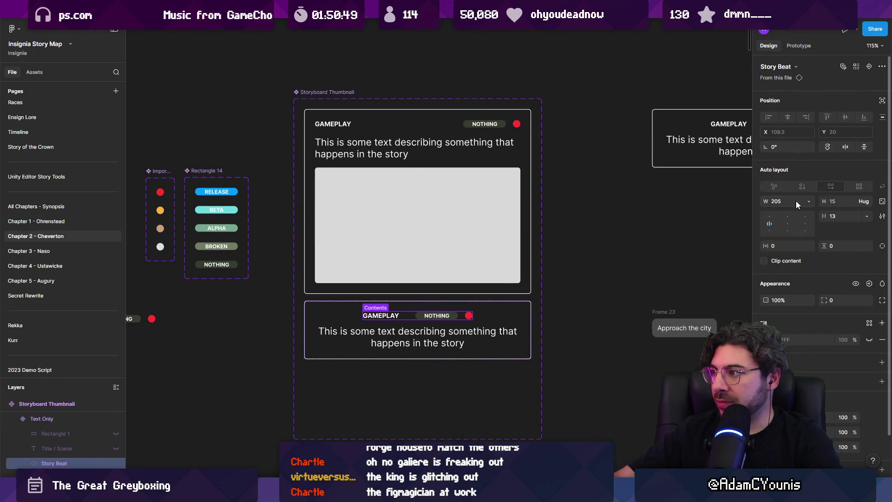
left_click(806, 201)
left_click(805, 213)
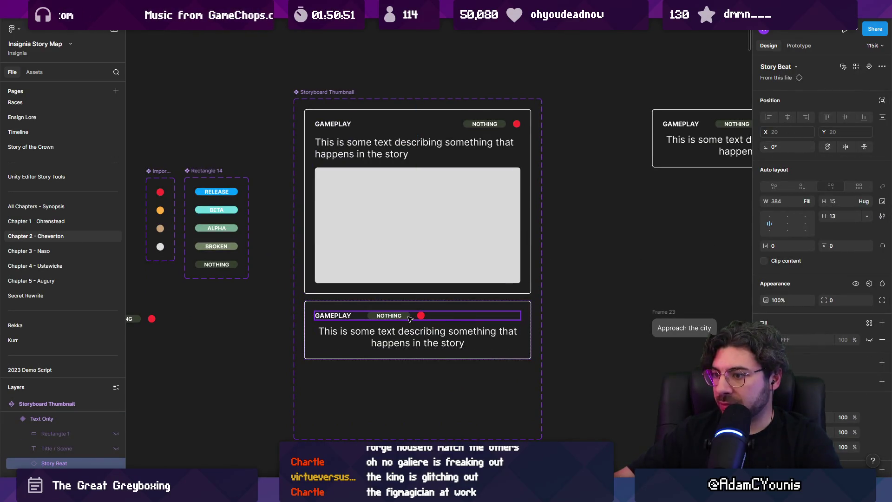
left_click(388, 316)
left_click(358, 317)
left_click(806, 201)
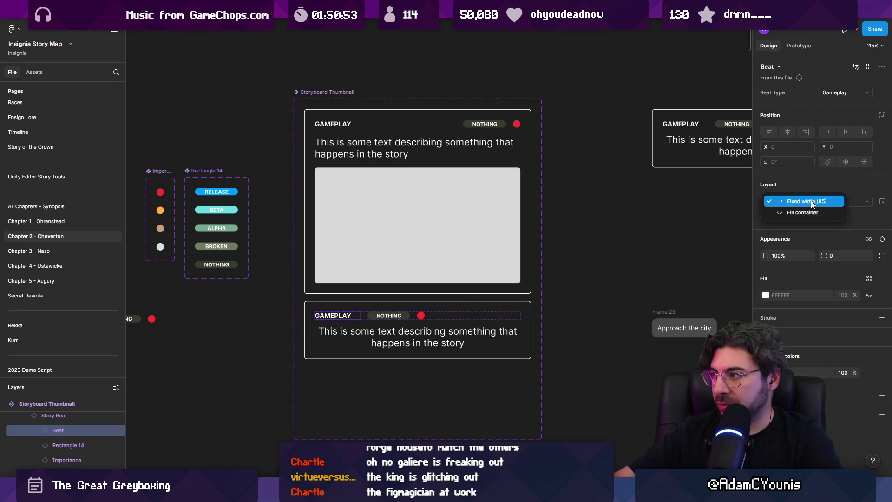
left_click(798, 212)
left_click(567, 269)
scroll(487, 229, "down", 5)
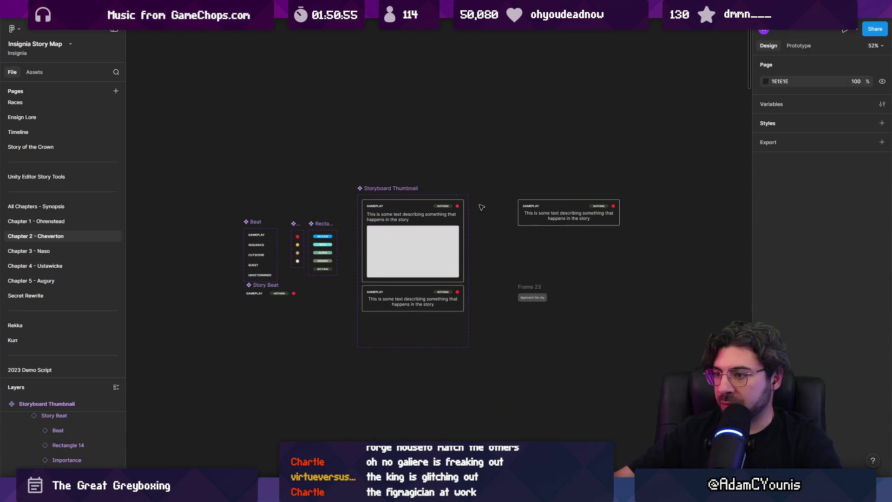
Go to the Chapter 2 - Cheverton page.
left_click(60, 222)
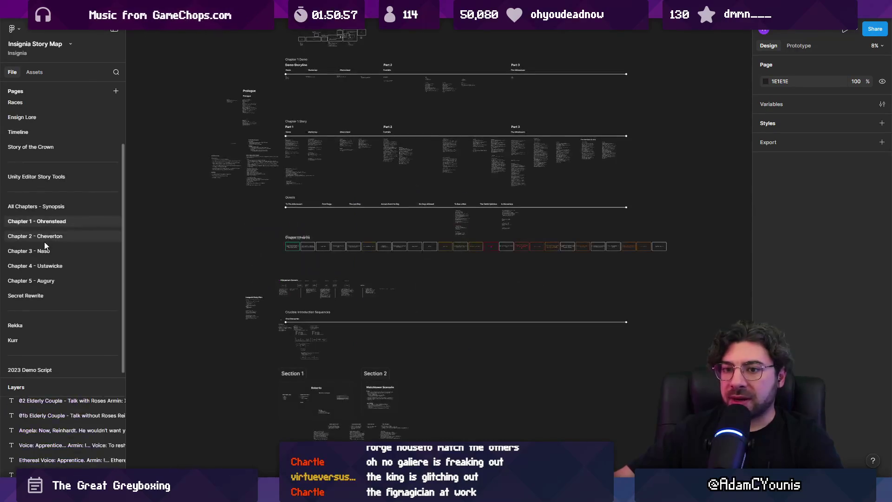
left_click(104, 234)
scroll(352, 258, "up", 10)
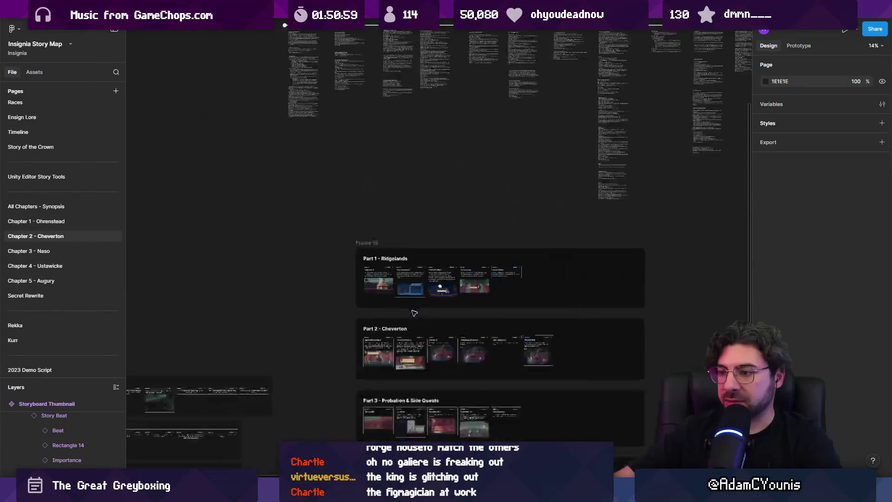
scroll(350, 239, "up", 5)
scroll(398, 111, "down", 2)
Set the Ridgelands 01 card's status pill to Alpha.
left_click(397, 118)
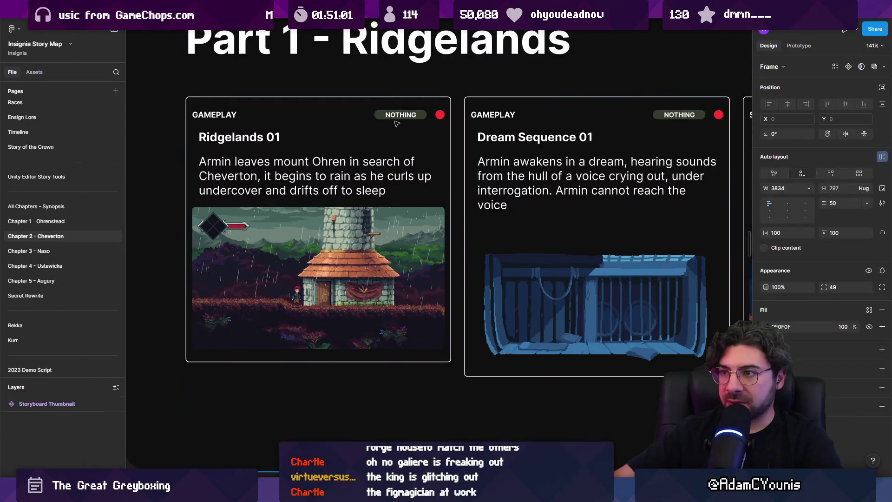
double_click(398, 118)
double_click(398, 119)
double_click(397, 118)
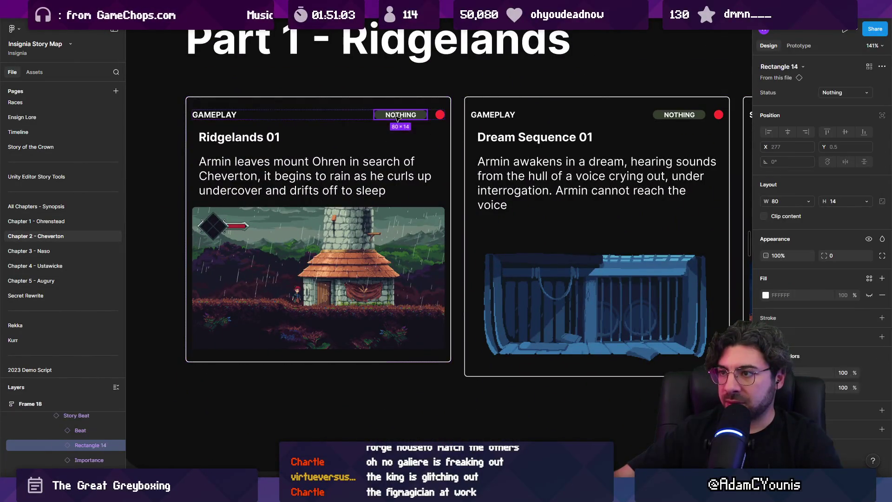
left_click(843, 93)
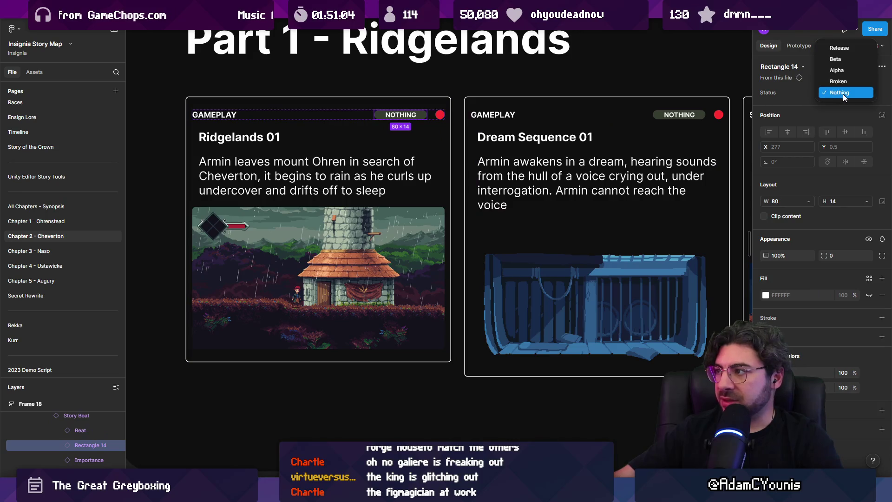
left_click(846, 70)
scroll(454, 136, "right", 5)
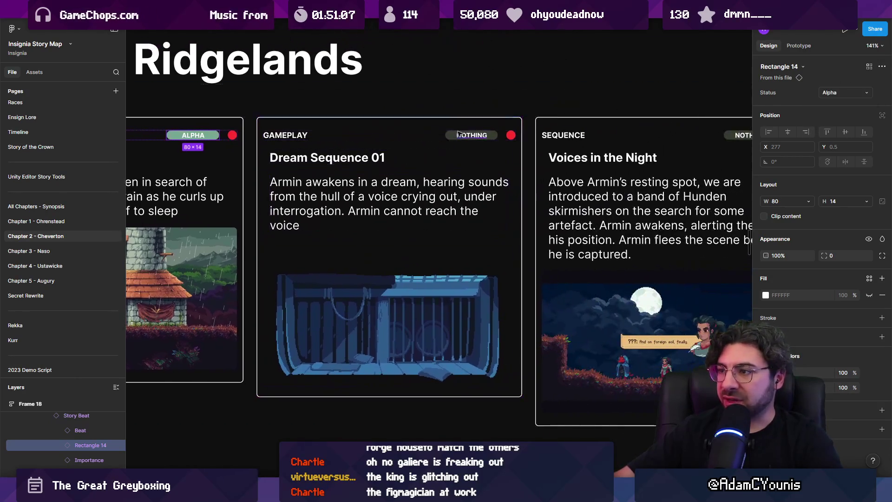
Set the Band of Children pill and one other card's pill to Alpha.
left_click(455, 137)
scroll(325, 129, "right", 5)
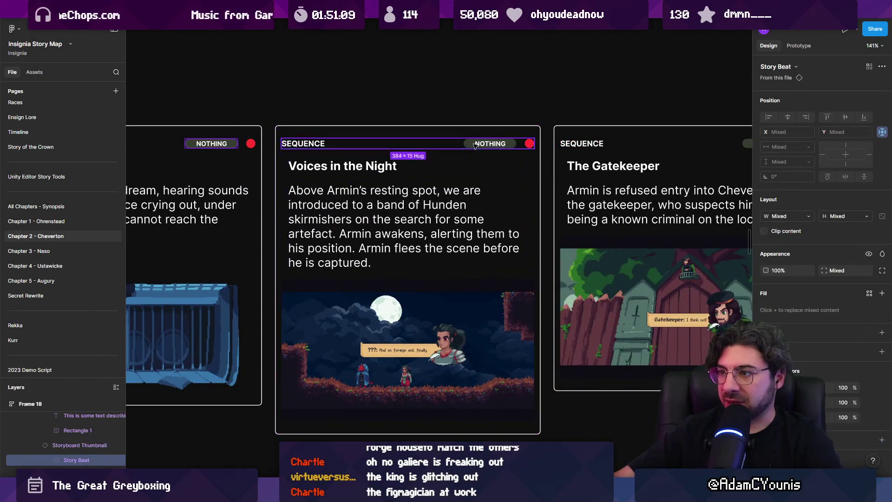
left_click_drag(476, 146, 311, 148)
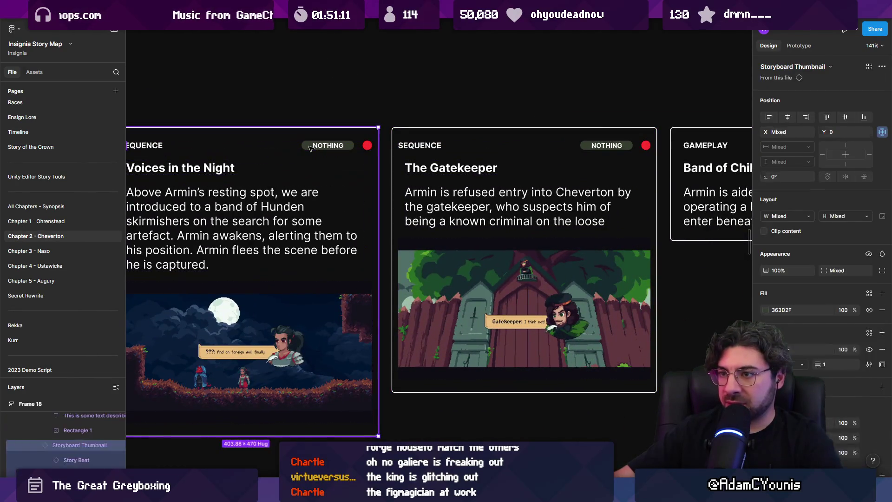
left_click(310, 148)
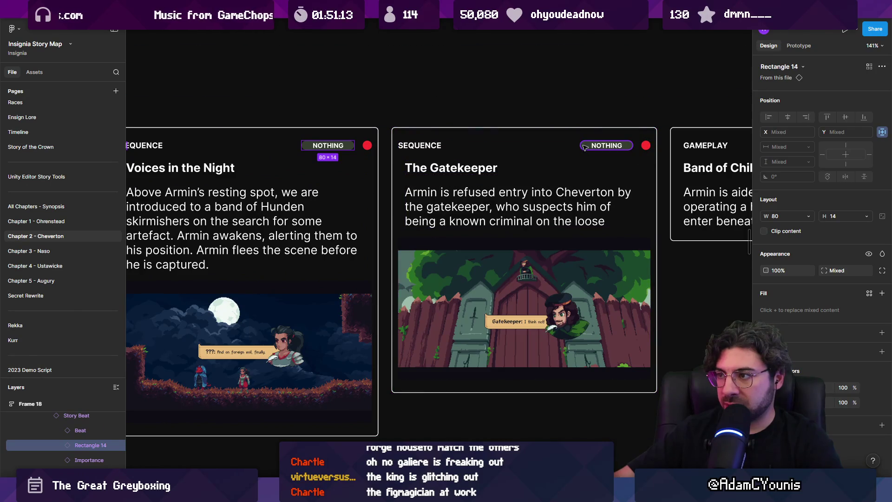
scroll(694, 153, "right", 5)
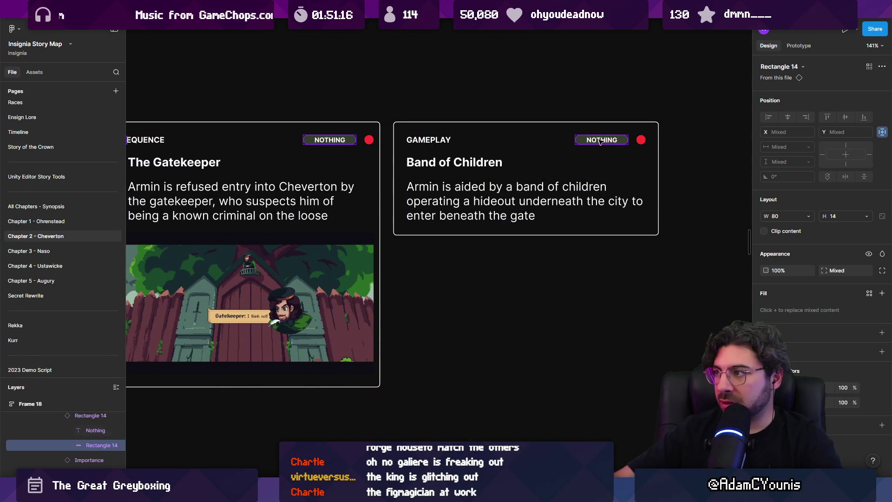
left_click(586, 143)
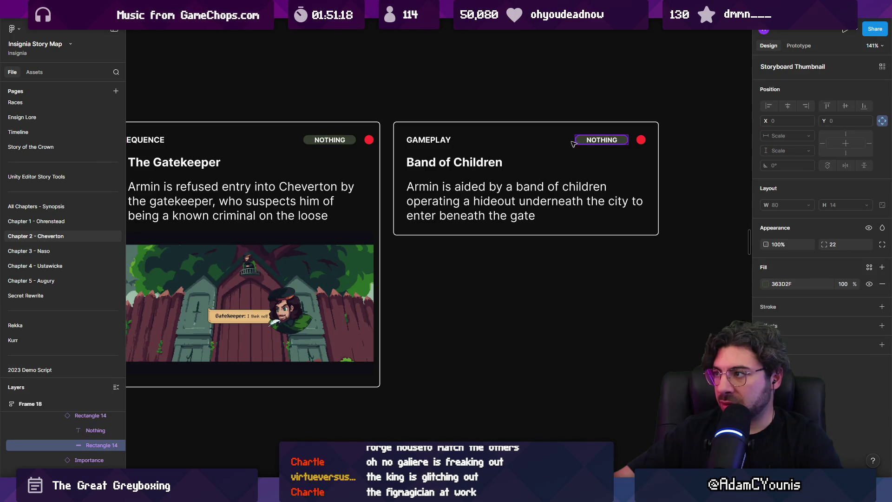
double_click(585, 142)
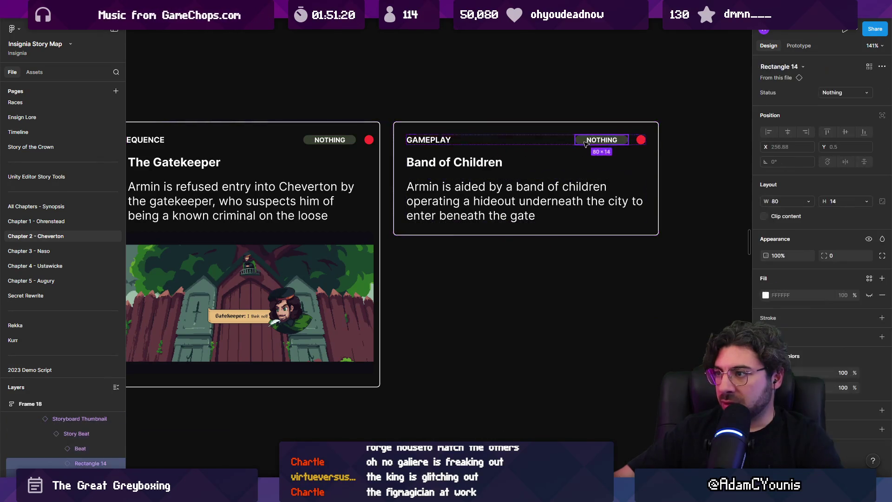
left_click(326, 139, "shift")
scroll(465, 185, "left", 10)
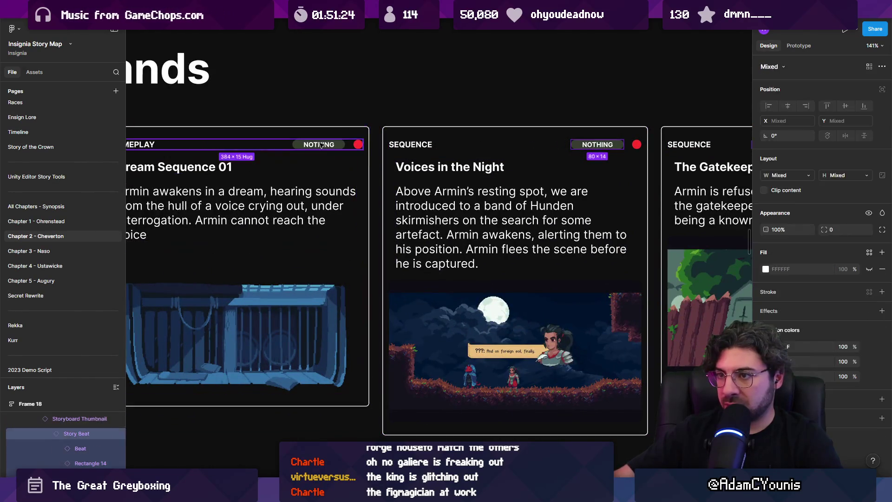
left_click(841, 92)
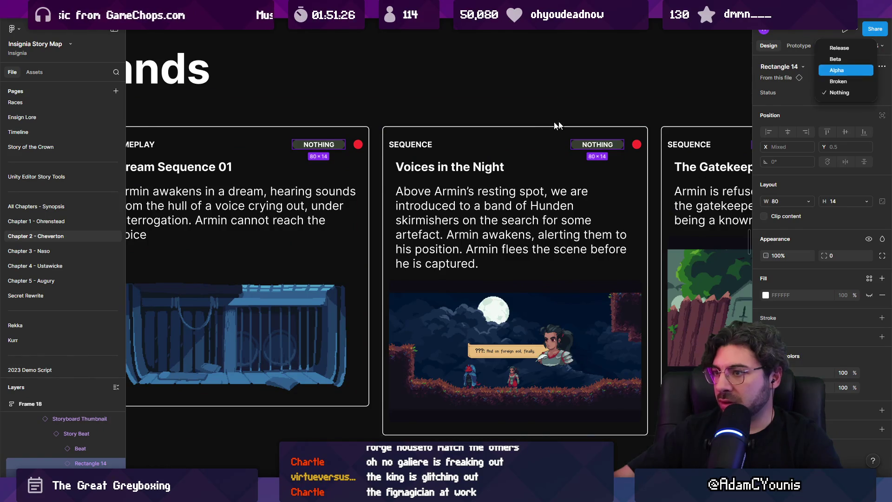
left_click(847, 70)
Set the Apprehended by Guards and Meeting Ned status pills to Alpha.
scroll(396, 194, "down", 5)
scroll(395, 194, "down", 3)
scroll(396, 194, "up", 5)
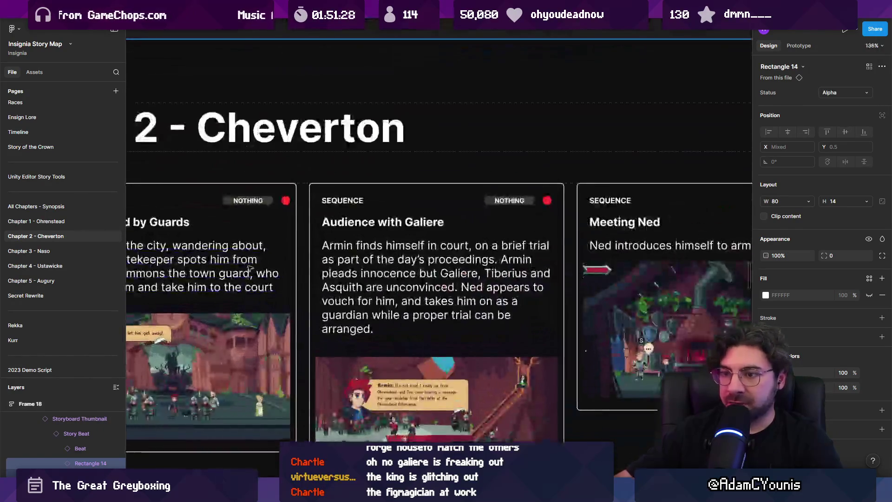
left_click(360, 177)
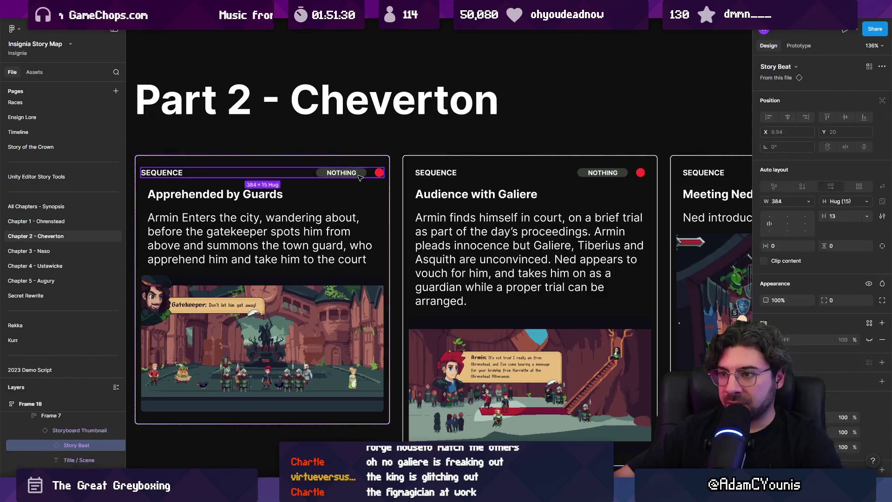
left_click(360, 177)
scroll(334, 214, "right", 5)
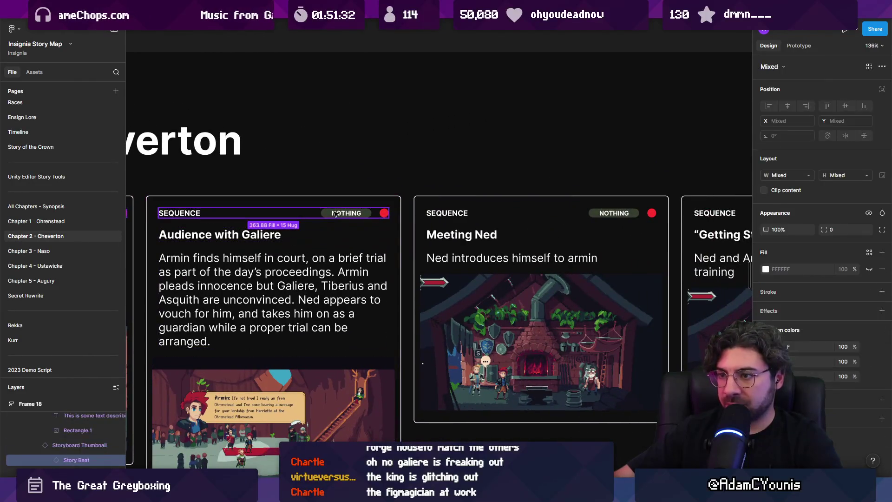
scroll(432, 218, "right", 4)
left_click(436, 219, "shift")
left_click(436, 219, "ctrl+shift")
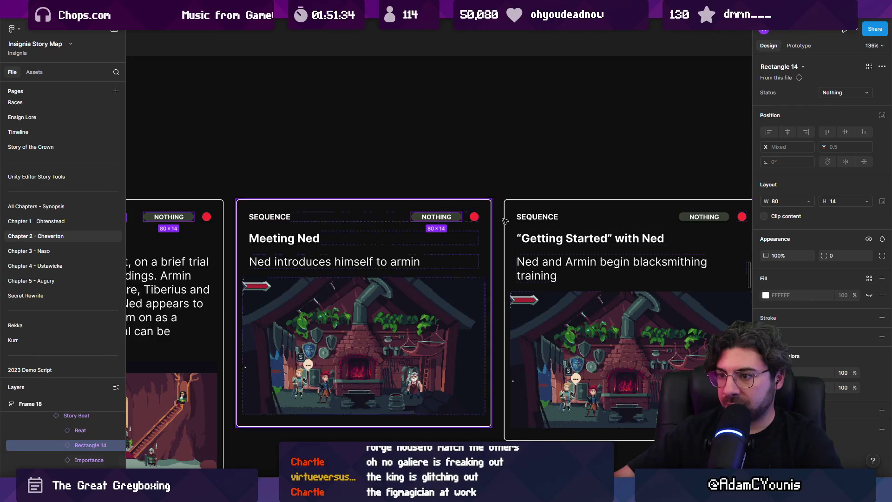
scroll(604, 163, "left", 3)
left_click(838, 92)
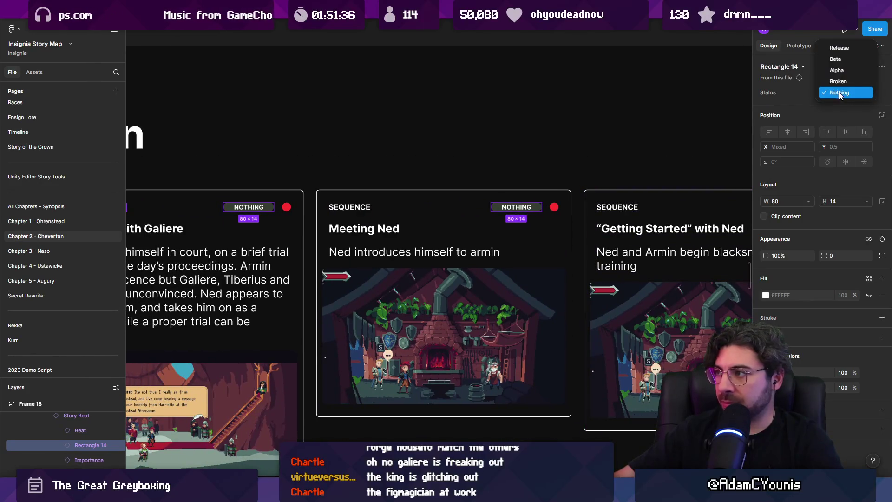
left_click(845, 71)
Select the frame holding all story parts to review it, then clear the selection.
scroll(553, 192, "down", 5)
scroll(553, 192, "down", 4)
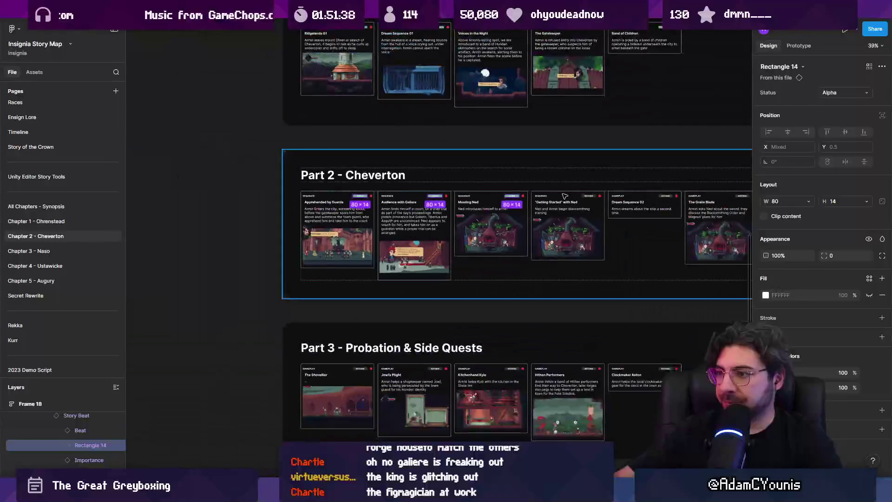
scroll(508, 258, "up", 3)
left_click(477, 227)
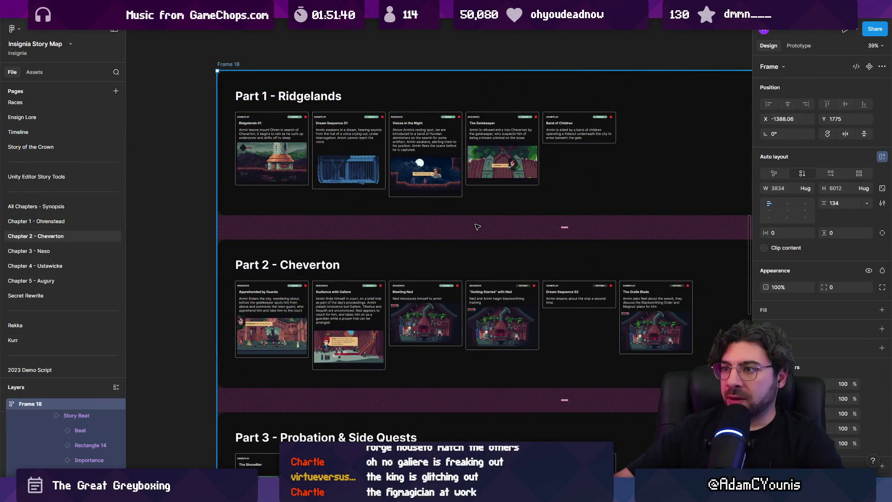
left_click(186, 214)
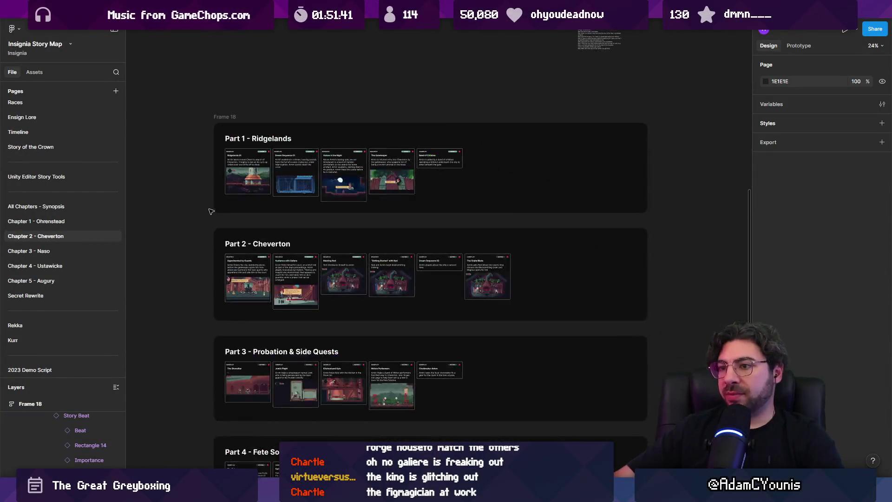
scroll(210, 210, "down", 3)
scroll(282, 203, "up", 2)
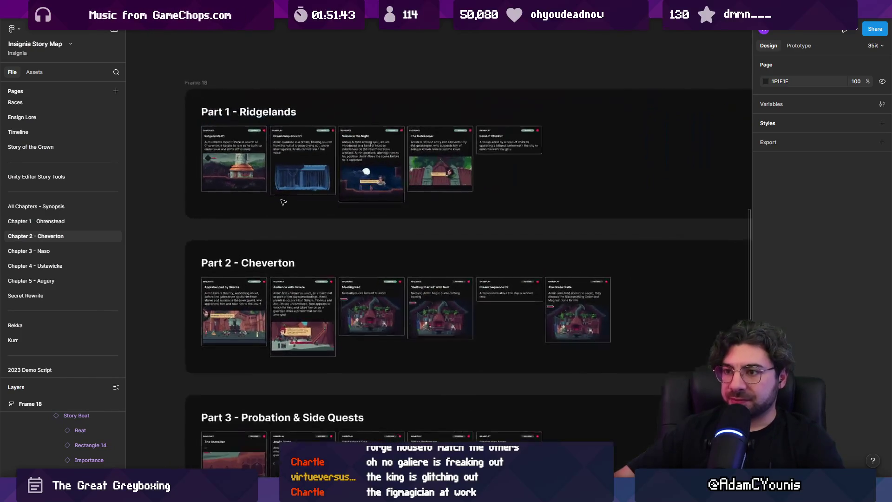
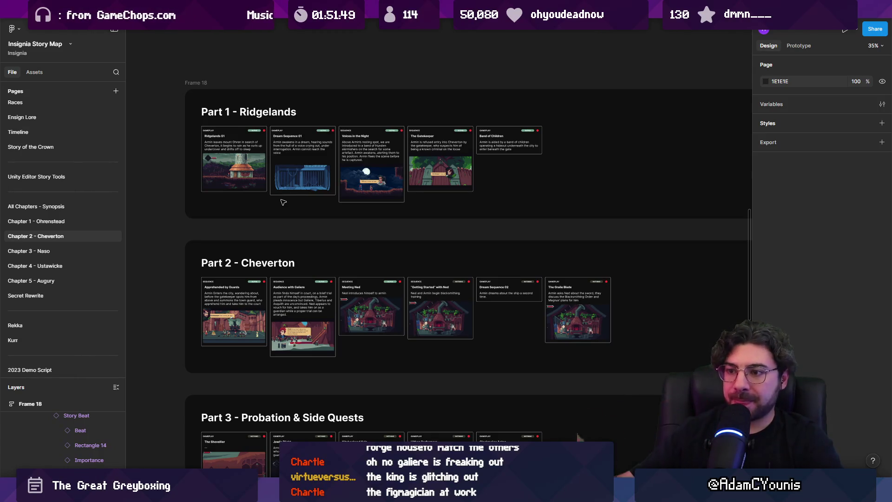
Zoom out on the Insignia Story Map and open the Chapter 2 World Layout board.
scroll(352, 198, "down", 2)
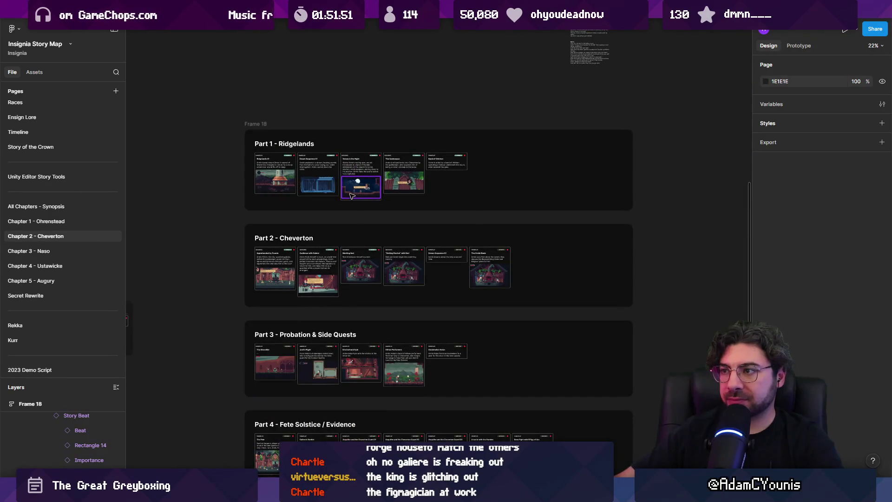
left_click(350, 194)
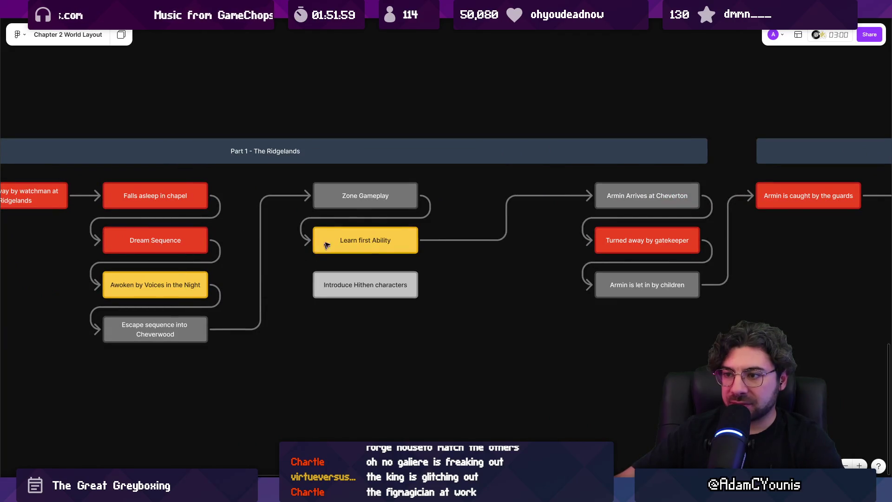
Pan around the Chapter 2 World Layout board and select the status legend boxes.
scroll(451, 231, "down", 5)
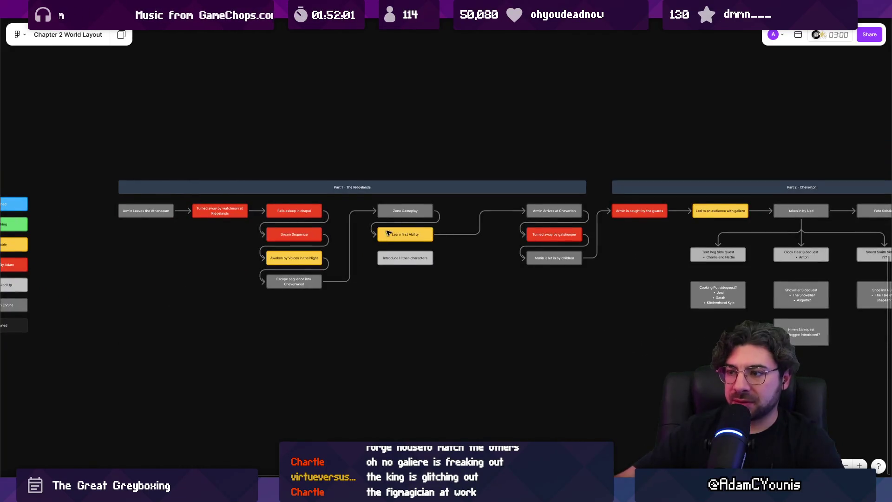
scroll(446, 227, "right", 5)
scroll(496, 223, "up", 5)
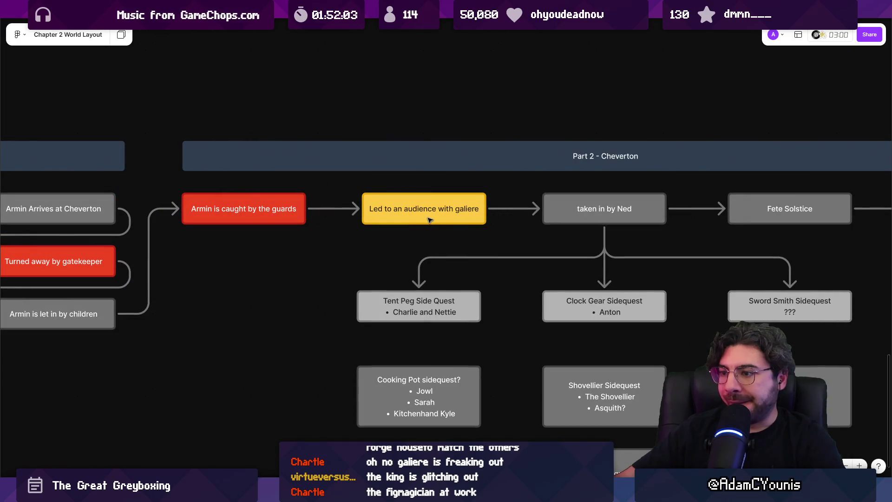
scroll(520, 230, "down", 5)
scroll(267, 221, "left", 10)
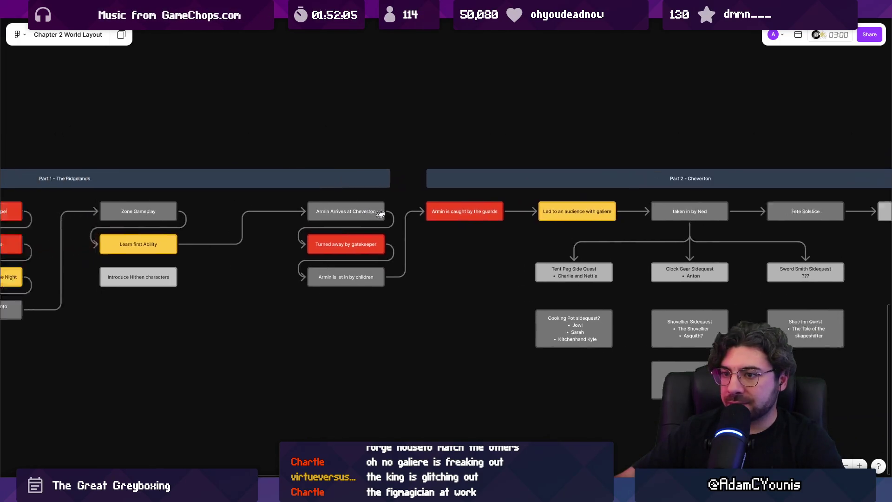
scroll(47, 226, "up", 3)
scroll(89, 286, "up", 2)
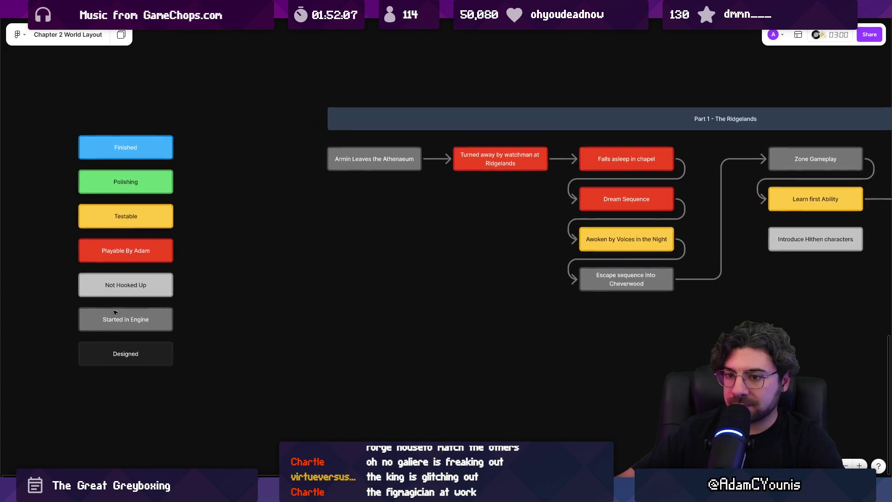
left_click_drag(86, 112, 175, 378)
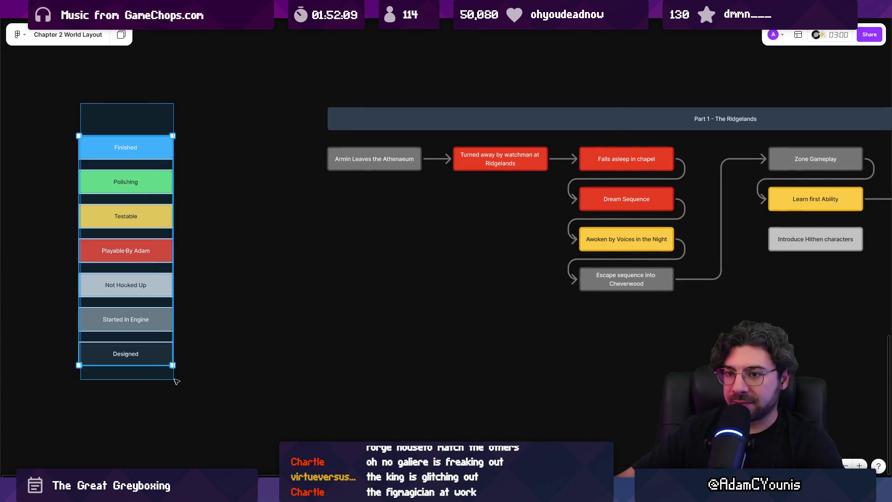
scroll(459, 288, "right", 5)
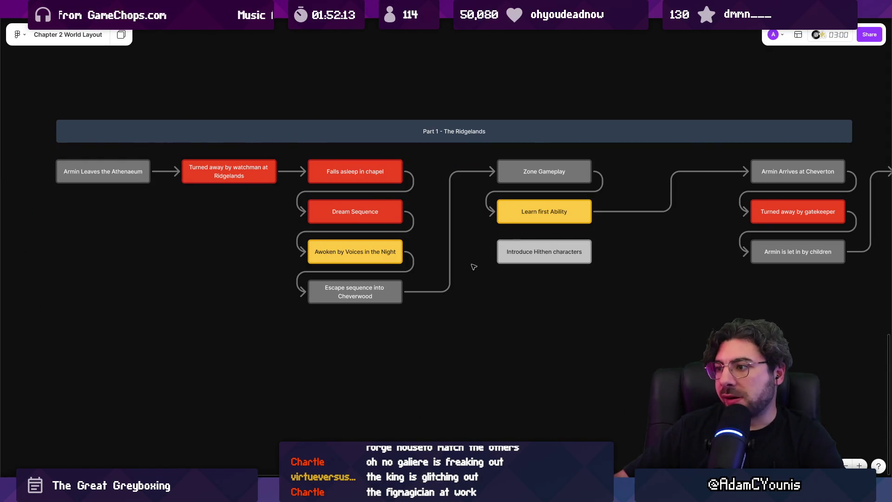
Select, then deselect, the Learn first Ability, Zone Gameplay and Introduce Hithen nodes.
left_click_drag(600, 258, 388, 254)
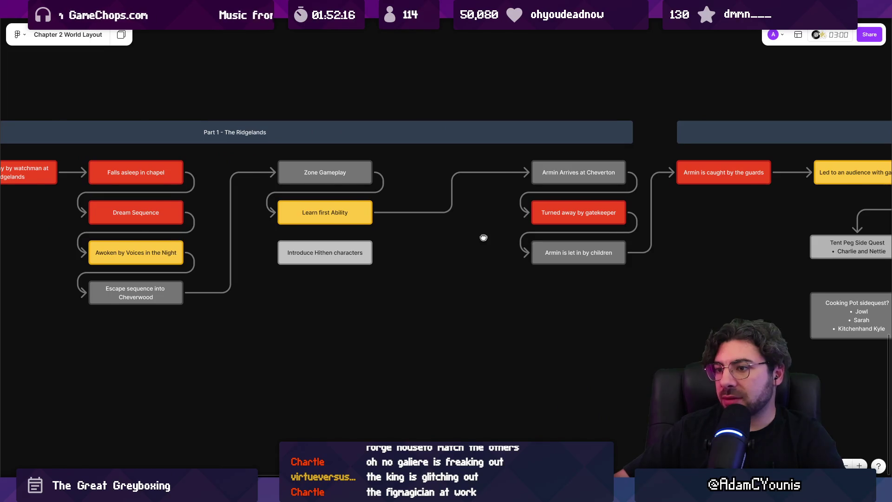
left_click_drag(484, 237, 379, 248)
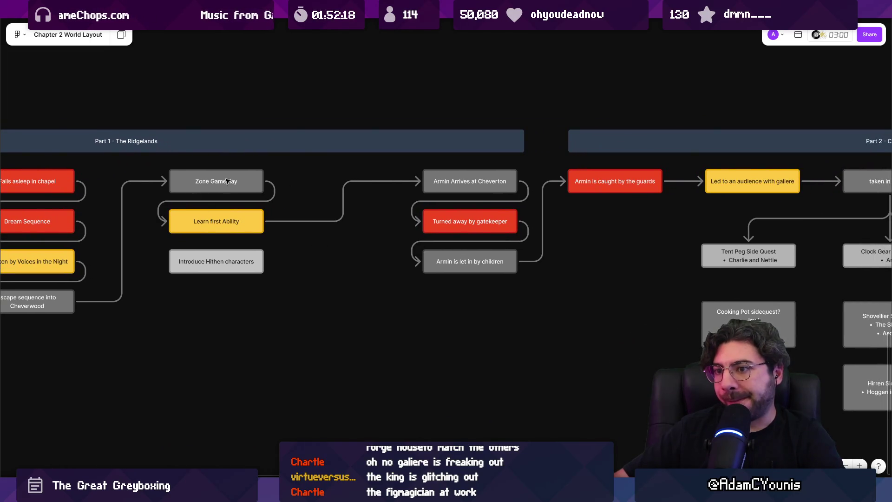
left_click(195, 229)
left_click(329, 253)
mouse_move(155, 163)
left_mouse_down()
mouse_move(325, 242)
mouse_move(363, 323)
left_mouse_up()
left_click(363, 323)
scroll(465, 302, "right", 3)
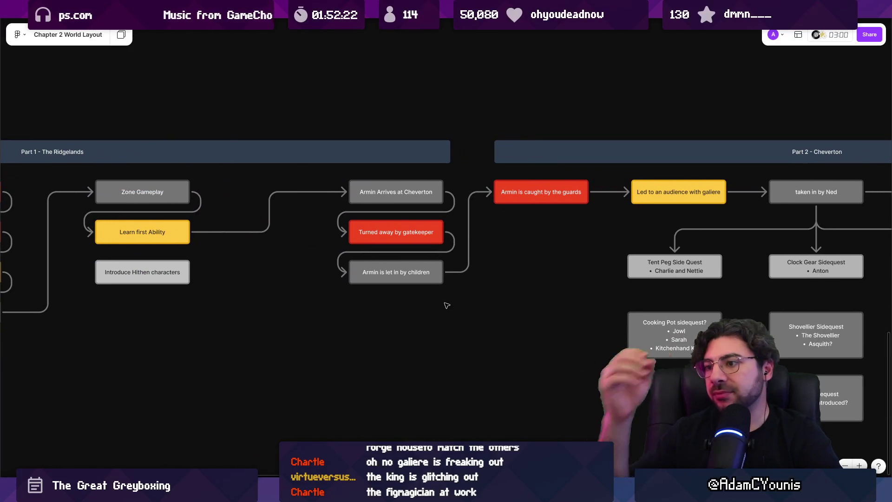
Inspect the 'Armin is let in by children' node, deselect it, and switch to Unity.
left_click(411, 278)
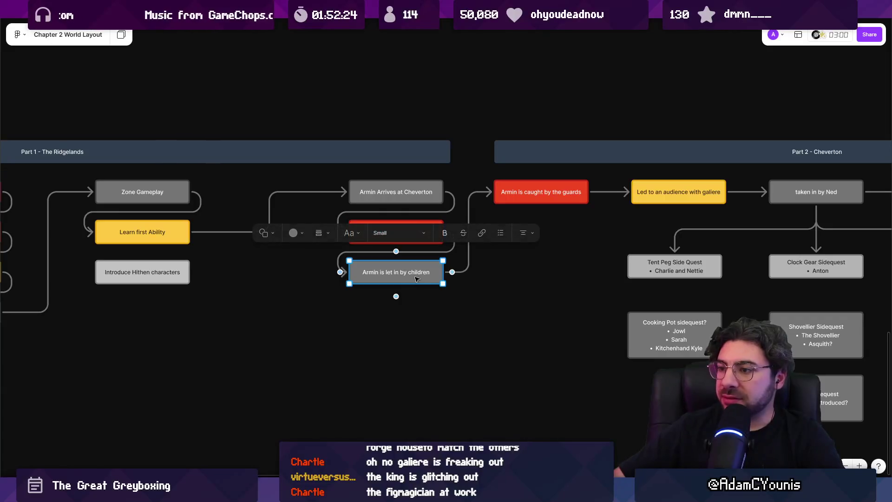
scroll(351, 285, "down", 5)
scroll(171, 298, "up", 5)
scroll(372, 285, "right", 2)
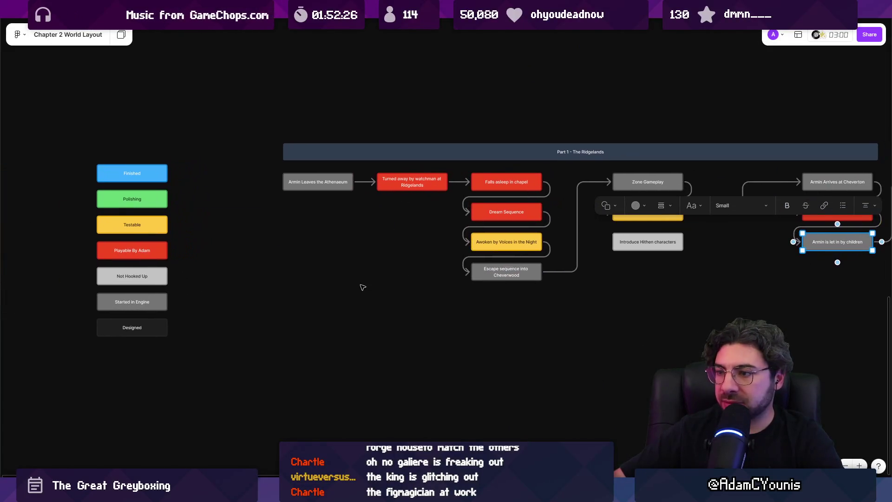
mouse_move(406, 280)
left_mouse_down()
mouse_move(341, 291)
mouse_move(135, 292)
left_mouse_up()
scroll(570, 244, "up", 5)
scroll(468, 269, "right", 4)
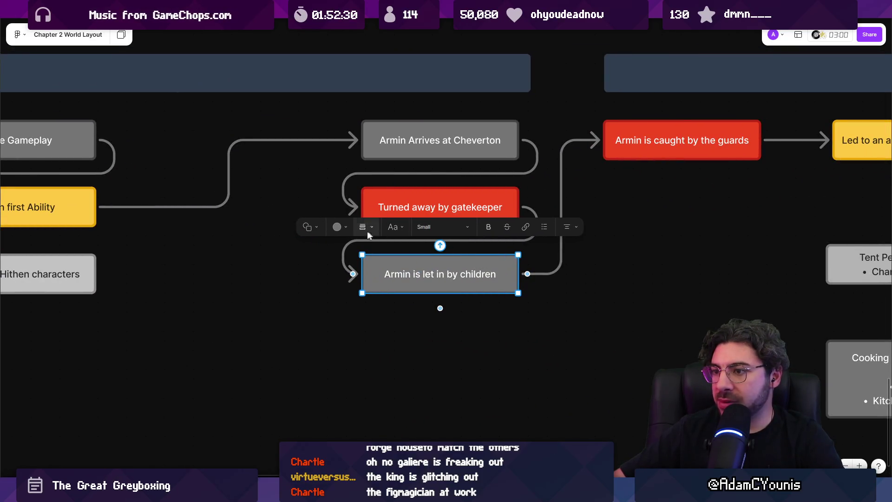
left_click(440, 372)
key("alt+Tab")
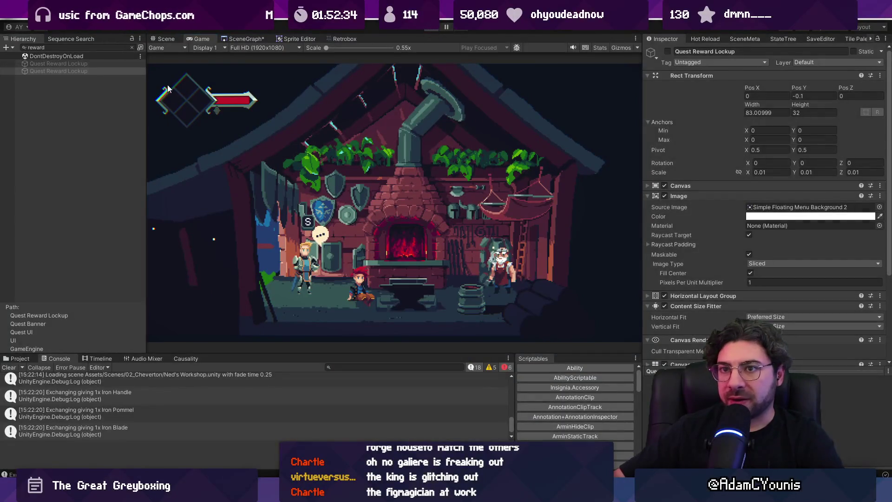
Open the Ned's Workshop scene from the SceneGraph of all game scenes.
key("ctrl+1")
left_click(261, 42)
scroll(239, 200, "up", 5)
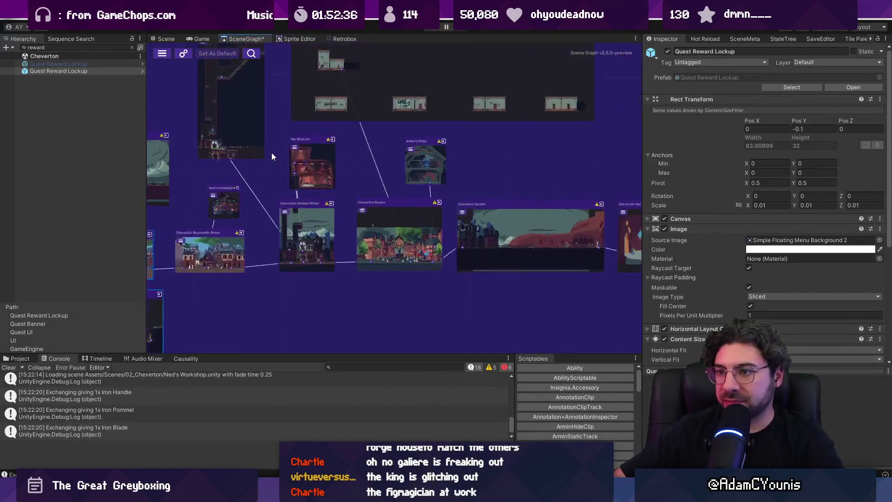
scroll(279, 195, "up", 5)
double_click(306, 174)
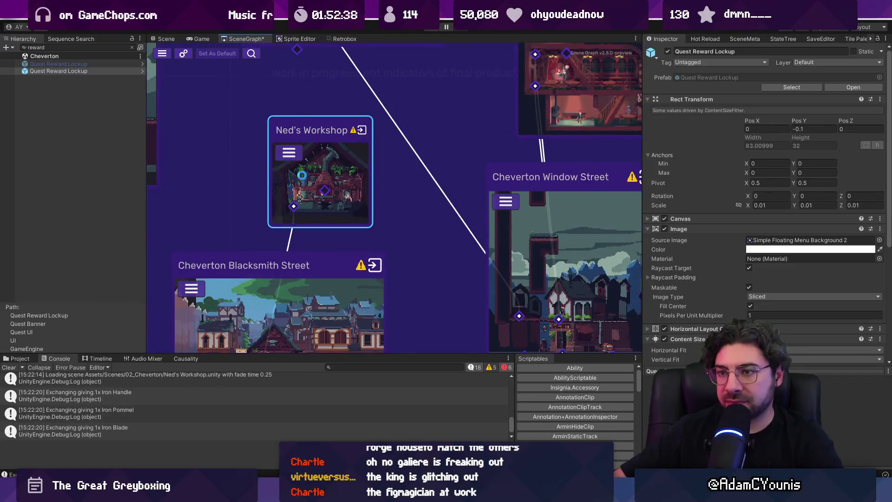
Clear the hierarchy's reward filter and delete the Walter Wrapper object.
left_click(132, 47)
left_click(74, 167)
key("Delete")
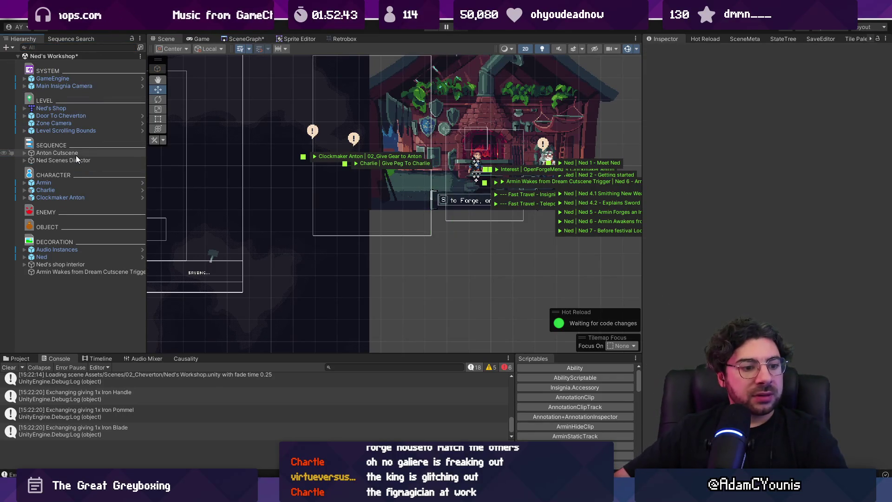
Untick Draw References in Scene in the Causality panel.
scroll(440, 214, "up", 5)
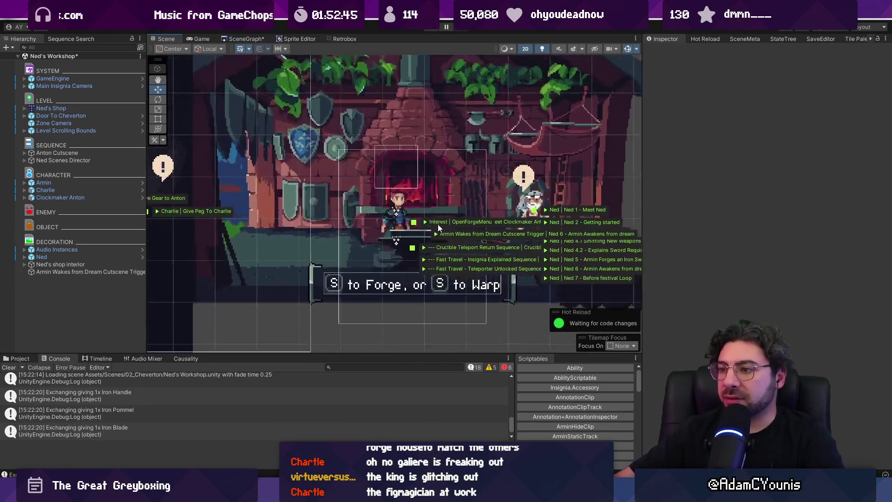
left_click(185, 358)
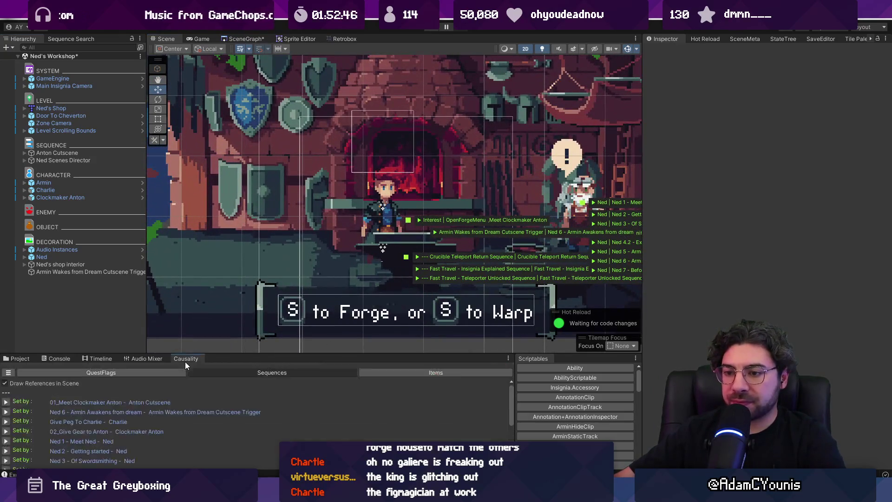
left_click(33, 383)
scroll(292, 253, "down", 3)
left_click(300, 342)
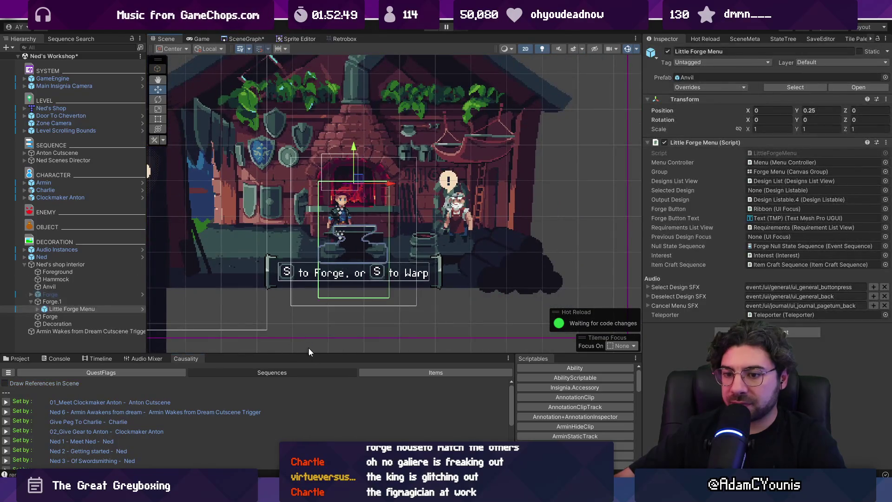
key("alt+Tab")
Open CausalityEditor.cs with the quick file search.
key("ctrl+p")
type("causali")
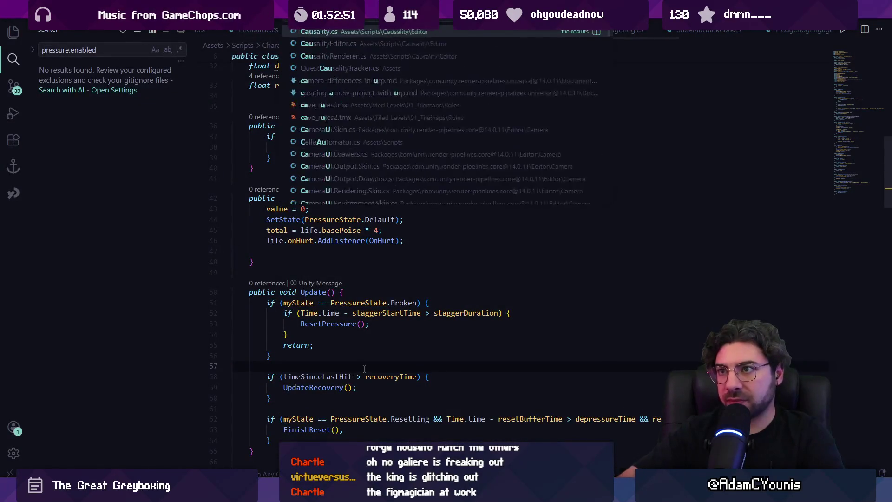
key("Return")
key("ctrl+f")
key("ctrl+p")
type("cau")
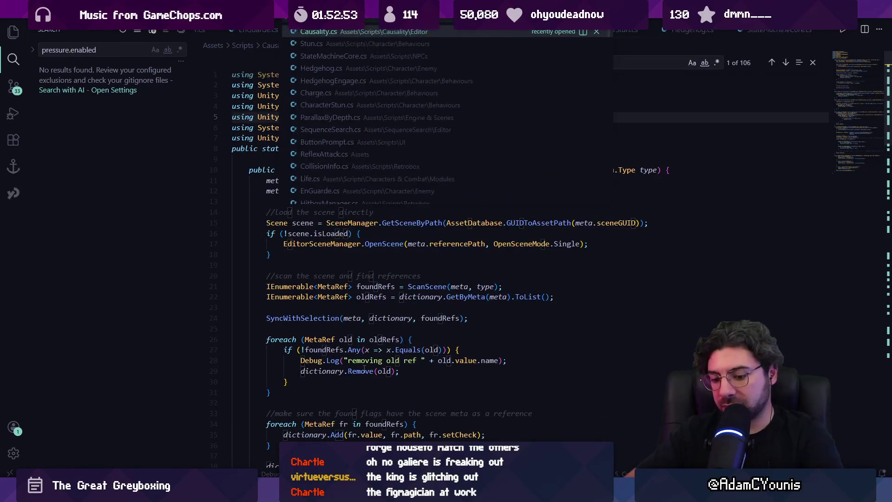
type("ed")
key("Return")
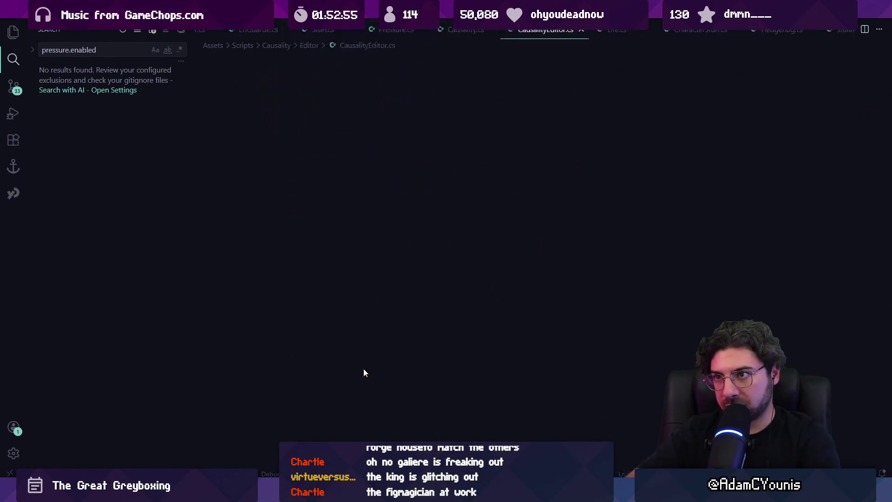
Find the 'bool draw' reference fields, landing on drawFlagReferences on line 28.
key("ctrl+f")
type("drawrefere")
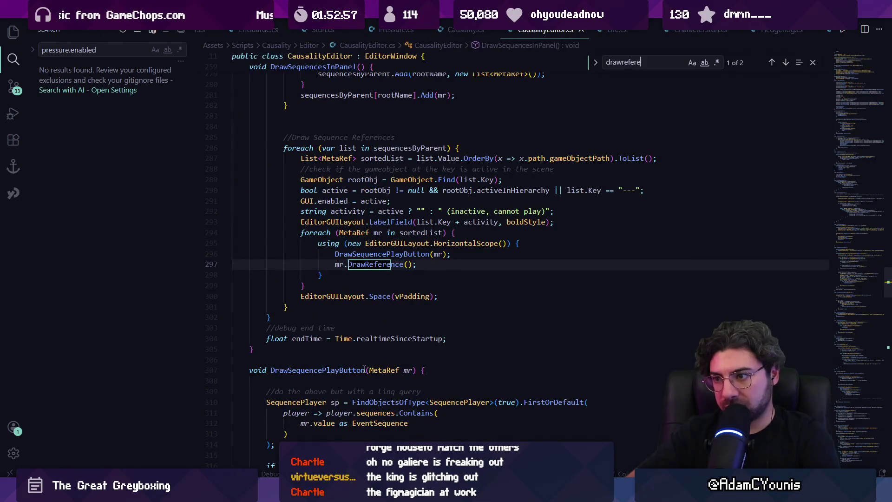
type("nces")
key("BackSpace")
key("BackSpace")
key("BackSpace")
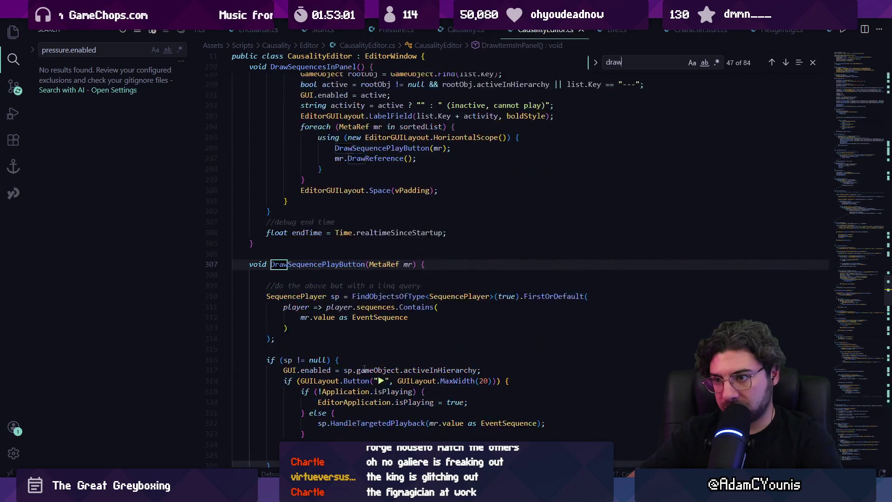
key("BackSpace")
key("BackSpace")
key("BackSpace")
type("bool draw")
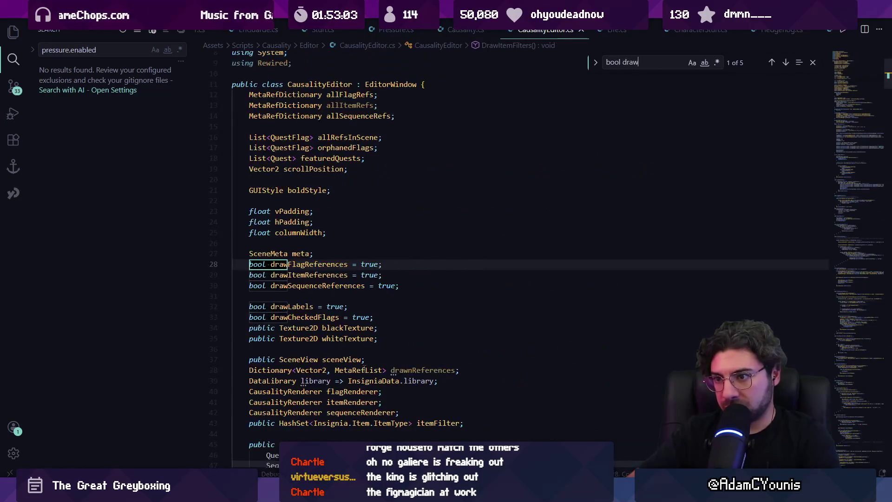
key("Return")
key("Return")
key("Return")
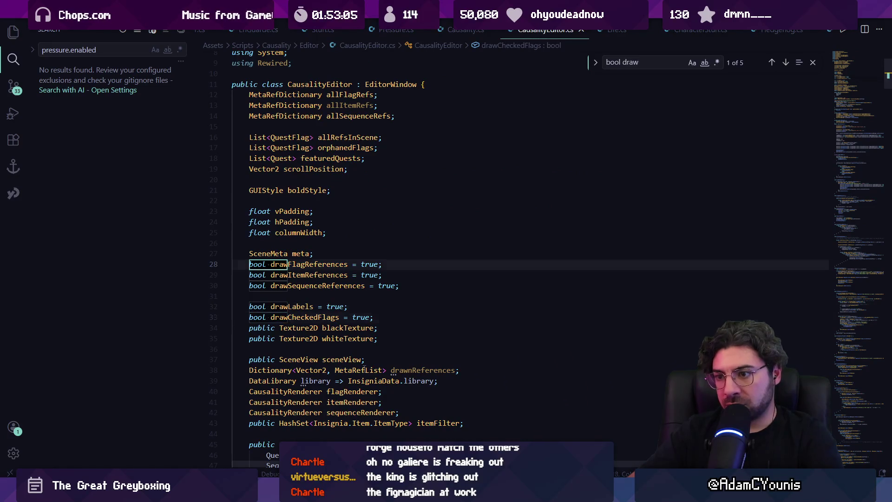
key("Return")
key("Return")
key("Return")
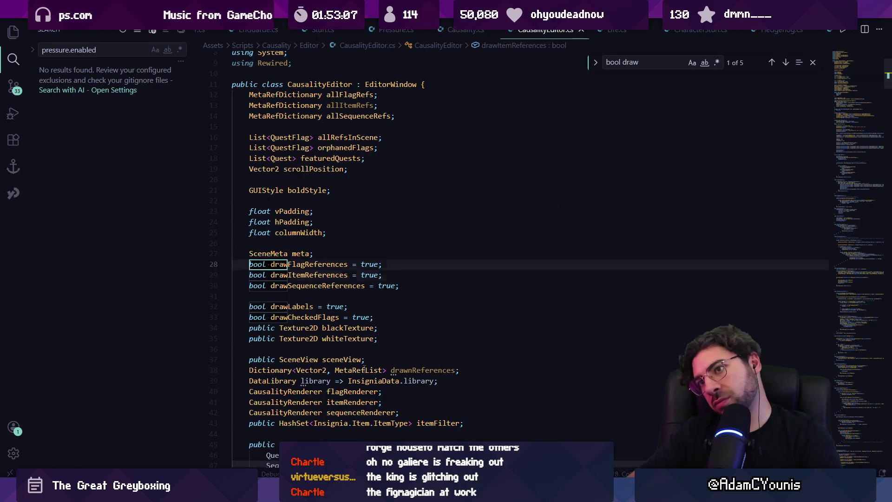
key("Return")
key("Escape")
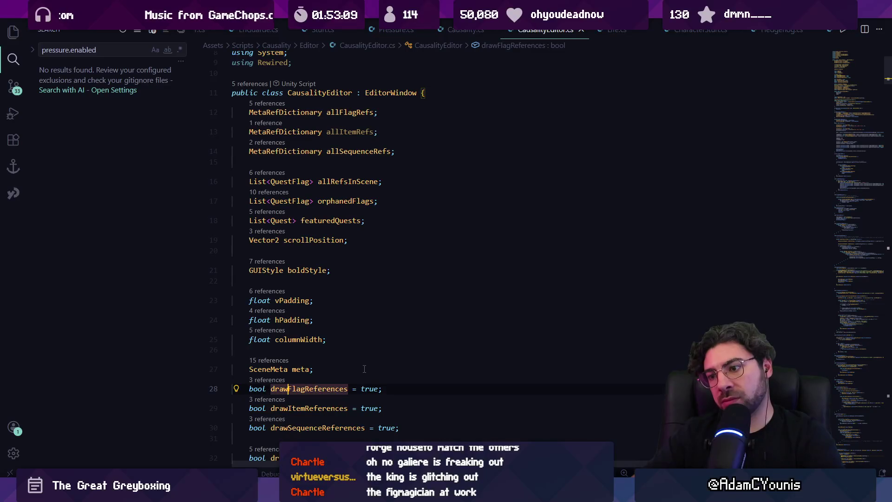
Change the drawFlag, drawItem and drawSequence reference defaults from true to false and save.
key("ctrl+Right")
scroll(365, 368, "down", 3)
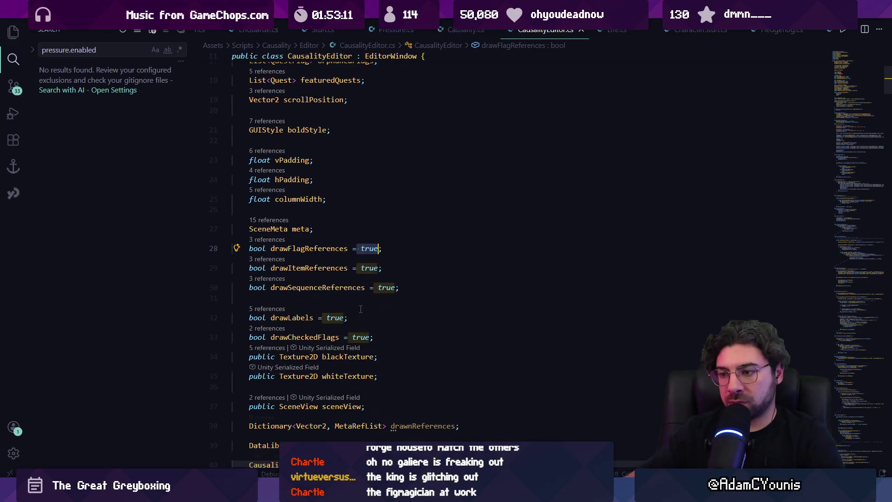
key("BackSpace")
key("BackSpace")
key("BackSpace")
type("false")
key("ctrl+shift+Right")
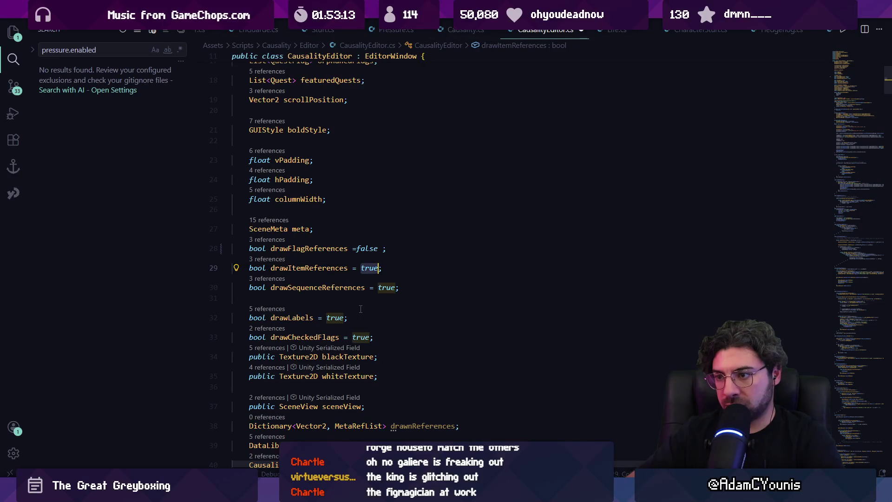
type("false")
key("Down")
key("ctrl+BackSpace")
type("false")
key("ctrl+s")
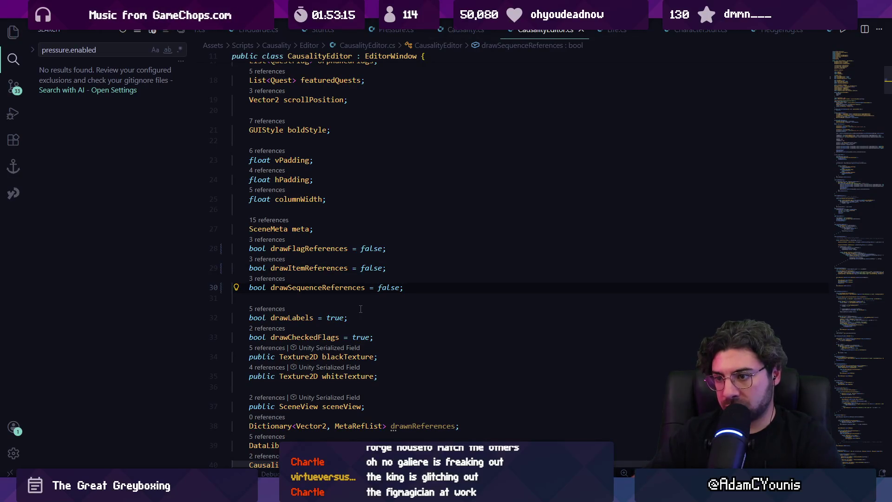
key("alt+Tab")
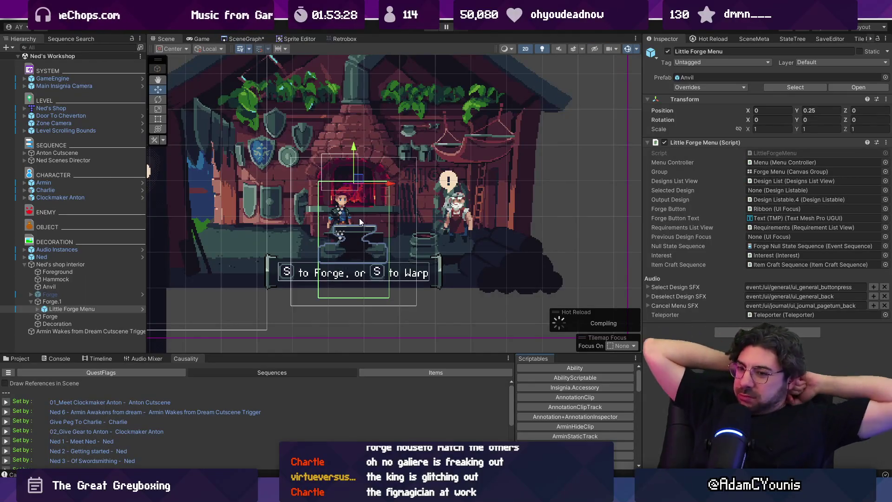
Enlarge the scene view and select the Scaler and Settings Fader objects.
left_click_drag(311, 355, 311, 368)
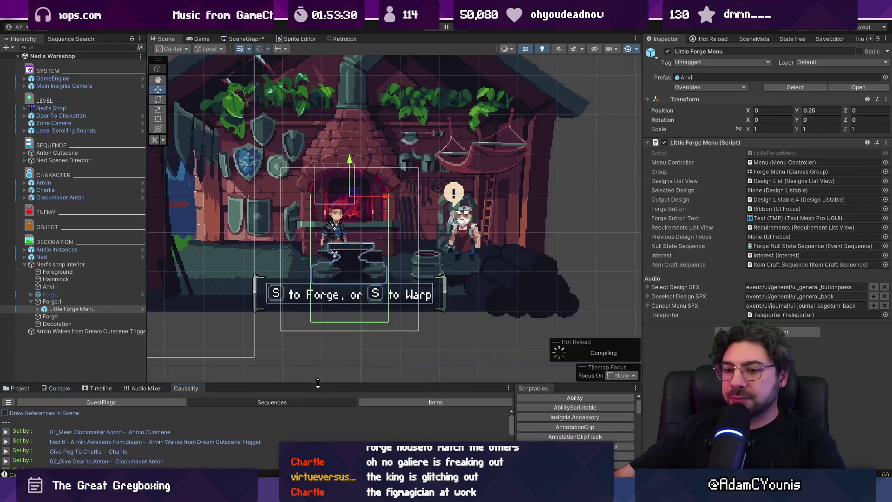
scroll(320, 343, "down", 2)
left_click(320, 344)
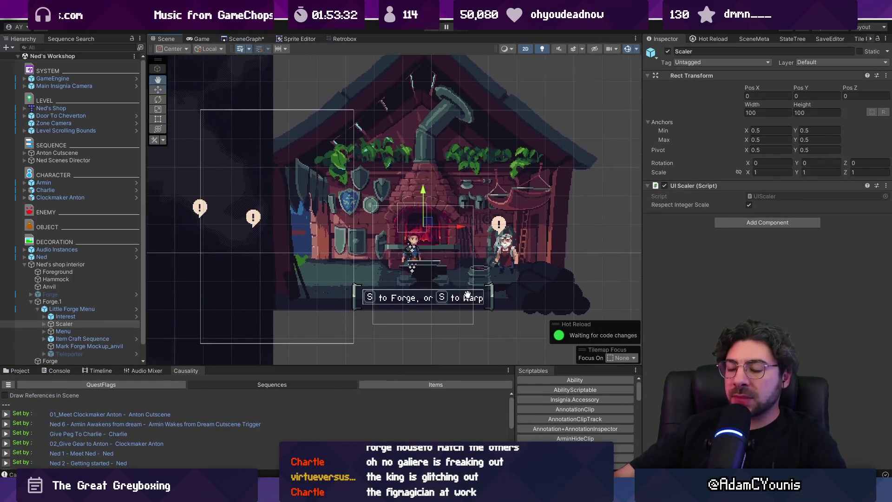
scroll(468, 302, "down", 5)
left_click(319, 185)
scroll(319, 188, "down", 3)
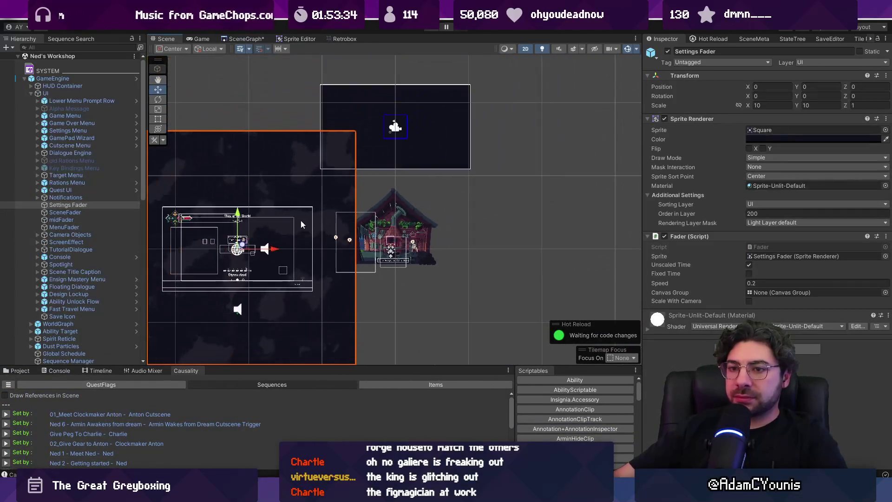
Move GameEngine left to Position X -11.37, then select the forge menu's Background.
left_click(300, 220)
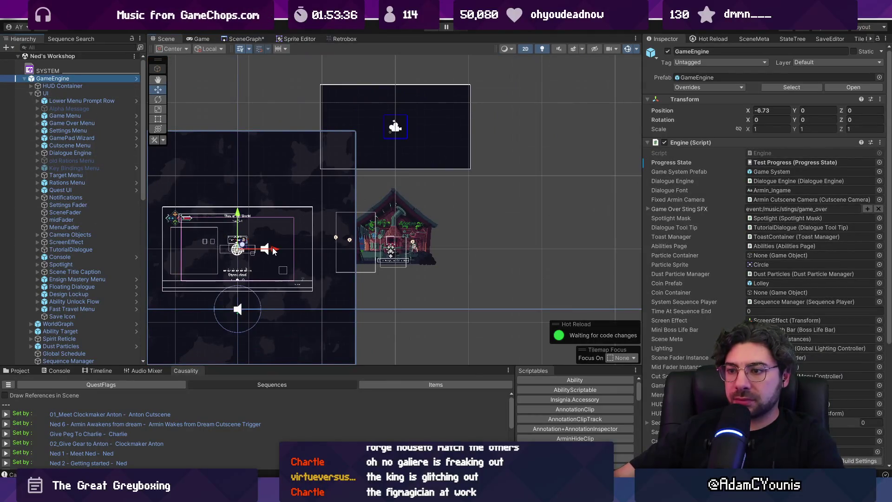
left_click_drag(274, 251, 160, 247)
scroll(371, 312, "up", 5)
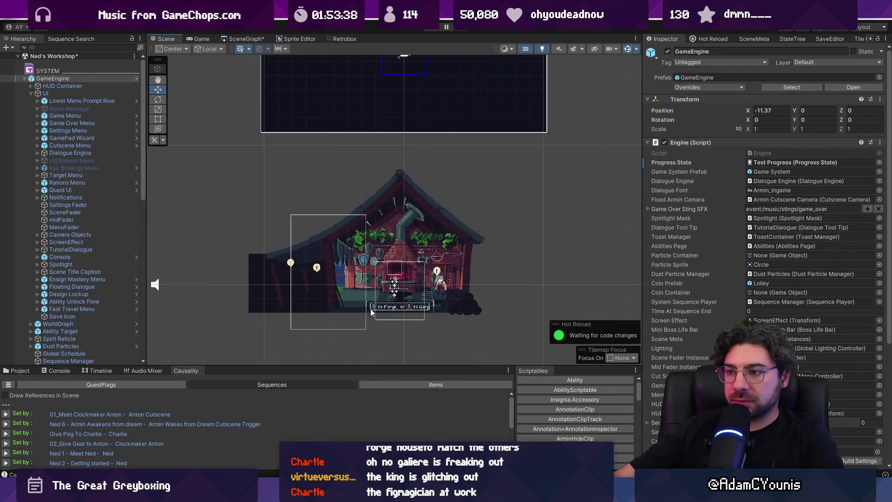
scroll(381, 297, "up", 3)
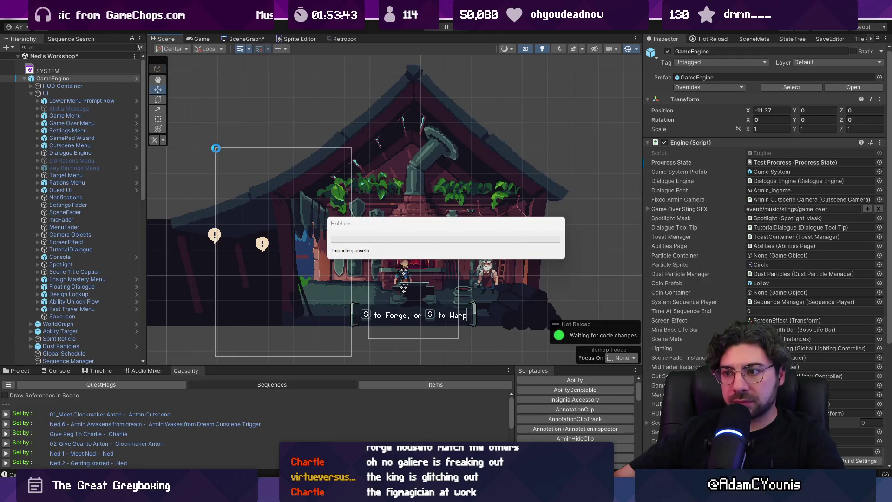
left_click(216, 146)
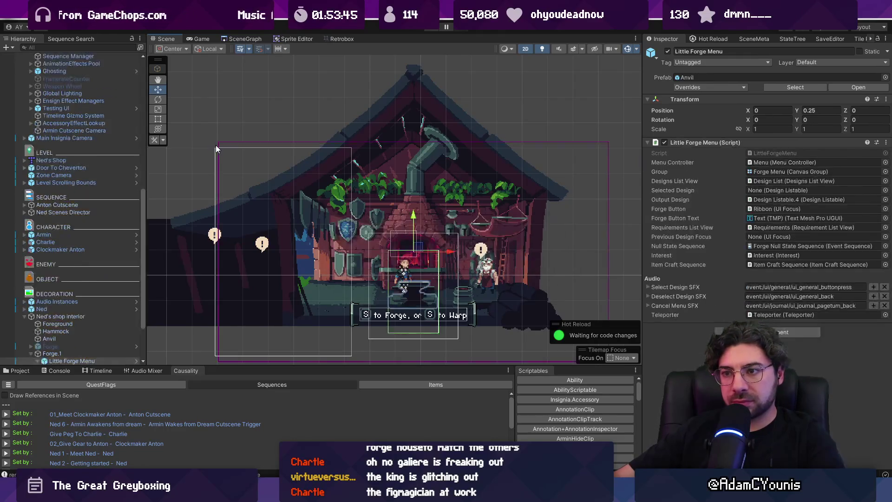
left_click(211, 150)
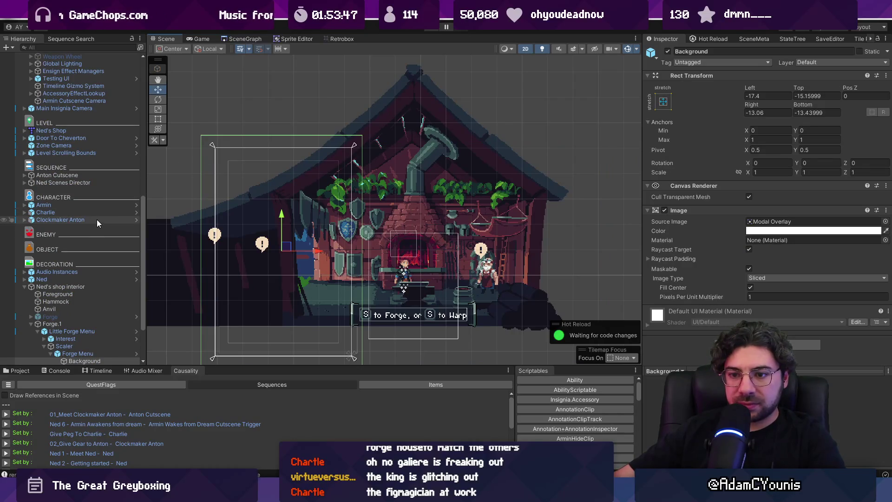
Browse the Hierarchy, selecting the dream cutscene trigger, shop interior and Little Forge Menu.
scroll(96, 221, "down", 3)
left_click(32, 269)
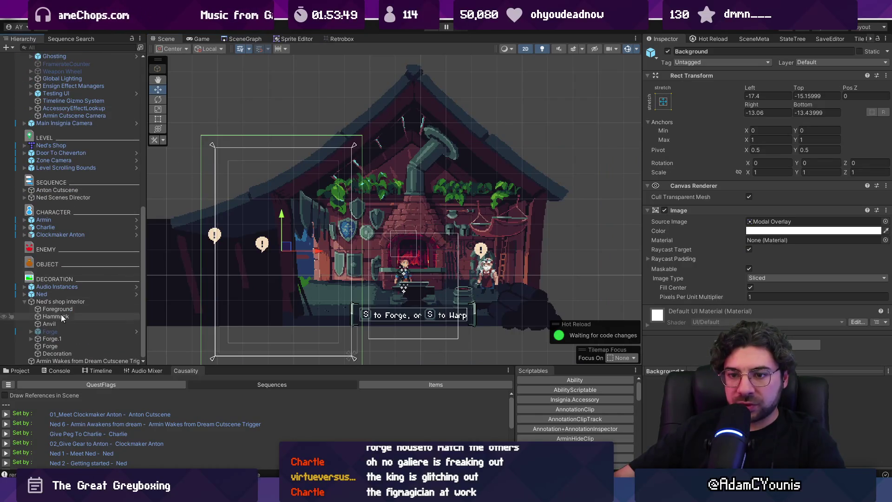
left_click(57, 360)
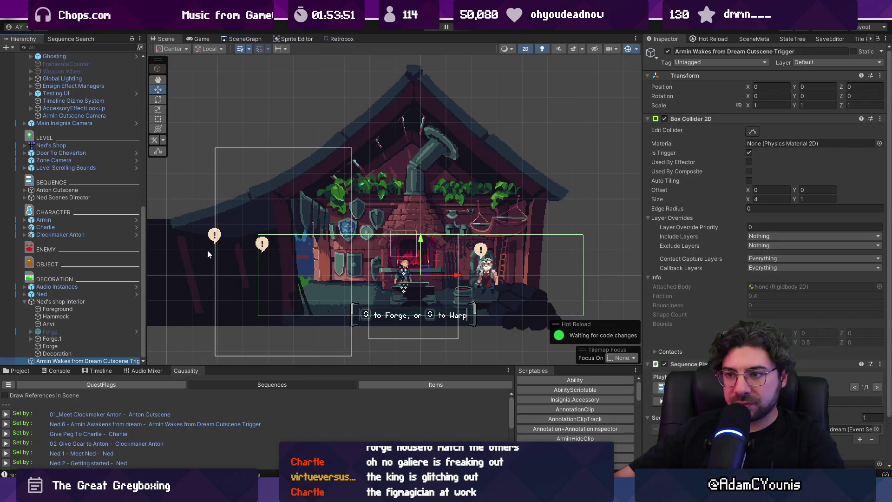
left_click(28, 301)
scroll(70, 298, "up", 1)
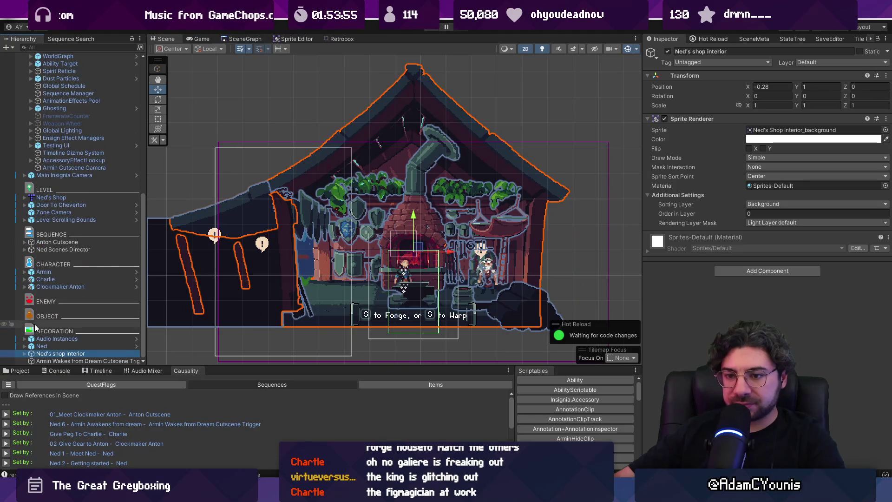
left_click(175, 157)
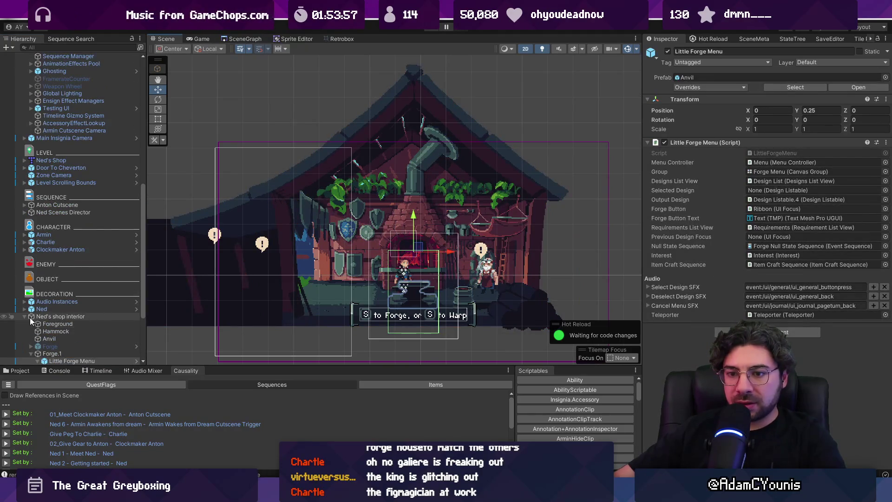
scroll(58, 171, "up", 15)
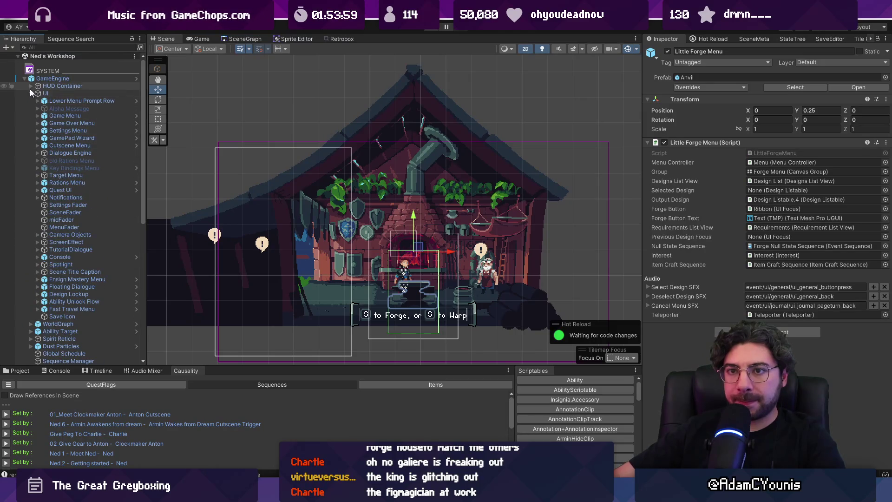
left_click(25, 78)
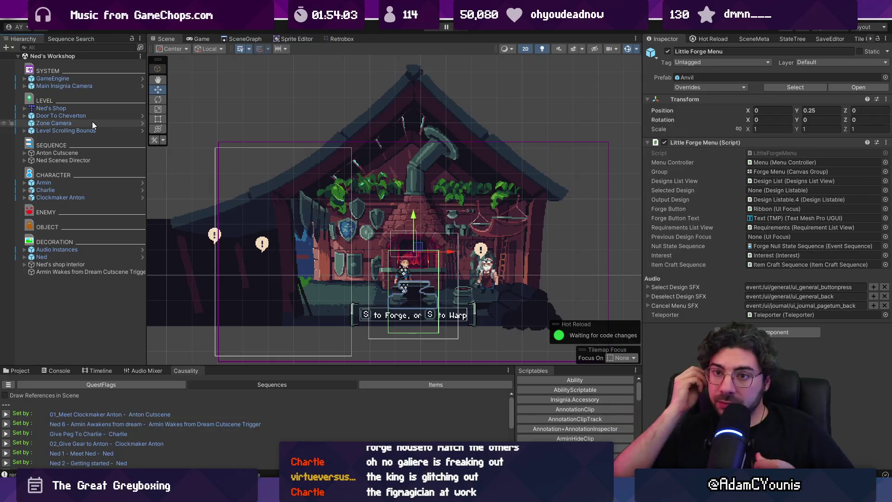
Expand Ned Scenes Director, check its Charlie markers and show its Playable Director bindings.
left_click(28, 160)
left_click(26, 161)
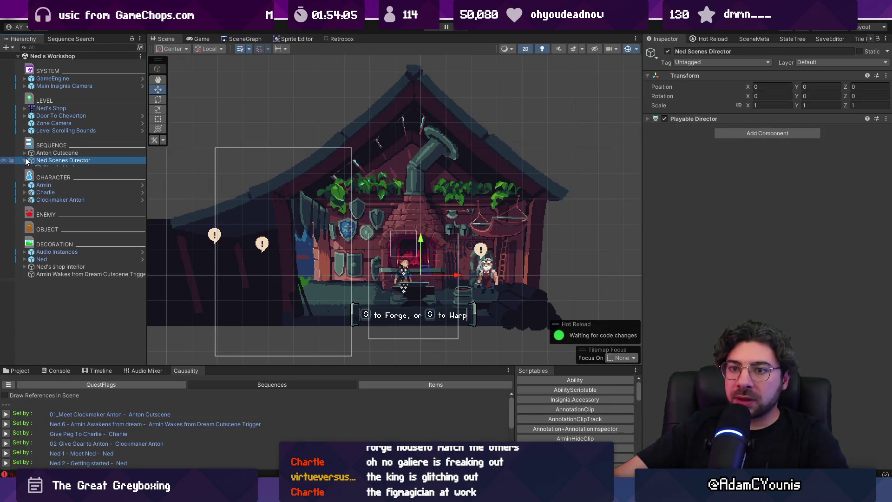
left_click(47, 169)
left_click(52, 175)
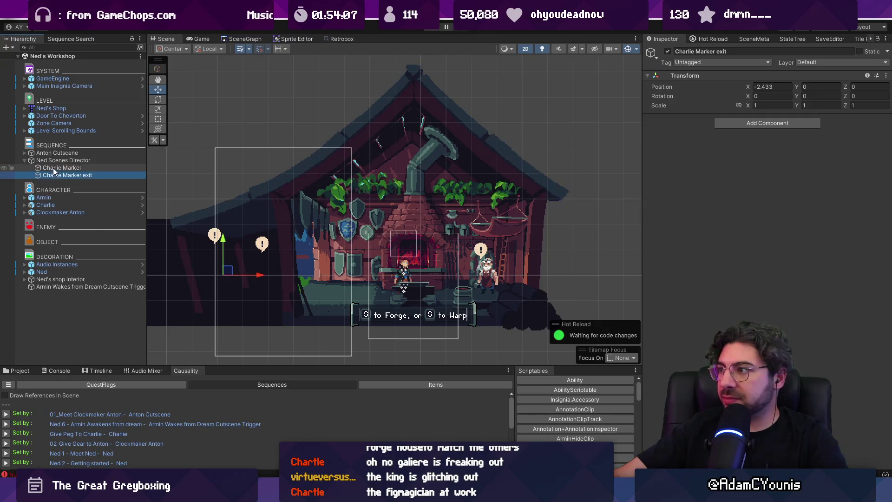
left_click(55, 161)
left_click(706, 119)
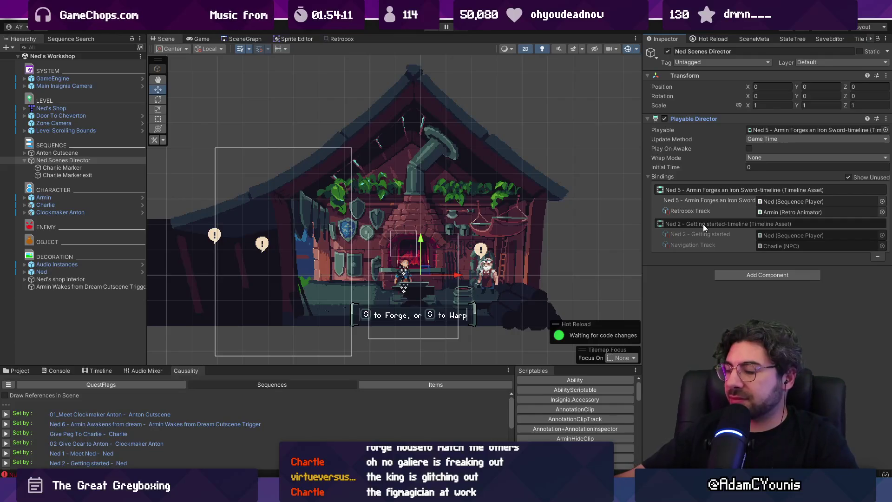
Open Anton Cutscene's 01_Meet Clockmaker Anton event sequence and widen the Inspector.
left_click(60, 153)
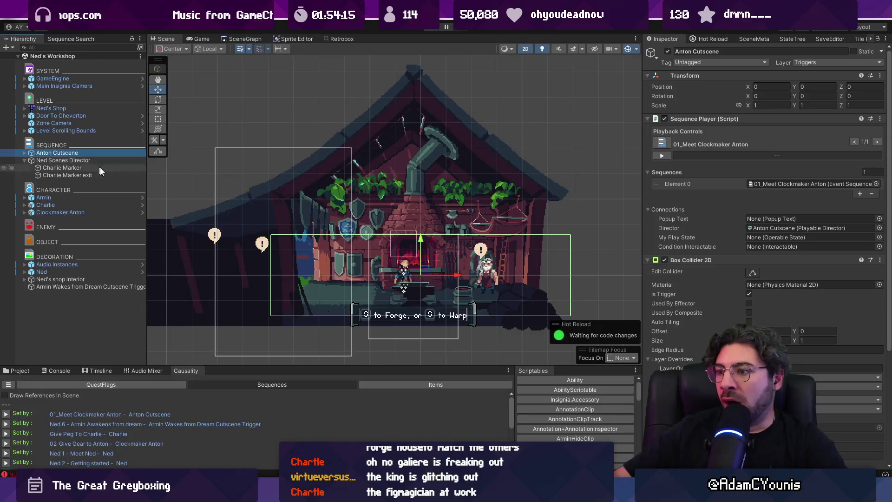
left_click_drag(317, 240, 294, 216)
scroll(698, 245, "down", 3)
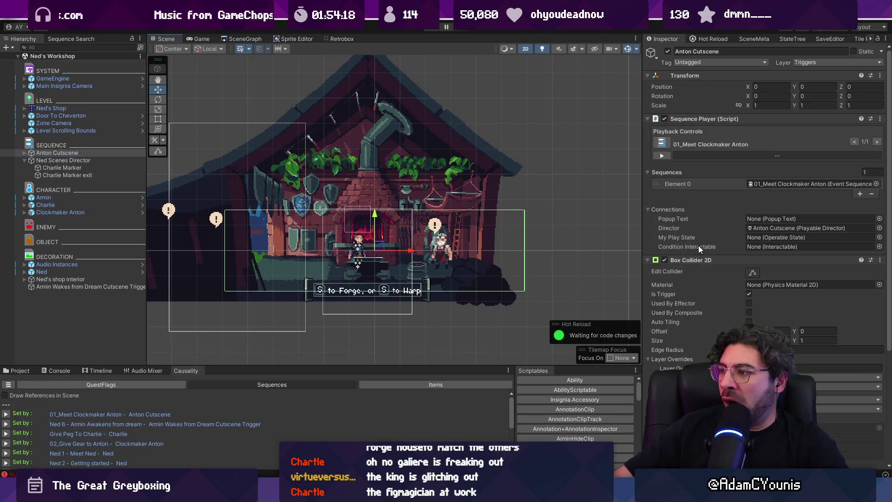
scroll(707, 244, "up", 3)
double_click(771, 188)
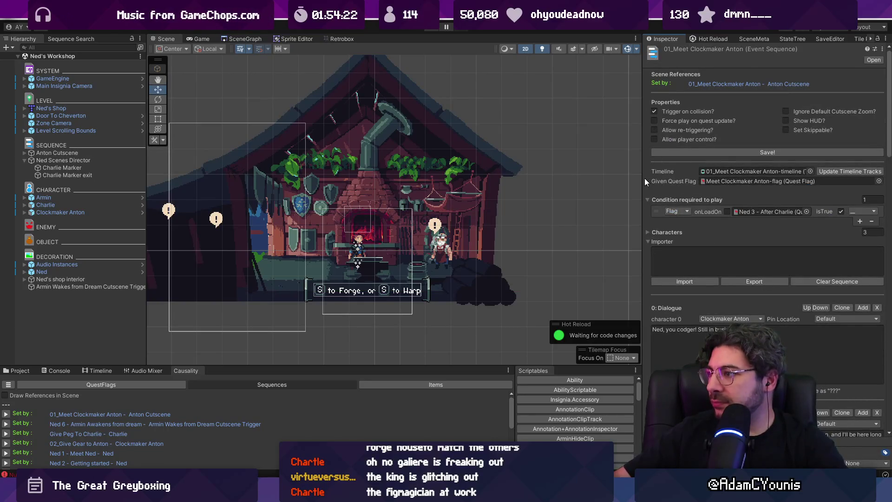
mouse_move(643, 177)
left_mouse_down()
mouse_move(541, 182)
mouse_move(647, 182)
left_mouse_up()
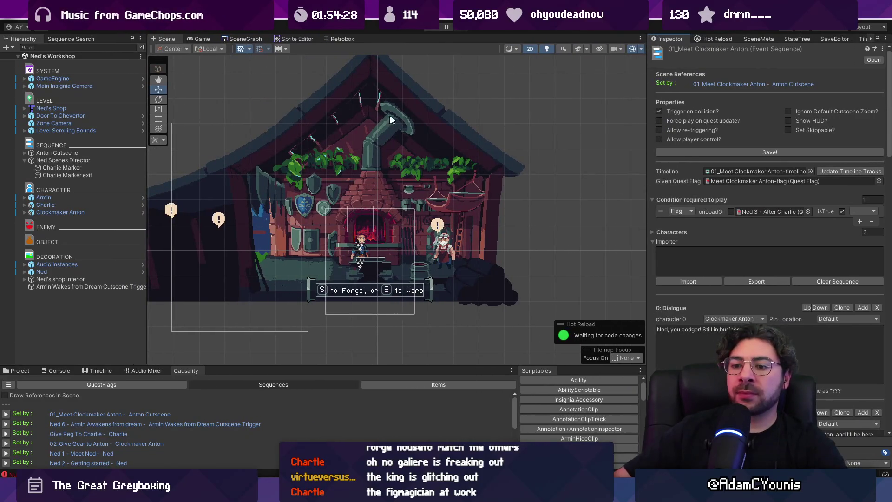
Clear the console and view the NullReferenceException line in DialogueClipBehaviour.cs.
left_click(59, 371)
left_click(9, 379)
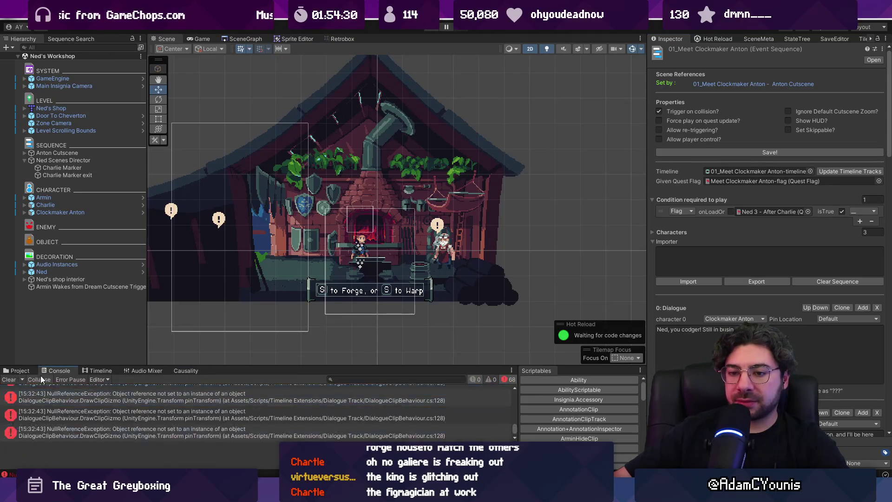
left_click(89, 397)
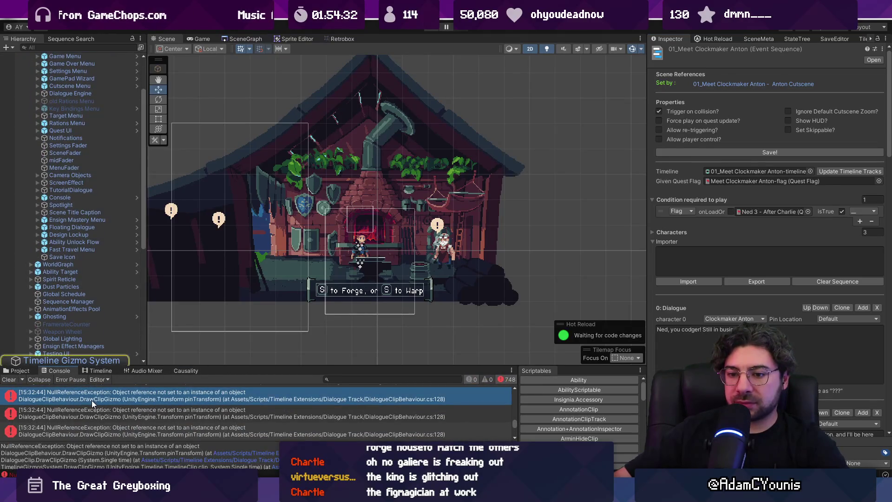
double_click(92, 400)
key("alt+Tab")
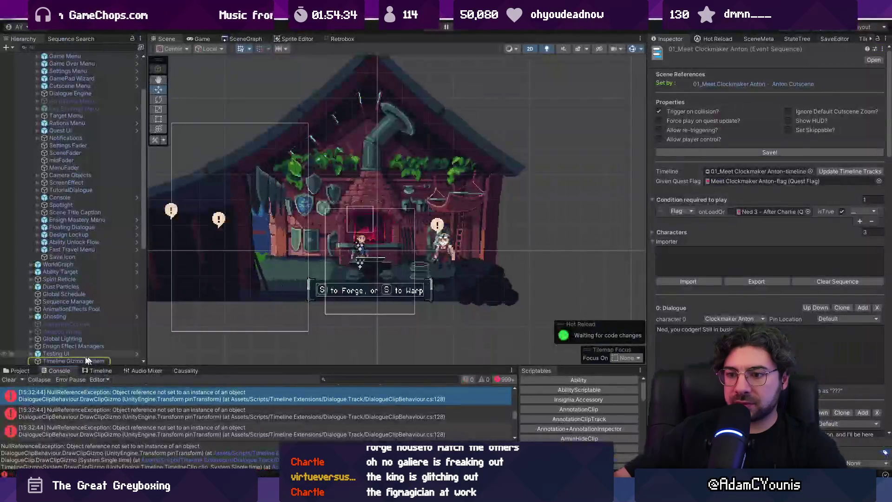
Collapse the GameEngine and Ned Scenes Director groups, clear the console errors and deselect.
left_click(73, 213)
scroll(70, 195, "up", 5)
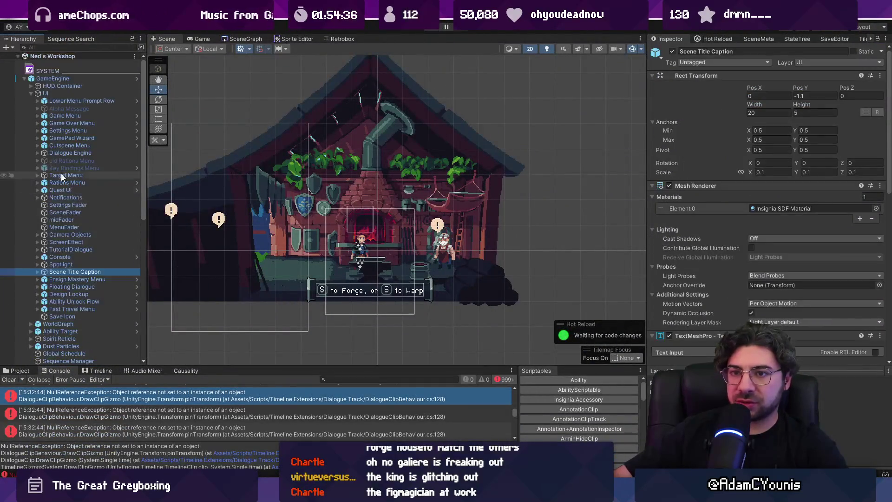
left_click(28, 78)
left_click(25, 79)
left_click(60, 153)
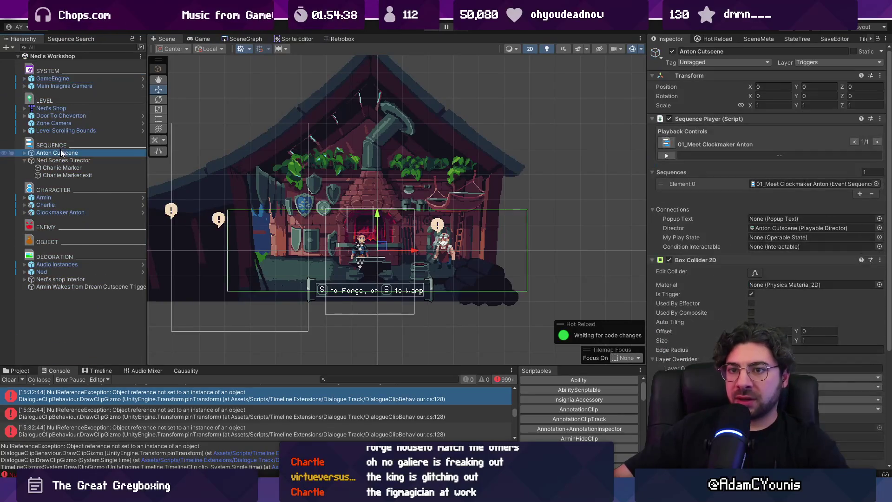
left_click(25, 161)
left_click(43, 169)
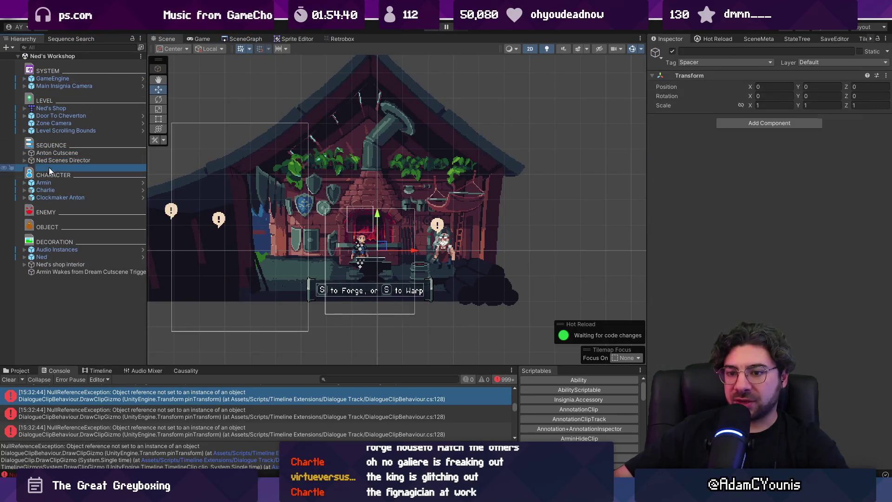
left_click(10, 380)
left_click(74, 313)
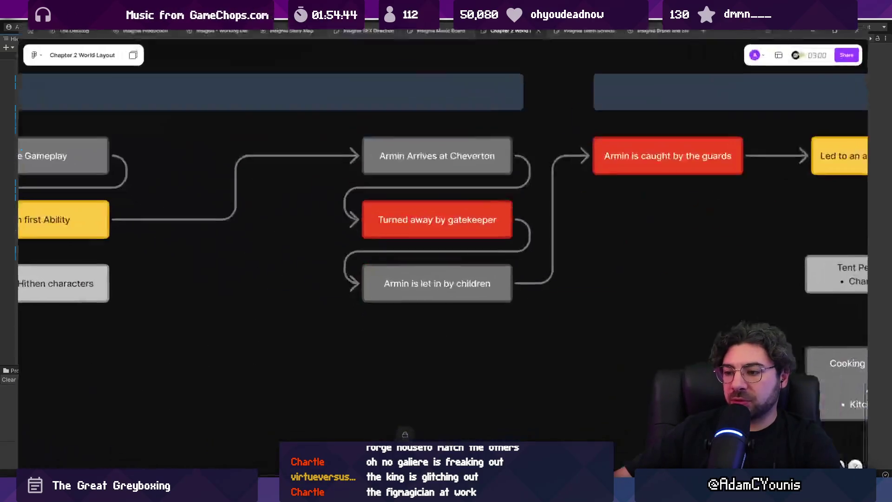
scroll(494, 318, "up", 5)
scroll(285, 259, "down", 2)
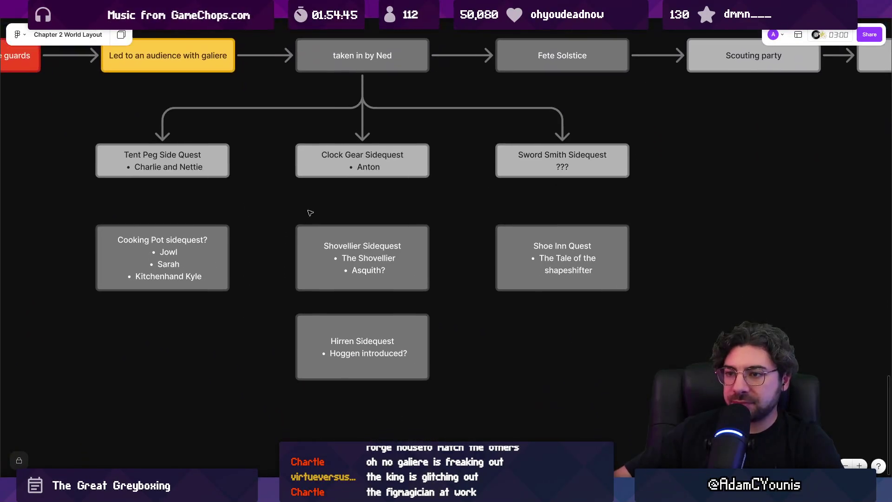
left_click(507, 157)
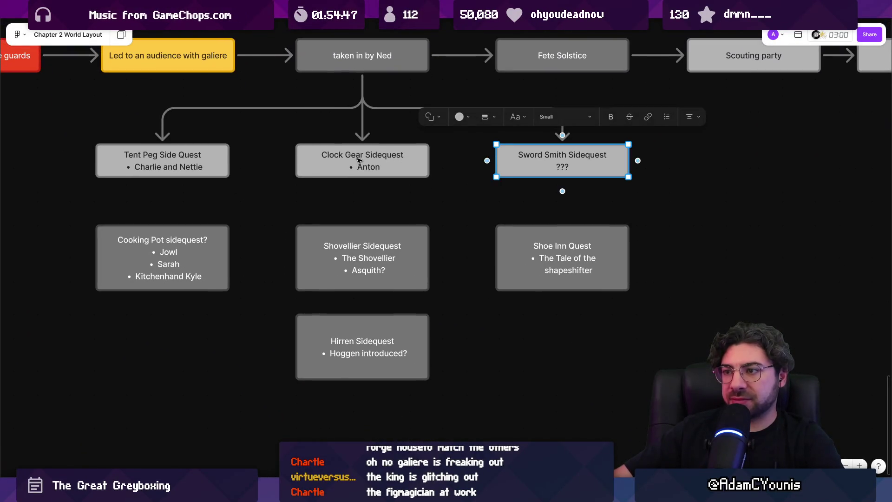
left_click(421, 170)
left_click(224, 172)
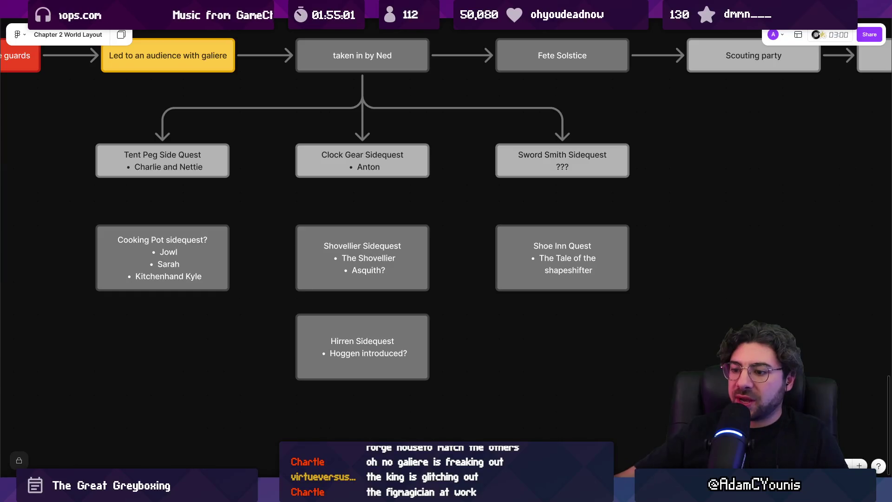
key("alt+Tab")
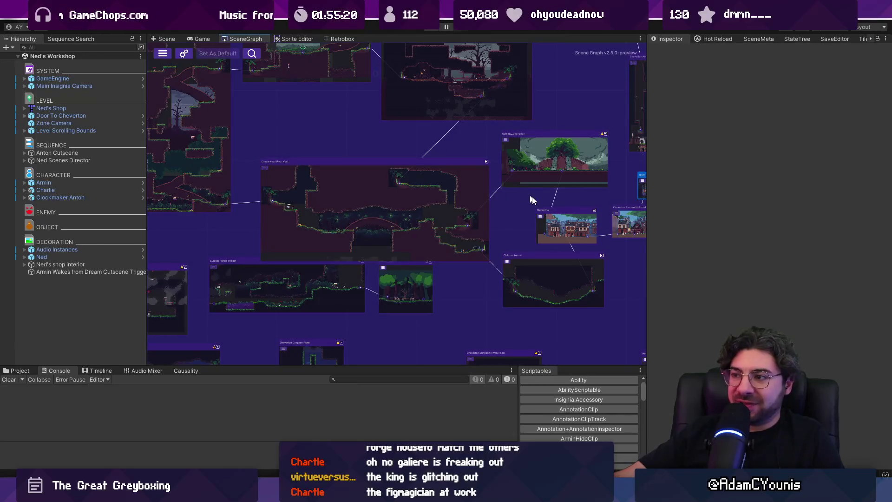
Nudge the Cheverwood Floor West node up in the SceneGraph and return to the story board.
scroll(342, 221, "up", 3)
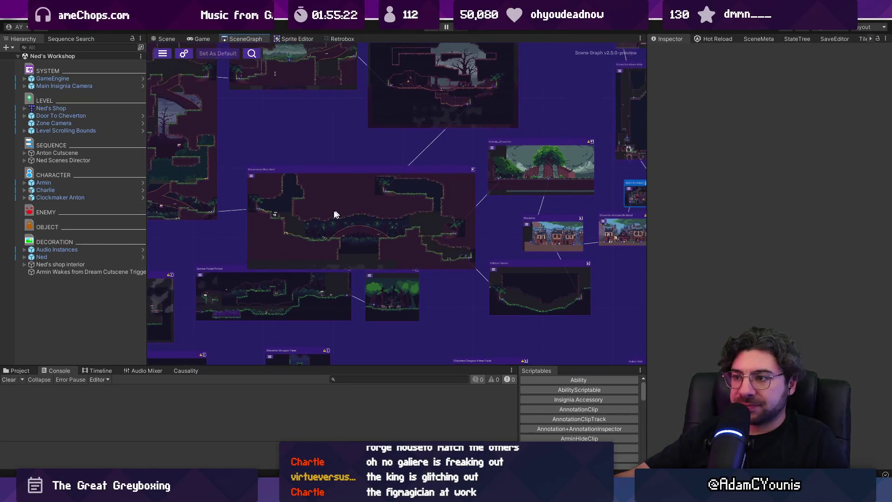
left_click_drag(363, 222, 358, 200)
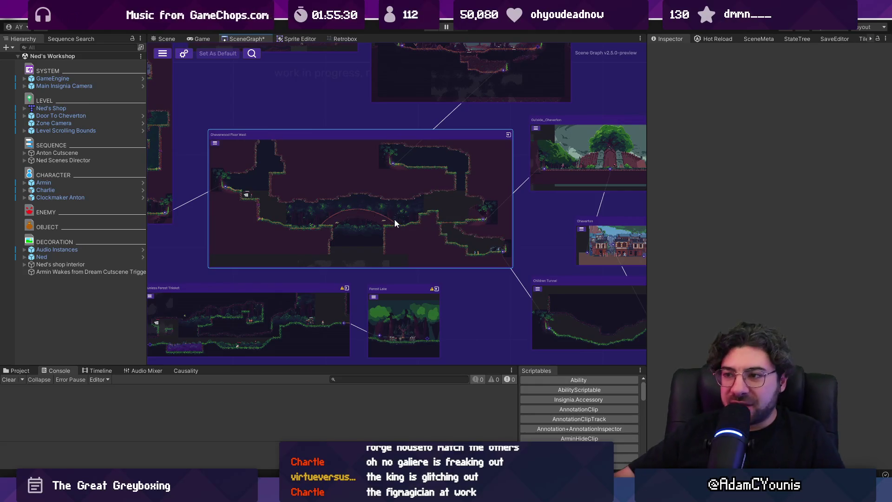
scroll(399, 219, "down", 2)
key("alt+Tab")
scroll(395, 270, "down", 3)
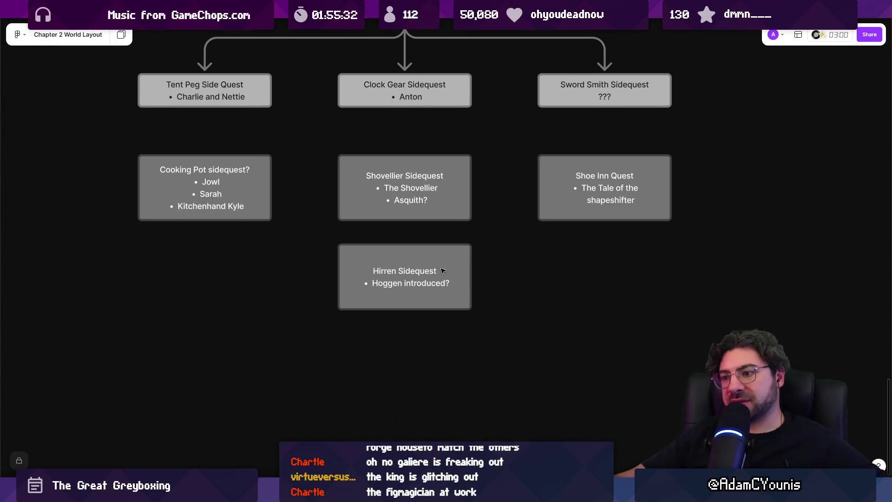
scroll(402, 276, "down", 3)
scroll(401, 276, "up", 2)
key("Tab")
key("Tab")
key("Tab")
scroll(378, 232, "up", 1)
scroll(378, 232, "up", 2)
mouse_move(116, 163)
left_mouse_down()
mouse_move(636, 179)
mouse_move(635, 279)
mouse_move(669, 354)
mouse_move(679, 354)
left_mouse_up()
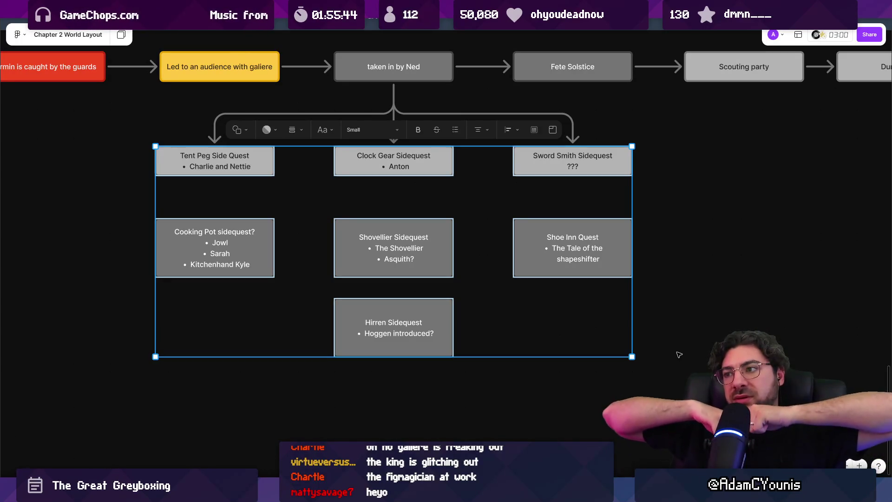
left_click(571, 311)
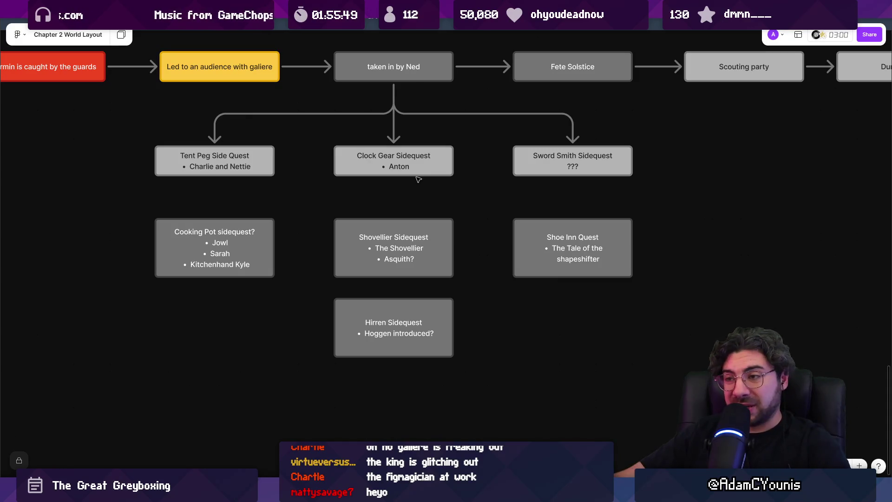
left_click(271, 171)
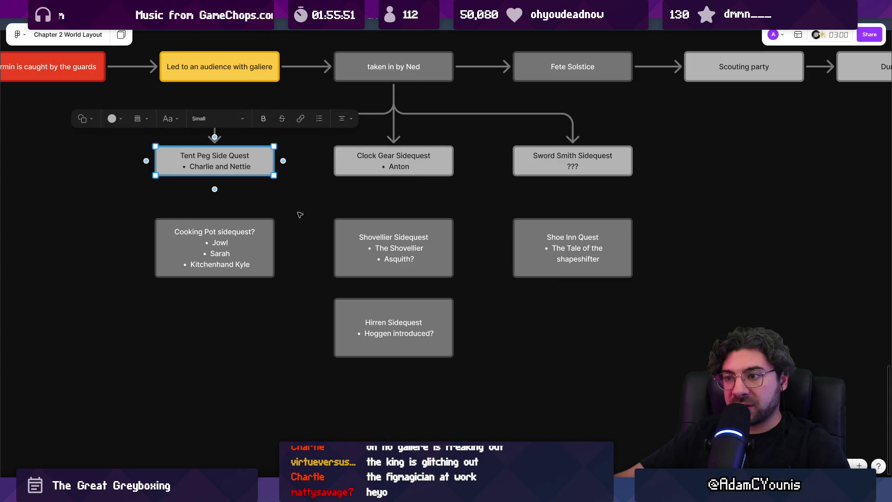
left_click_drag(298, 212, 693, 233)
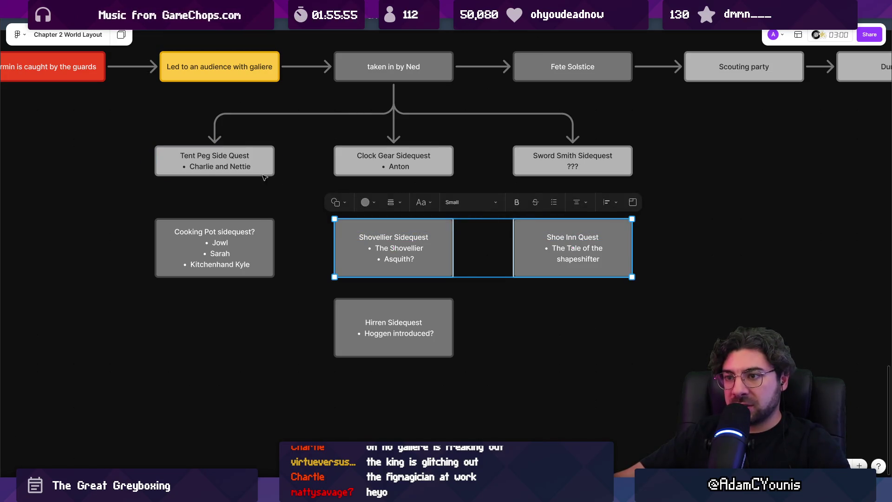
left_click_drag(307, 249, 633, 294)
left_click_drag(534, 421, 379, 243)
key("t")
left_click(434, 300)
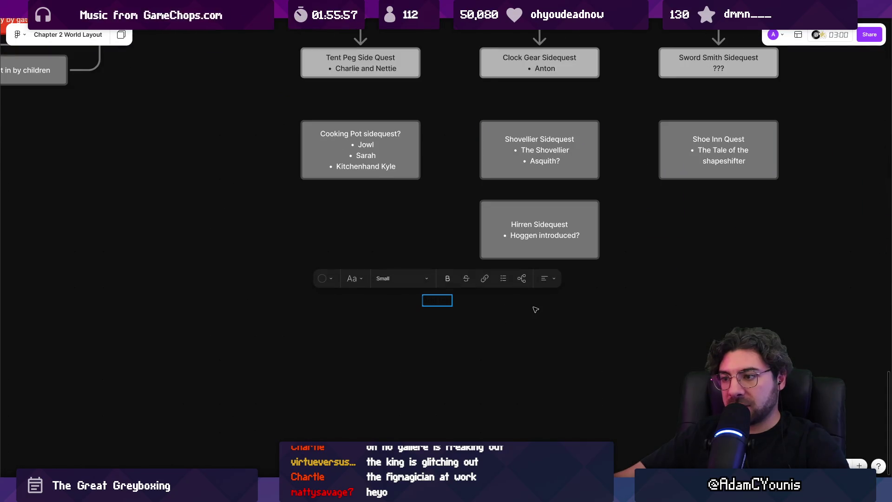
Make the new note's text white and begin it with 'Requirement:'.
left_click(319, 278)
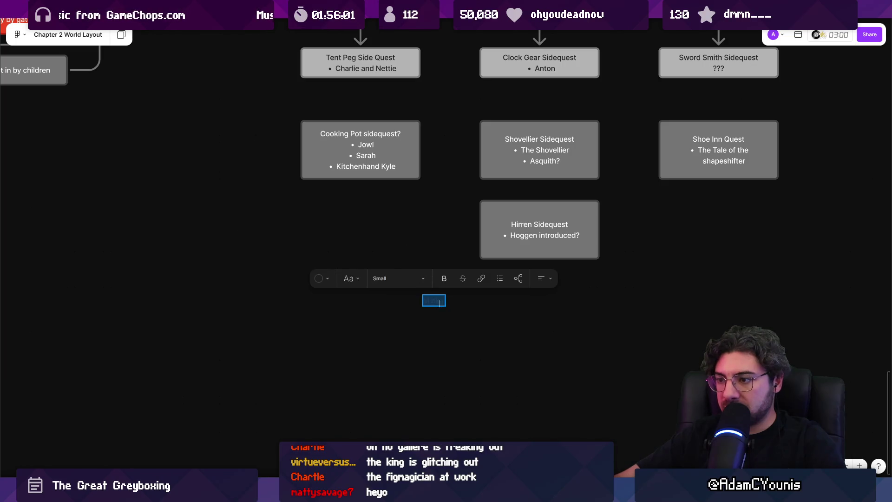
left_click(321, 280)
left_click(396, 239)
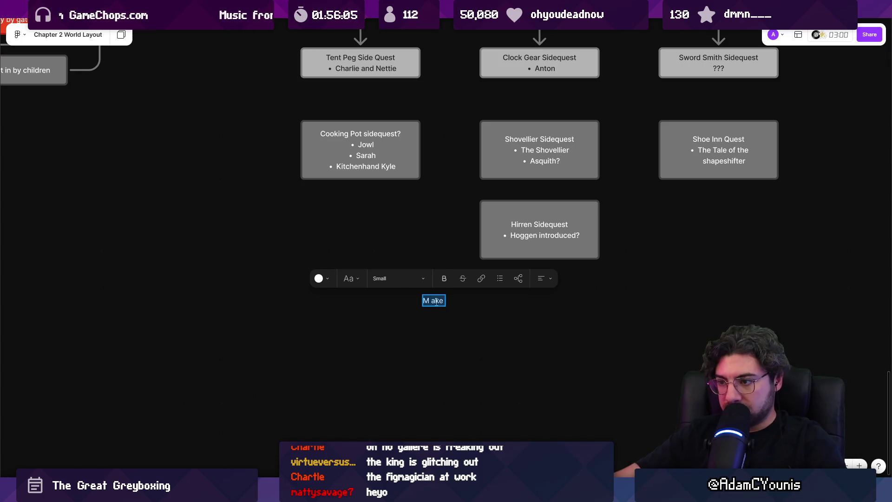
type("Reqwuirement")
double_click(437, 303)
type("Requirement: Make two")
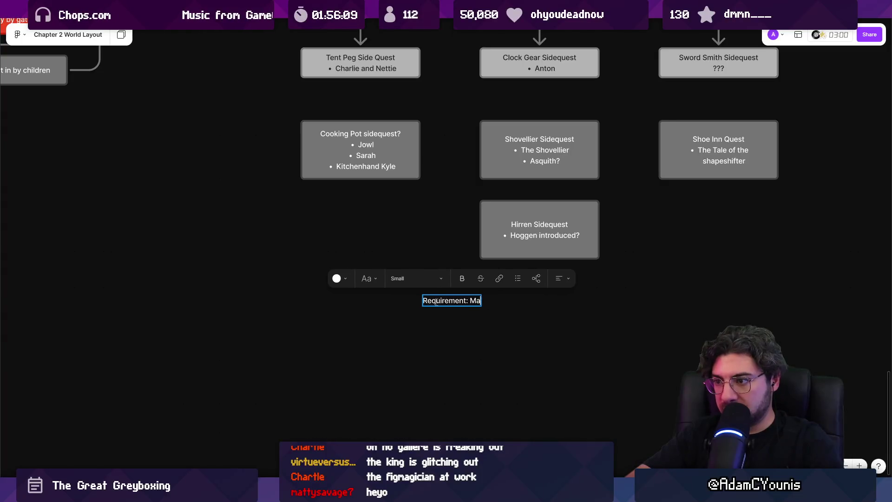
Continue the note: one main quest and two side quests force the player into Cheverwood.
key("BackSpace")
key("BackSpace")
key("BackSpace")
type("one main quest and two")
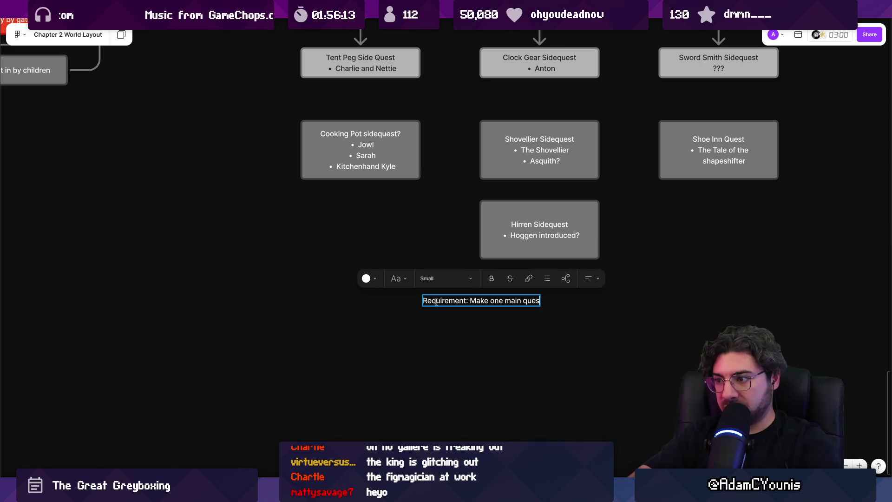
type(" side quest")
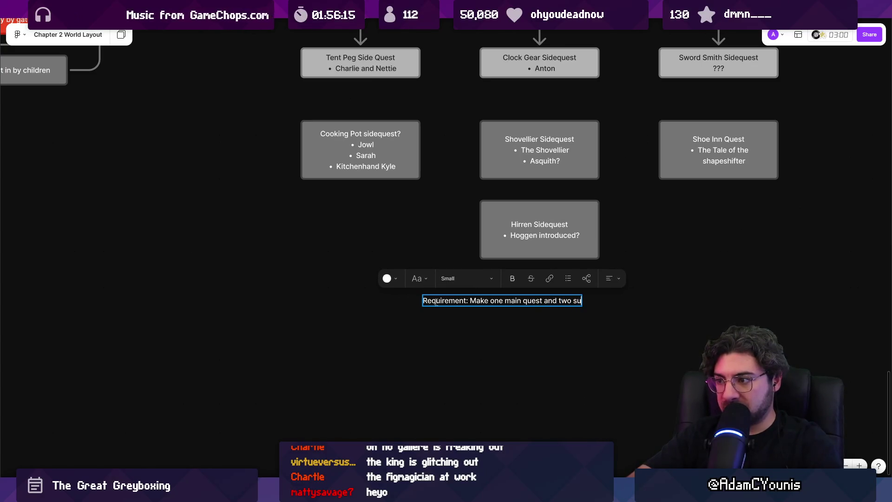
type("s ")
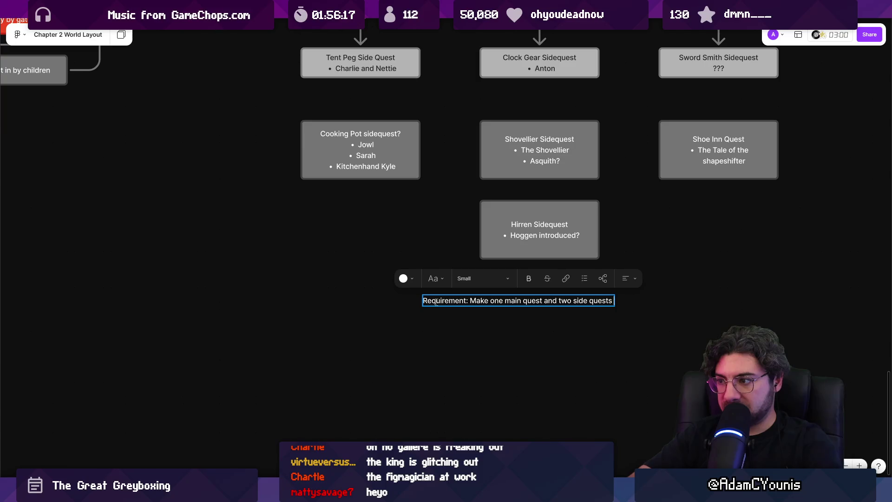
type("force the palyer")
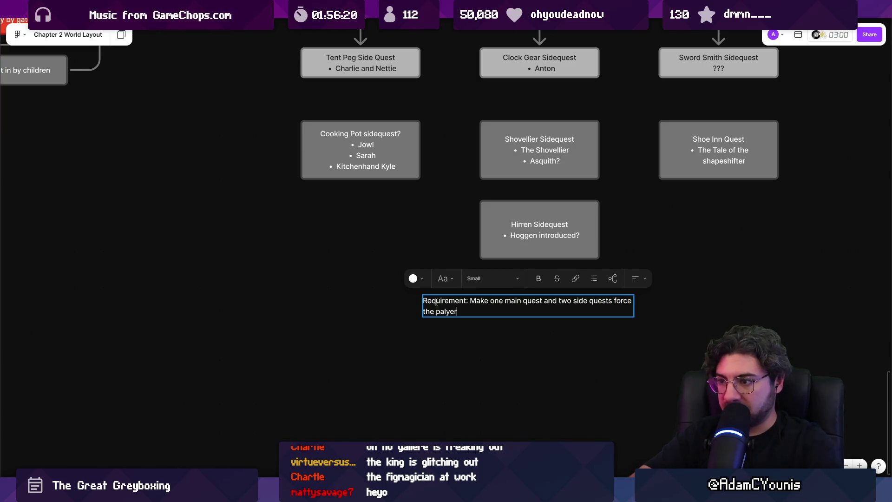
key("BackSpace")
key("BackSpace")
key("BackSpace")
key("BackSpace")
key("BackSpace")
type("layer out of")
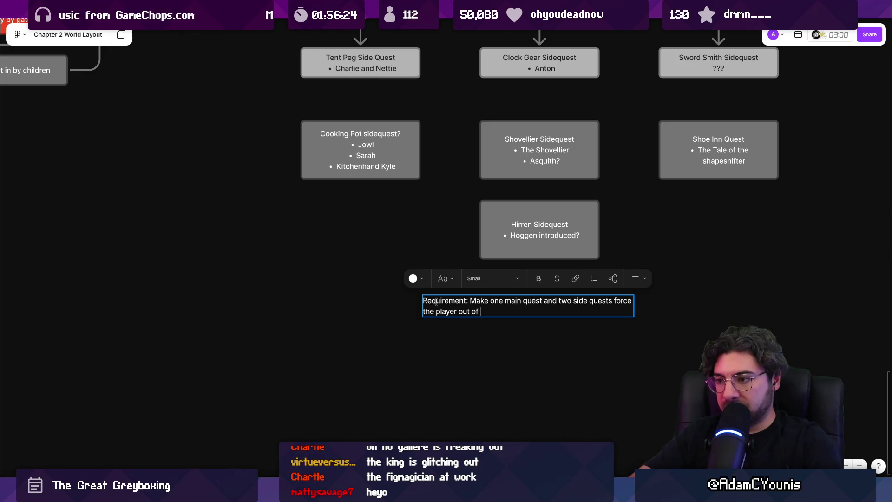
key("BackSpace")
key("BackSpace")
key("BackSpace")
key("BackSpace")
key("BackSpace")
key("BackSpace")
type("into")
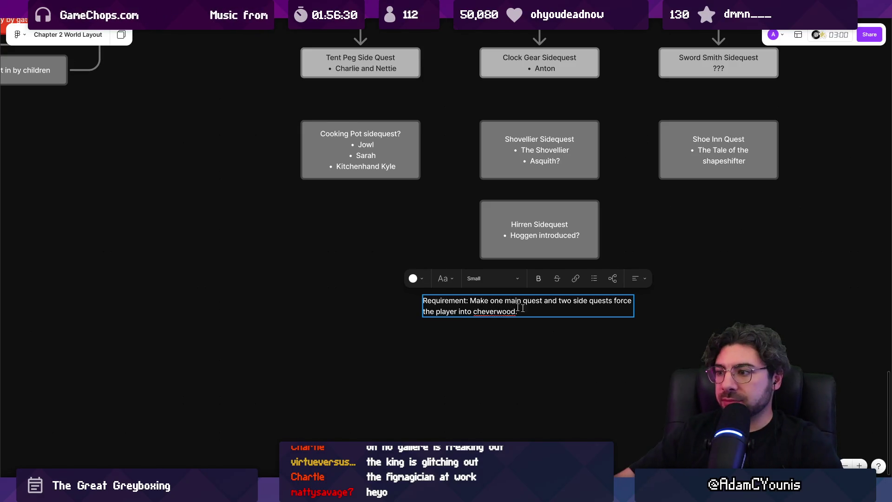
scroll(500, 305, "up", 2)
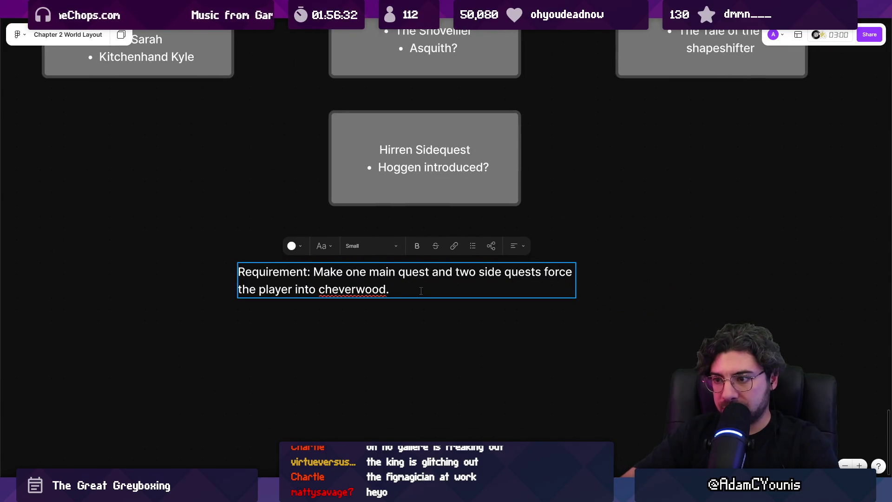
type("Preferably right to the ed")
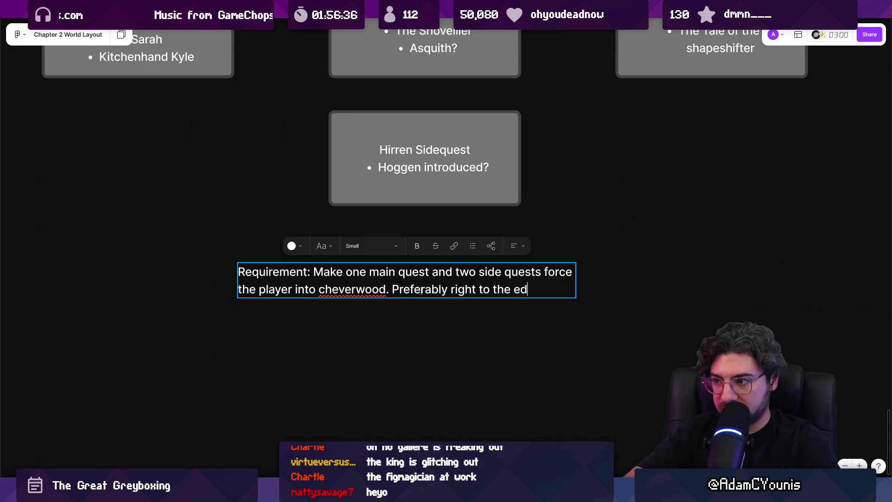
Capitalise 'Cheverwood' and reselect the note's opening words up to 'one'.
key("ctrl+shift+Left")
key("ctrl+shift+Left")
key("ctrl+shift+Left")
key("Left")
key("BackSpace")
type("C")
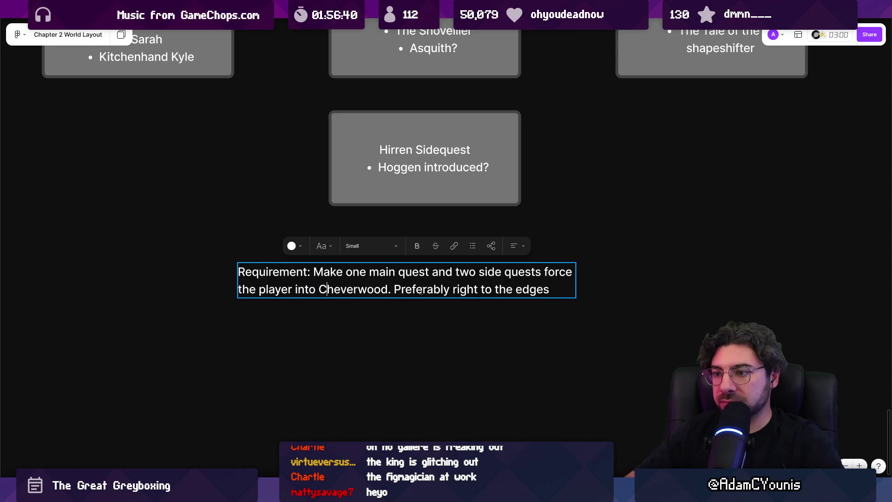
type(".")
key("Escape")
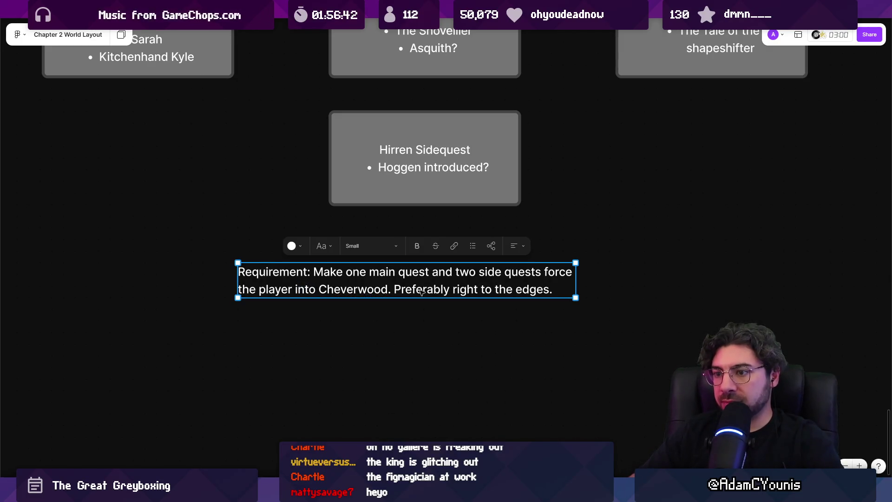
key("Return")
key("Left")
key("ctrl+shift+Right")
key("ctrl+shift+Right")
key("ctrl+shift+Right")
key("Right")
key("ctrl+shift+Right")
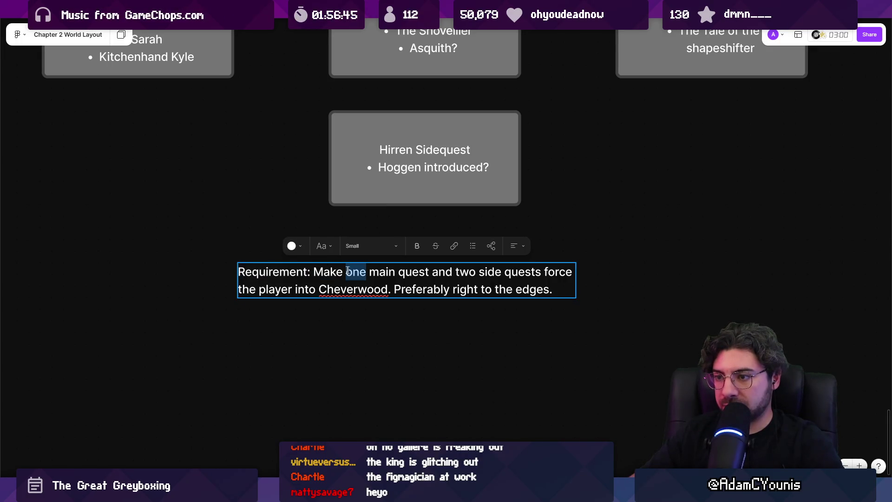
Colour the words 'one', 'two side quests' and 'one main quest' yellow in the note.
left_click(294, 246)
left_click(278, 207)
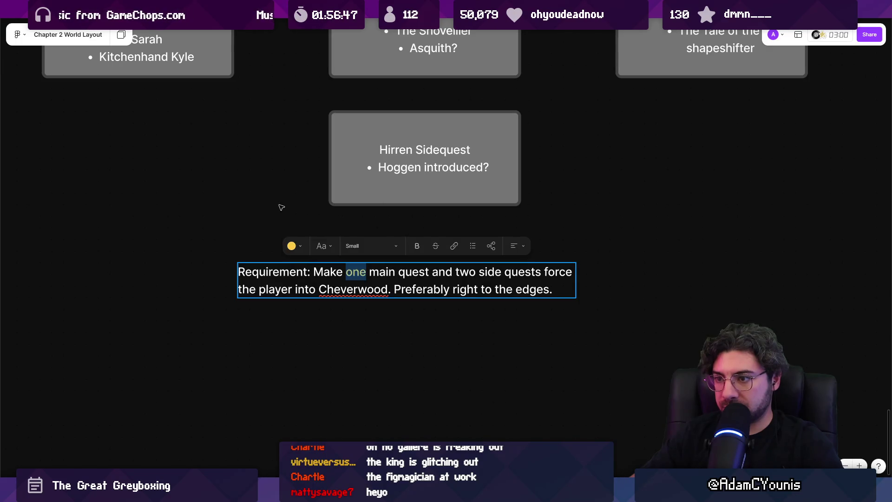
left_click_drag(463, 272, 542, 273)
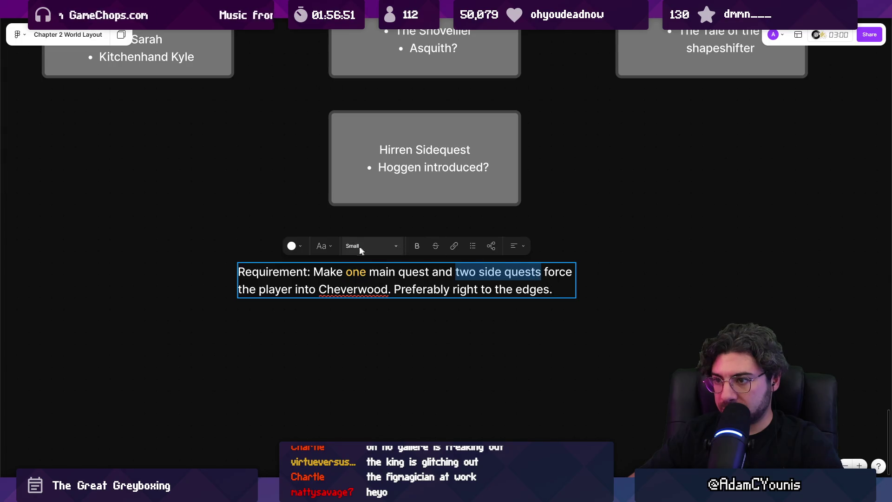
left_click(293, 245)
left_click(281, 208)
left_click_drag(429, 273, 352, 273)
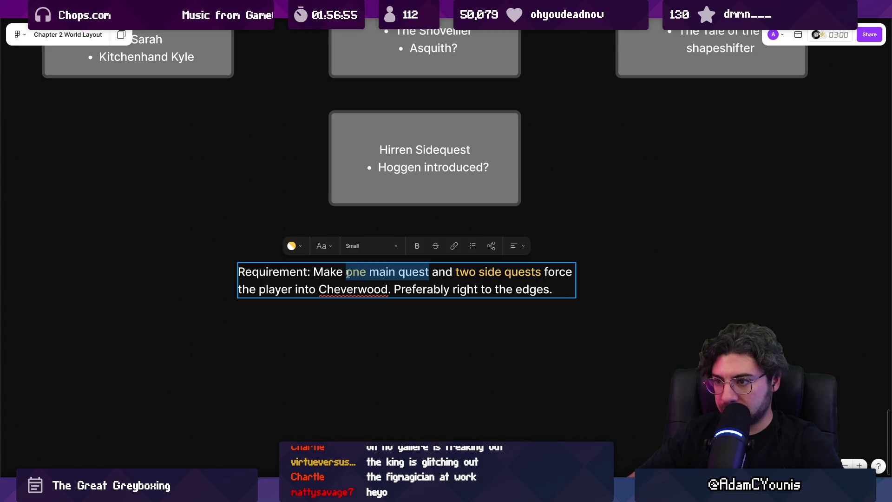
left_click(301, 251)
left_click(281, 207)
key("Escape")
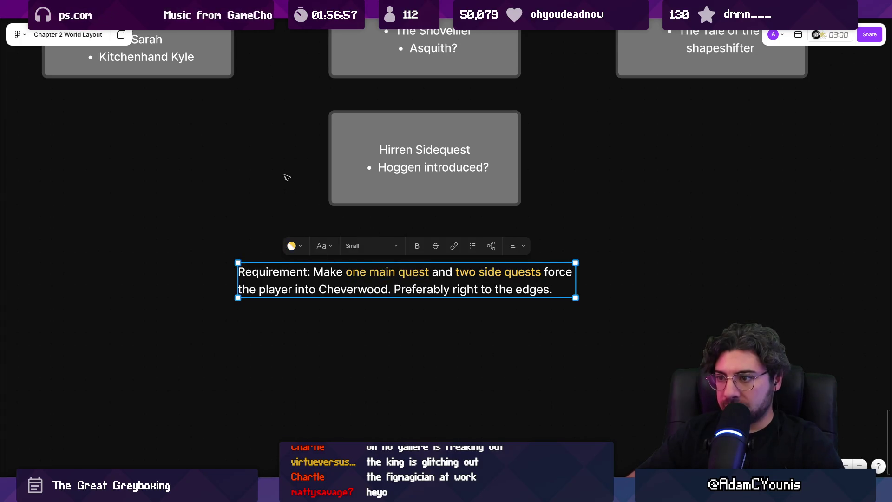
Nudge the requirement note slightly up and left and enlarge its text.
scroll(298, 177, "down", 3)
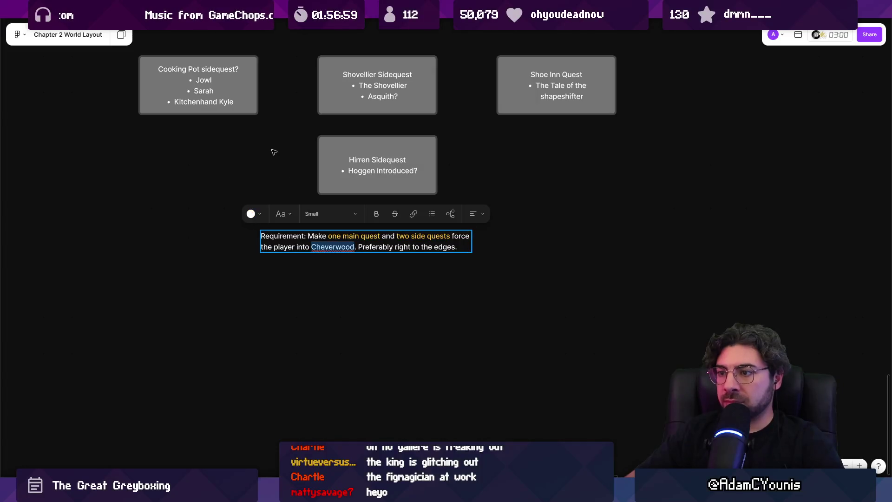
left_click(313, 164)
scroll(313, 163, "up", 3)
left_click_drag(292, 345, 305, 333)
left_click_drag(375, 362, 377, 348)
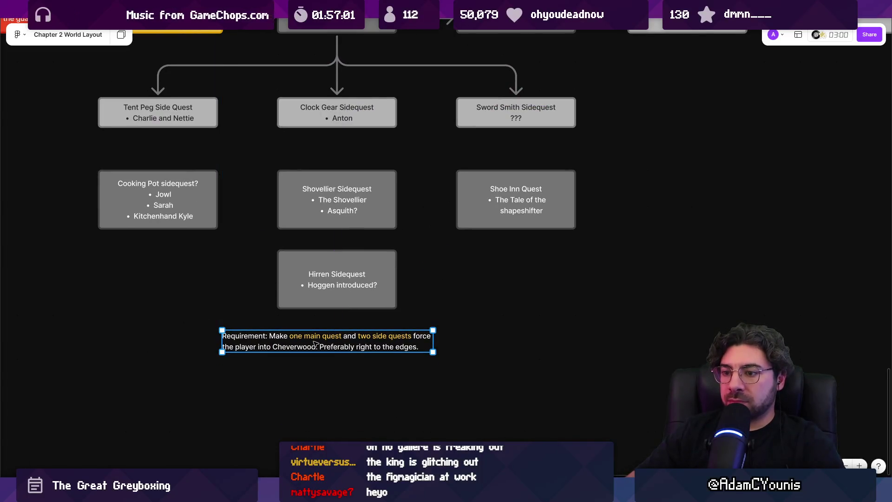
left_click_drag(435, 352, 485, 359)
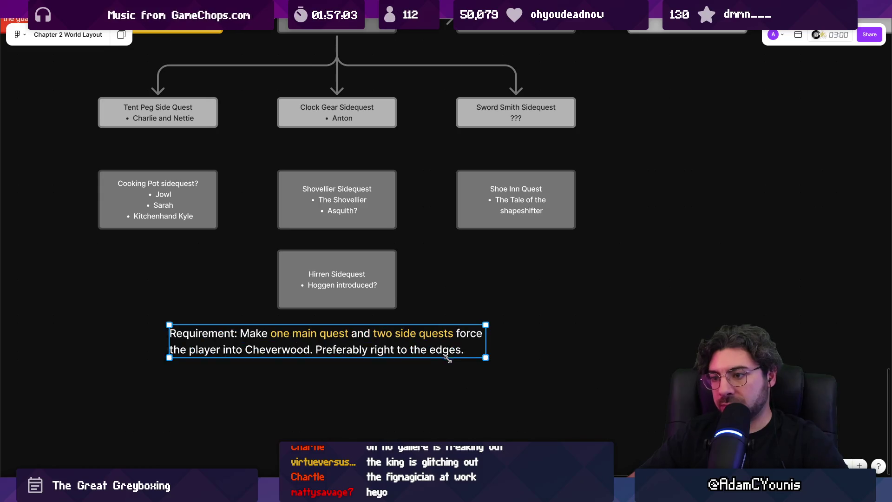
scroll(409, 330, "down", 5)
left_click_drag(403, 336, 397, 336)
left_click(396, 358)
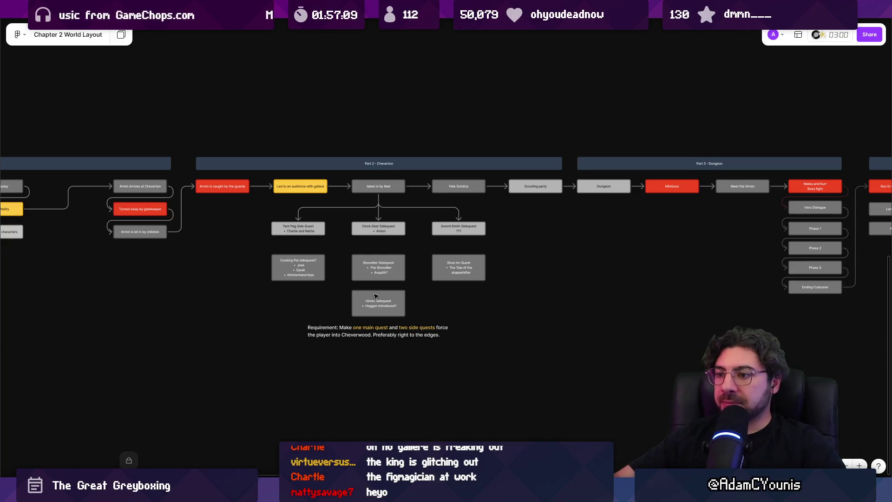
scroll(376, 296, "up", 3)
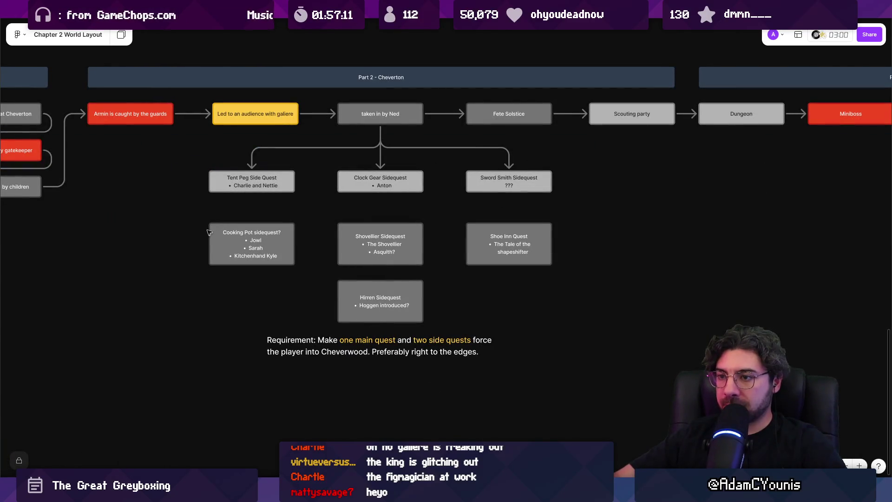
Move the lower sidequest boxes up closer to the first row, then return to Unity's scene graph.
left_click_drag(191, 230, 553, 326)
left_click_drag(404, 316, 404, 300)
left_click(404, 326)
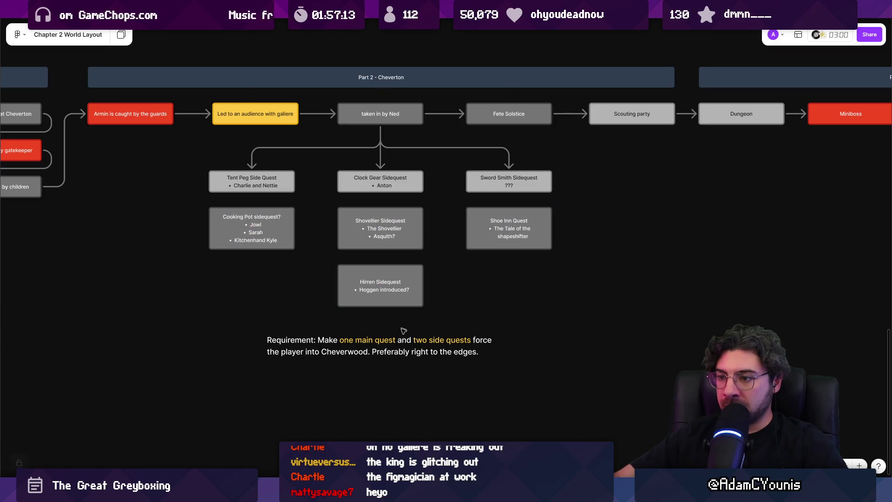
left_click(497, 341)
left_click(536, 346)
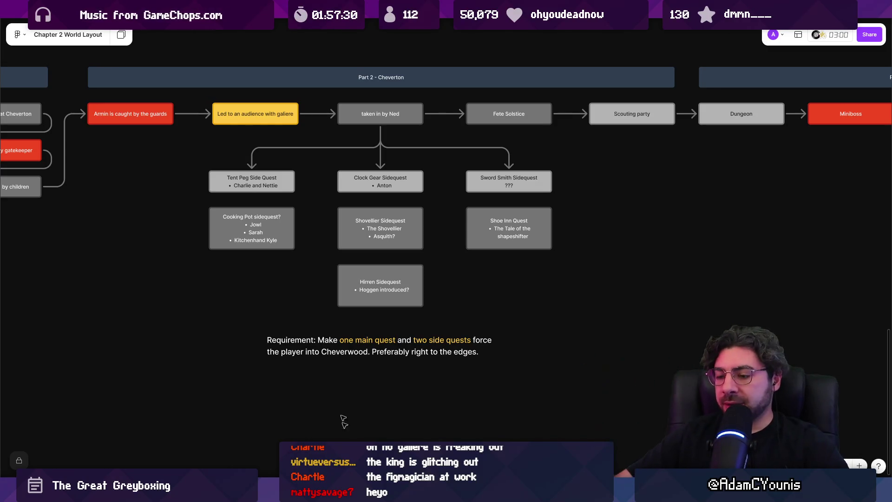
key("alt+Tab")
left_click_drag(428, 199, 408, 247)
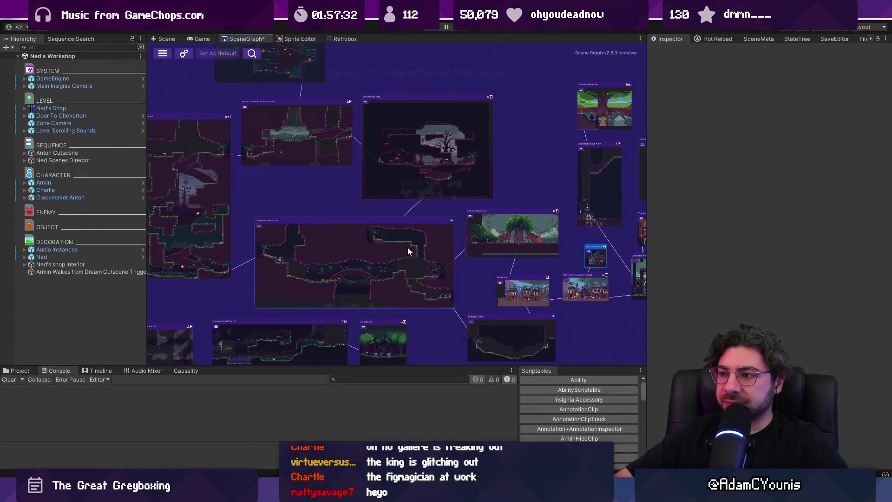
Make the bottom panel slightly taller and widen the scene graph panel.
left_click_drag(455, 365, 455, 356)
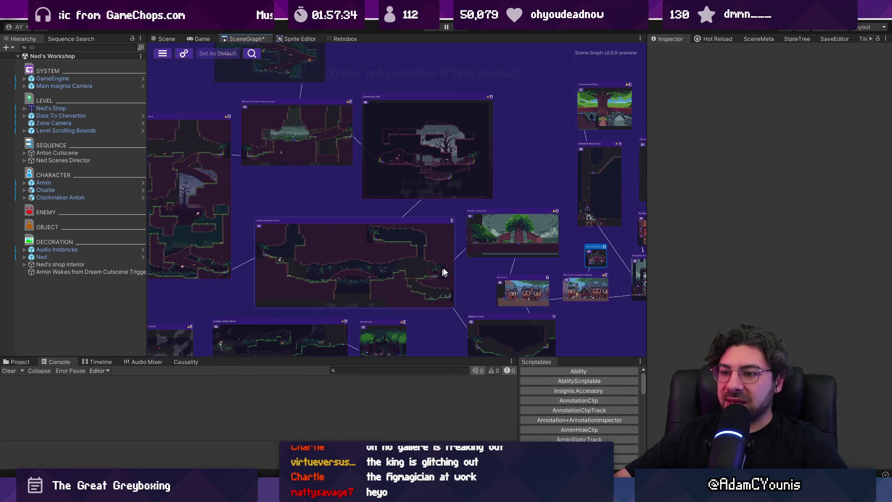
scroll(496, 254, "down", 2)
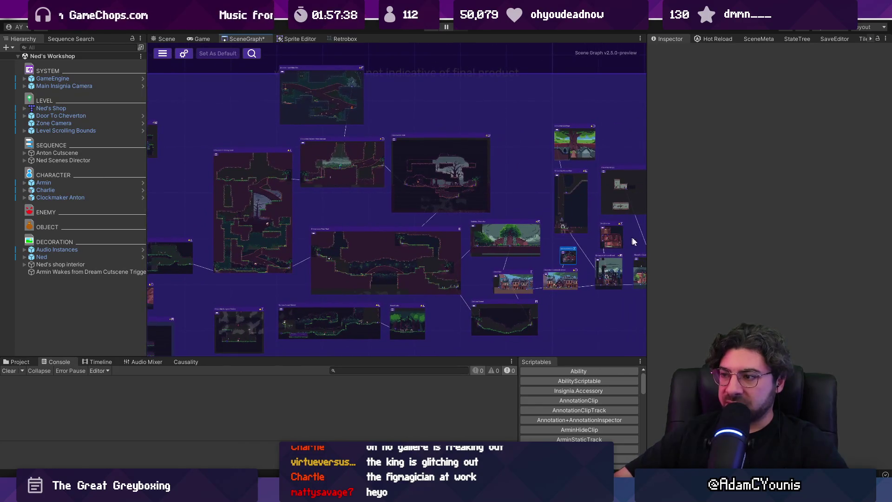
left_click_drag(646, 238, 701, 238)
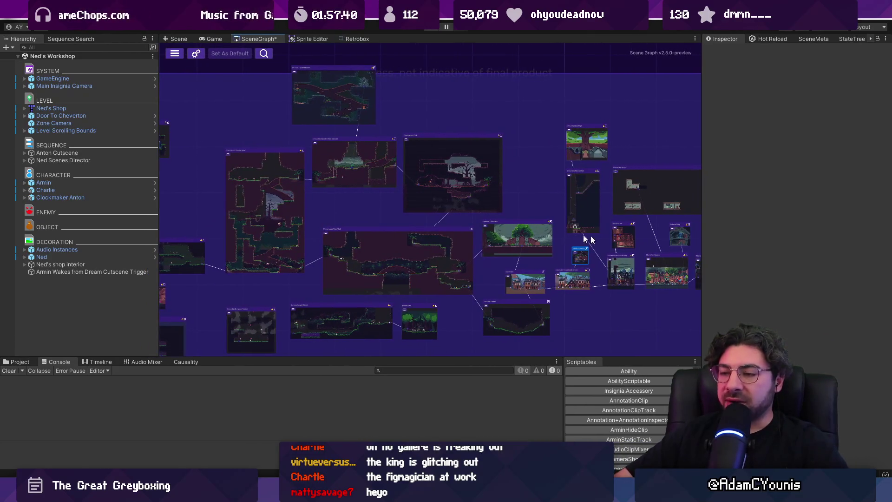
scroll(336, 169, "up", 5)
scroll(356, 177, "down", 5)
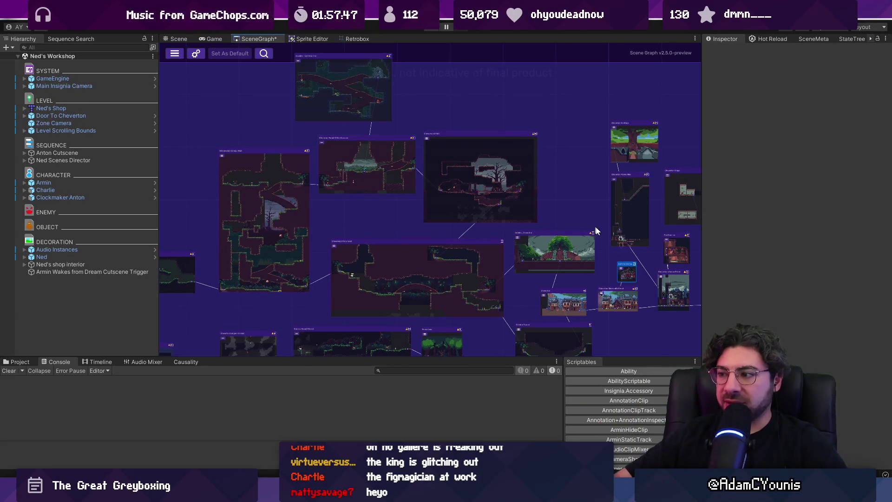
Frame the Ohrenstead node in the scene graph and open that scene.
key("f")
mouse_move(337, 148)
left_mouse_down()
mouse_move(510, 175)
mouse_move(556, 173)
mouse_move(571, 95)
left_mouse_up()
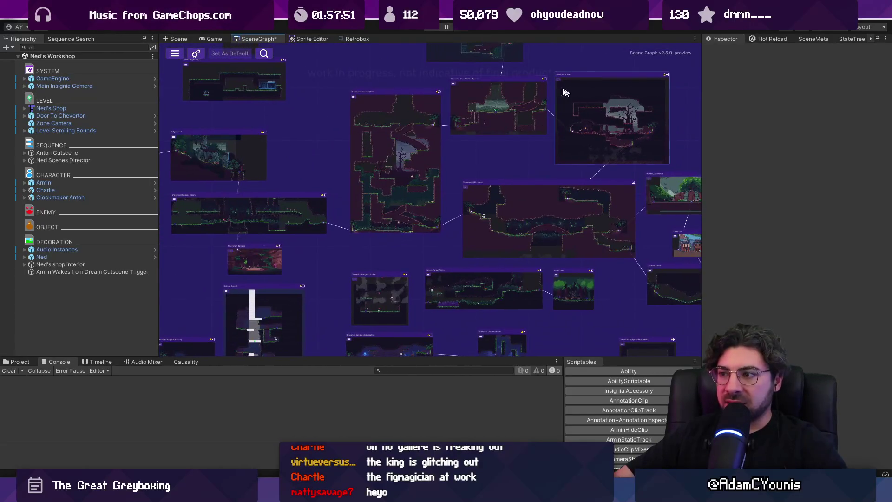
key("f")
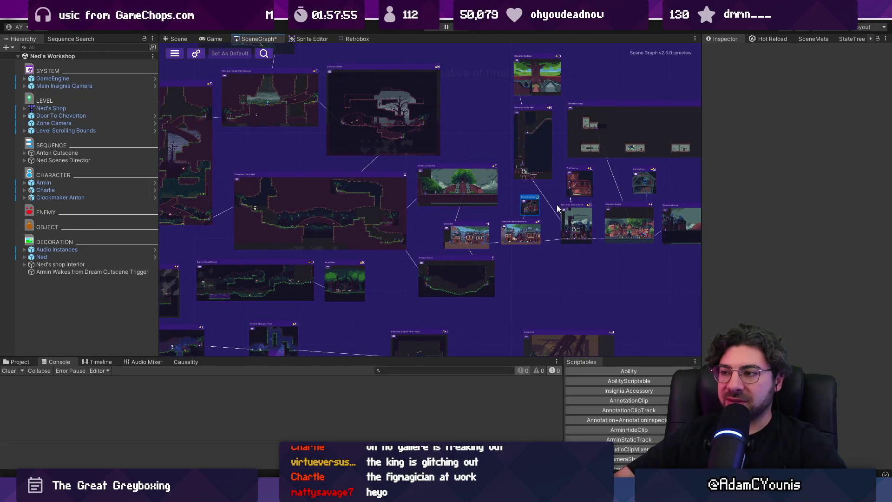
scroll(515, 209, "up", 5)
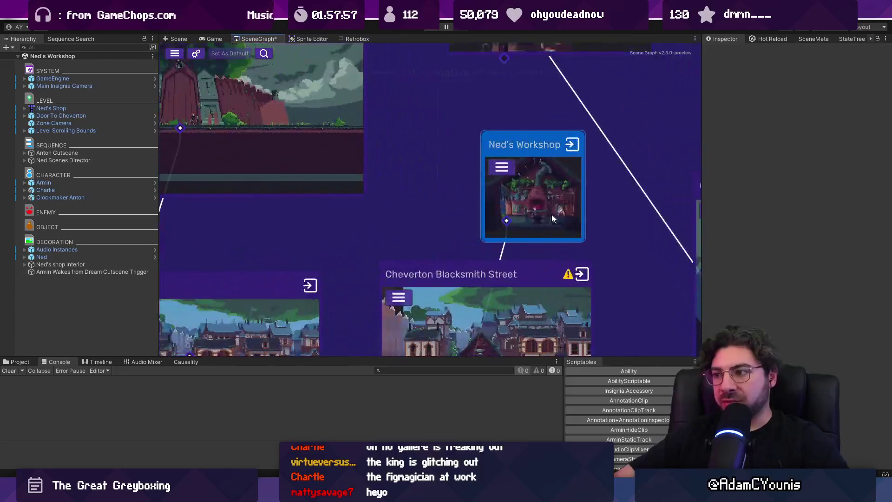
scroll(551, 215, "down", 6)
left_click_drag(402, 189, 420, 233)
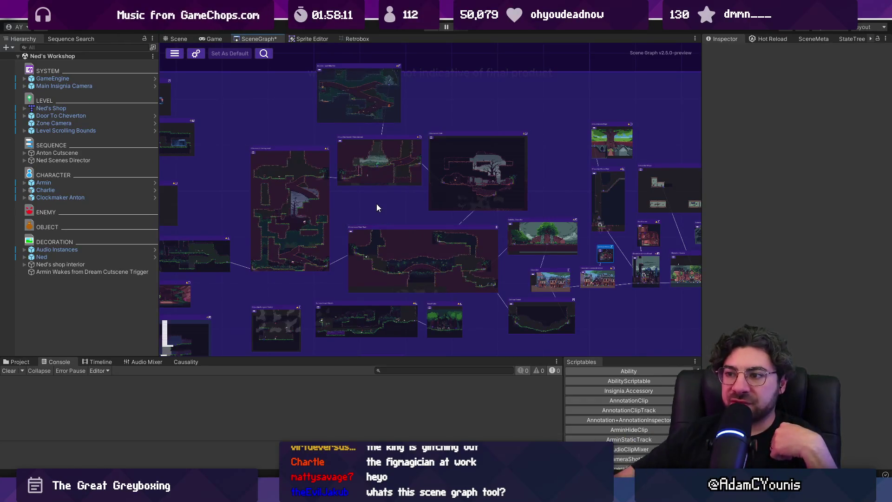
scroll(377, 205, "down", 5)
scroll(380, 209, "up", 2)
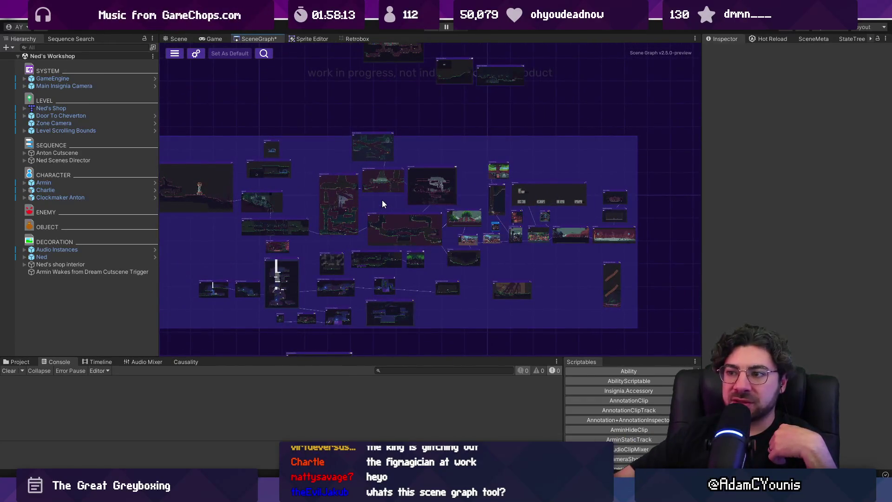
scroll(372, 187, "up", 5)
left_click_drag(342, 85, 346, 110)
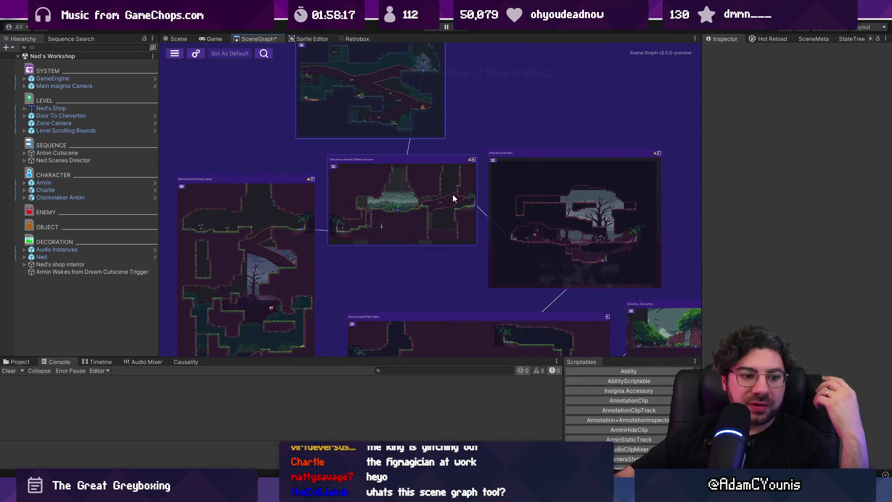
scroll(454, 199, "down", 5)
scroll(528, 207, "up", 2)
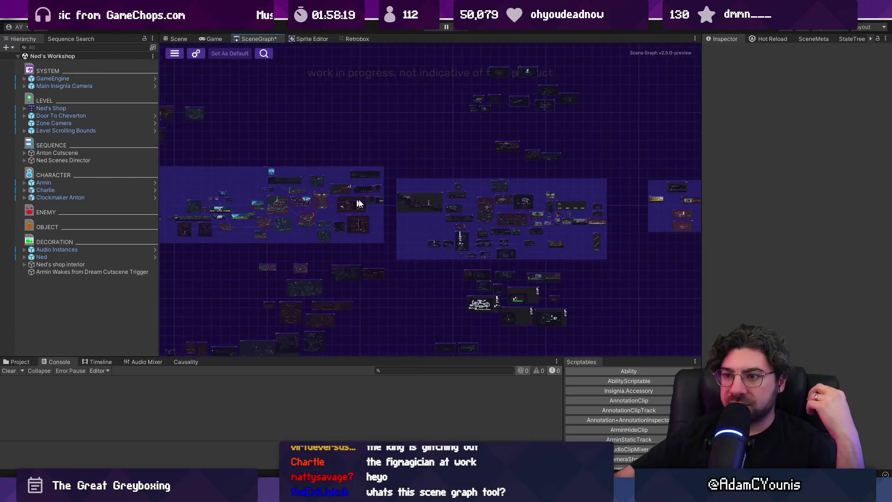
scroll(350, 204, "up", 3)
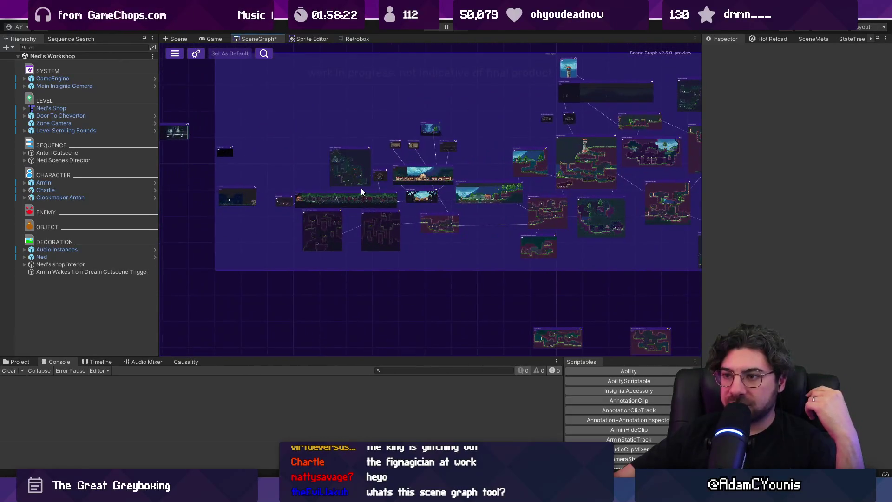
scroll(481, 193, "up", 3)
double_click(420, 155)
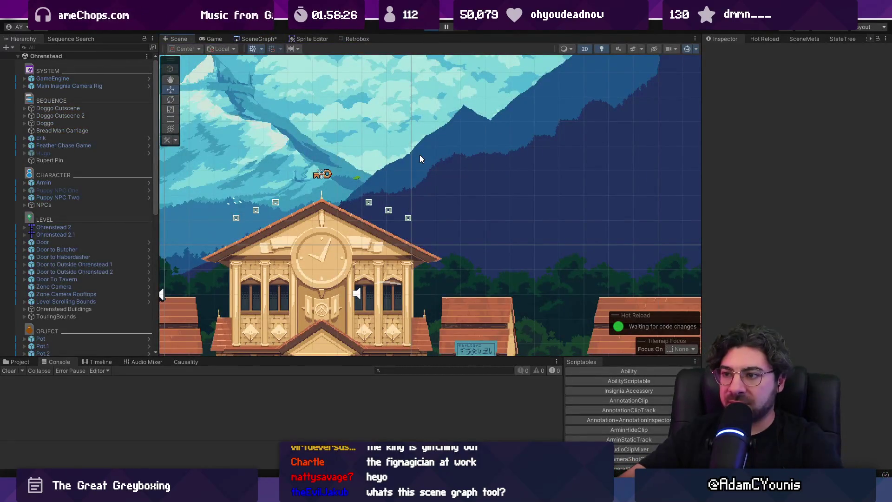
Play the game, walking the character out of Ohrenstead and right toward the forest.
key("ctrl+p")
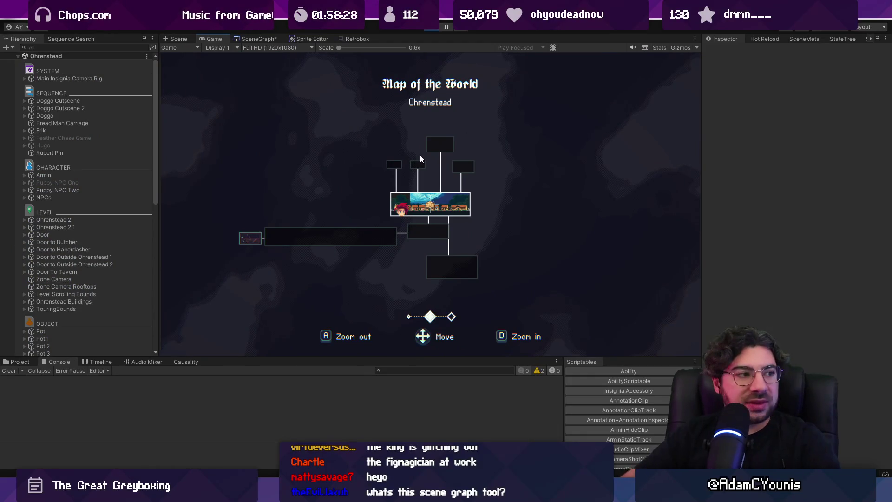
key("Escape")
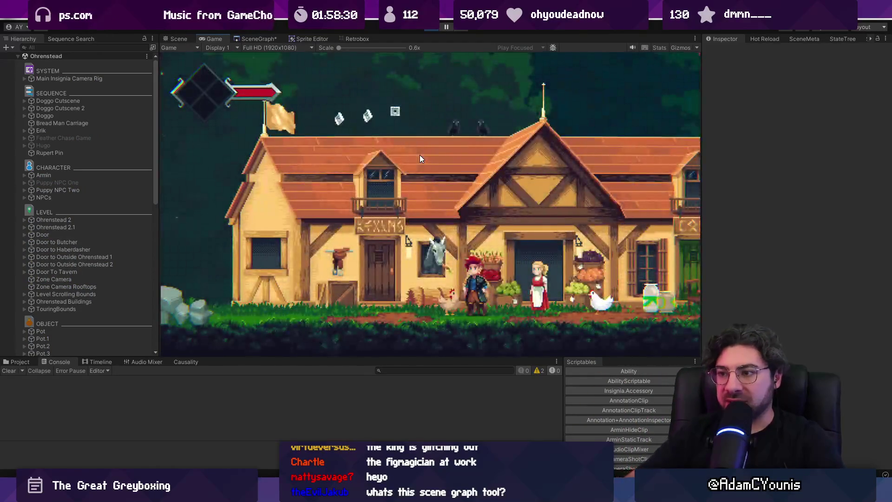
key("Left")
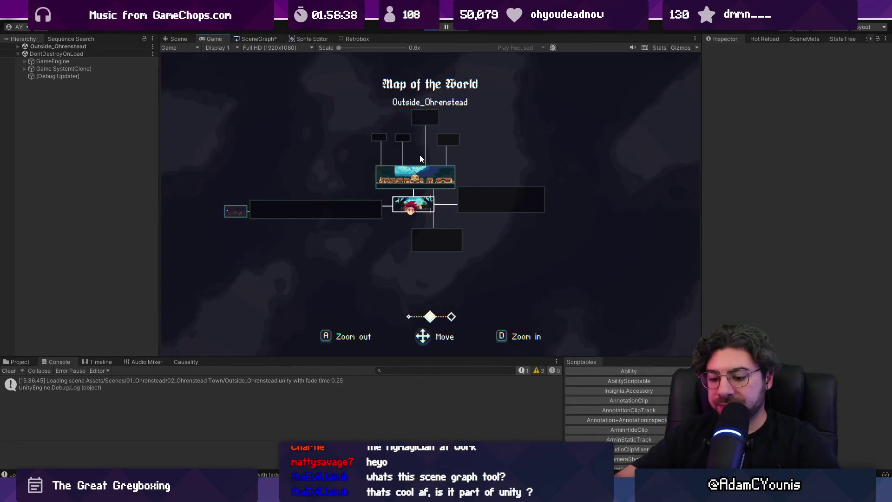
key("Escape")
key("Right")
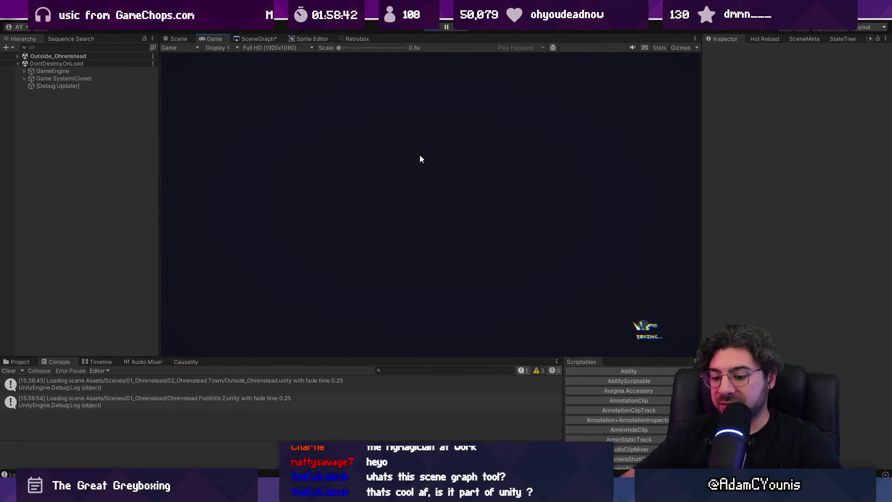
Check the world map in the Foothills, then return to the scene graph overview.
key("m")
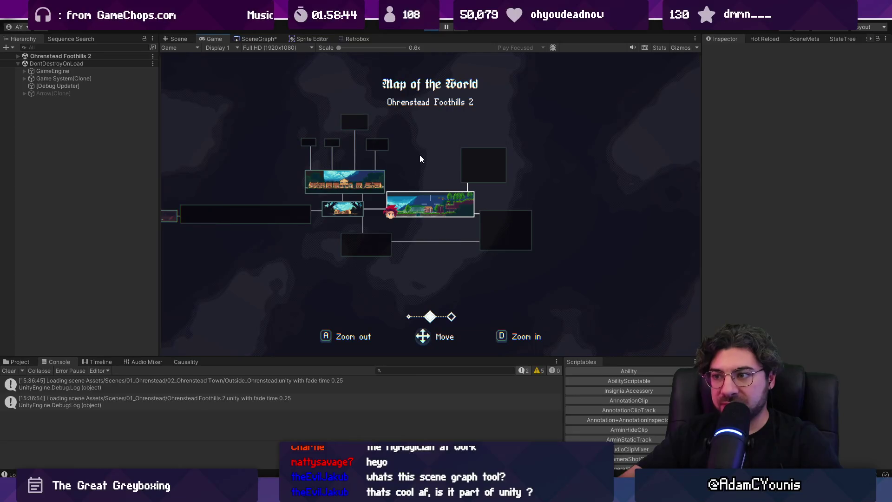
key("Left")
key("Up")
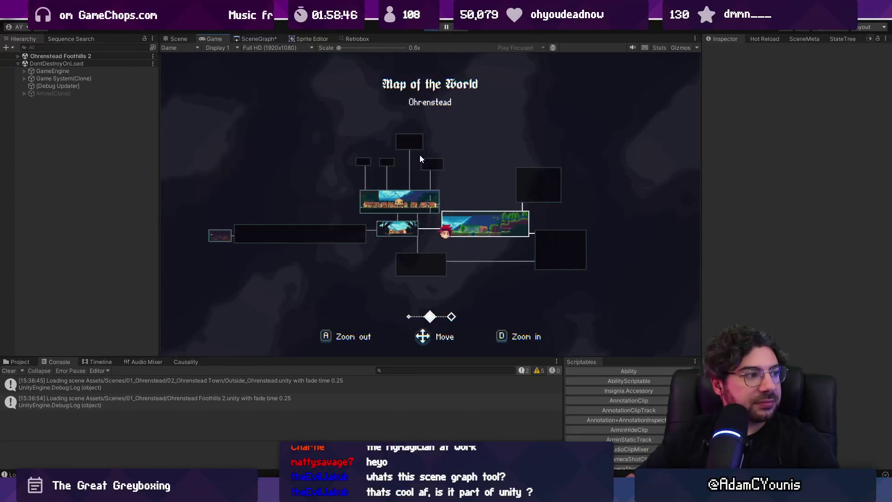
key("d")
key("m")
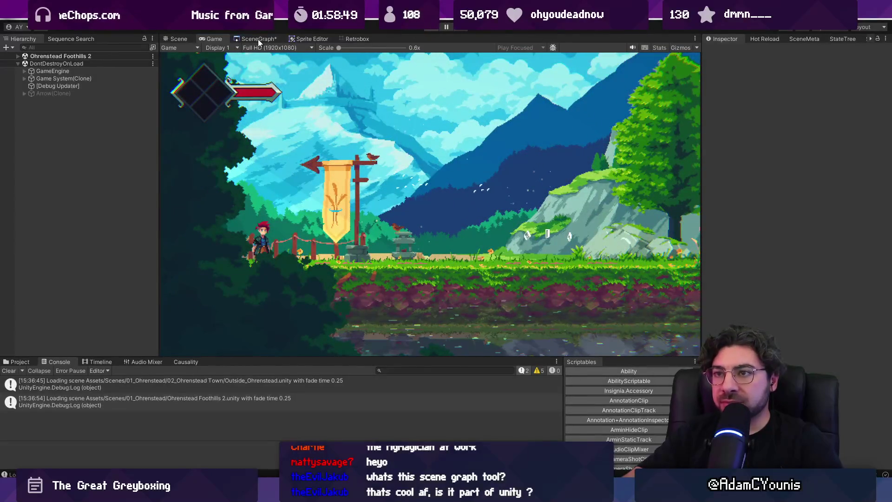
left_click(259, 39)
scroll(281, 100, "down", 5)
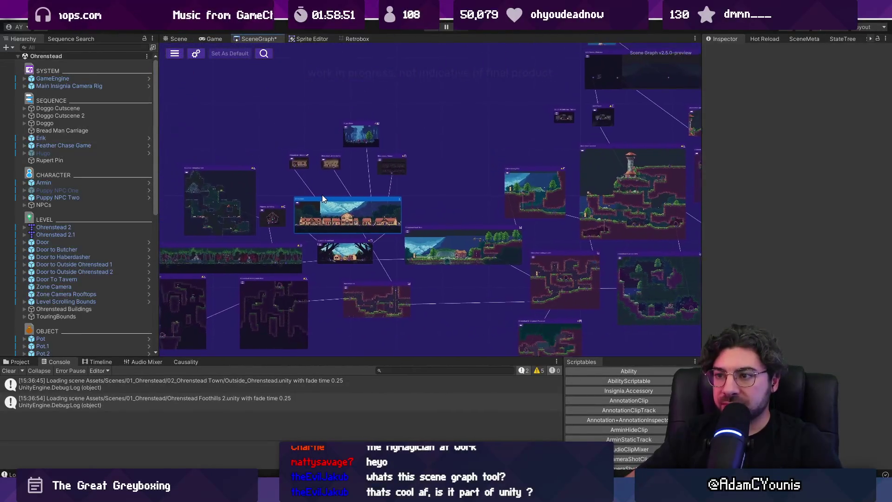
Pan across the scene graph's level nodes, briefly checking the Ohrenstead town scene.
left_click_drag(431, 170, 365, 199)
left_click(179, 39)
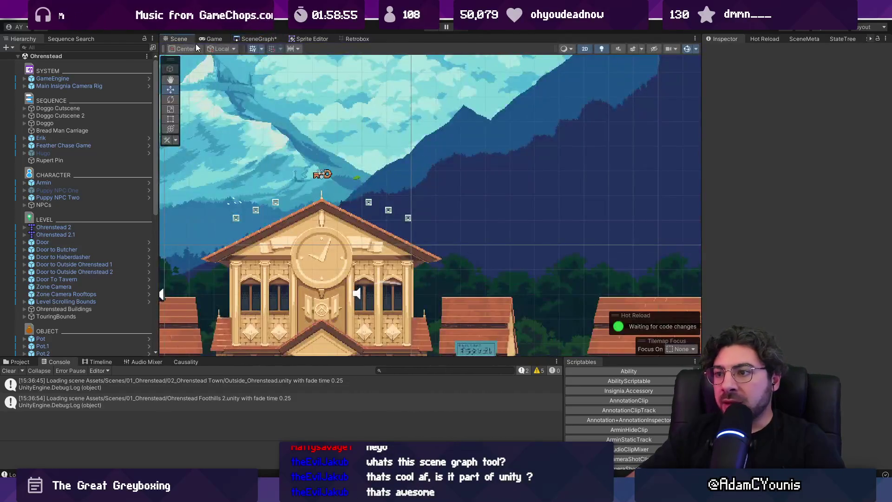
left_click(257, 39)
scroll(203, 232, "up", 5)
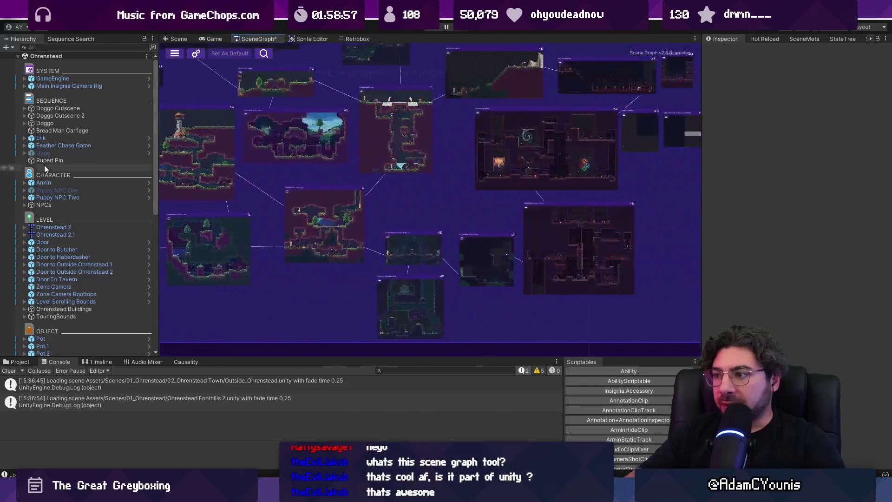
scroll(203, 231, "down", 5)
scroll(497, 213, "up", 5)
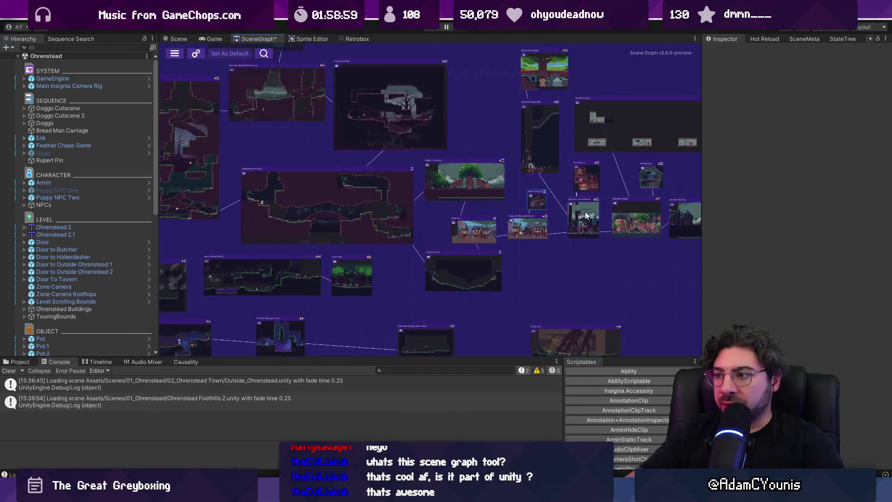
scroll(473, 226, "down", 3)
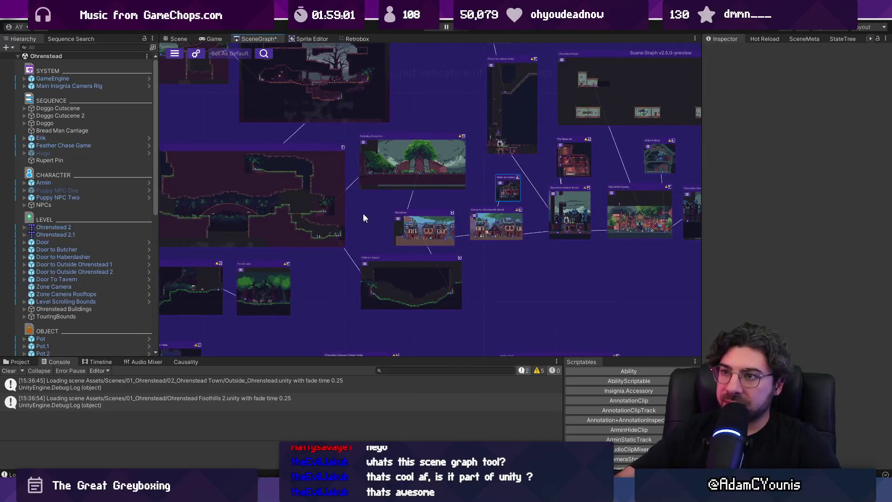
left_click_drag(365, 218, 438, 230)
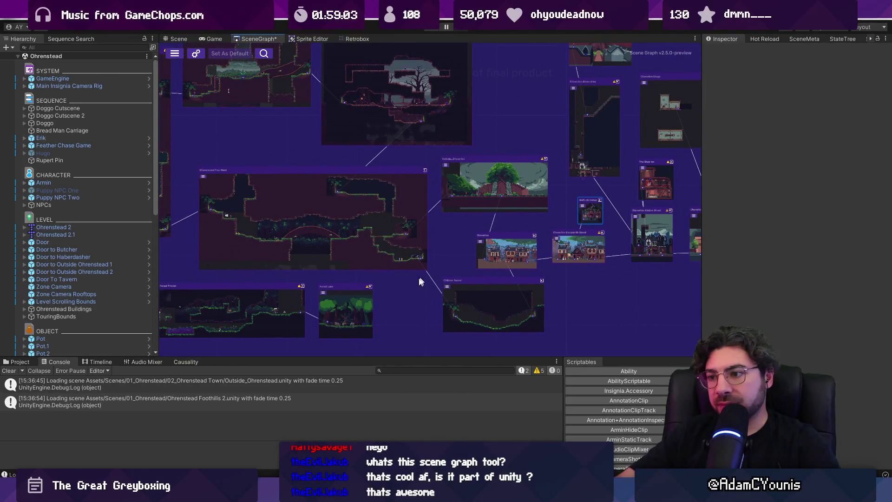
left_click_drag(353, 229, 420, 222)
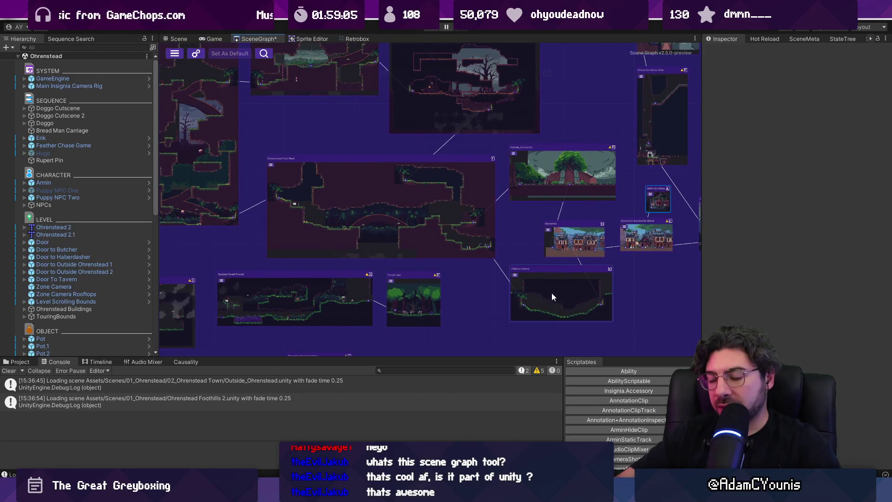
mouse_move(377, 169)
left_mouse_down()
mouse_move(498, 250)
mouse_move(473, 238)
left_mouse_up()
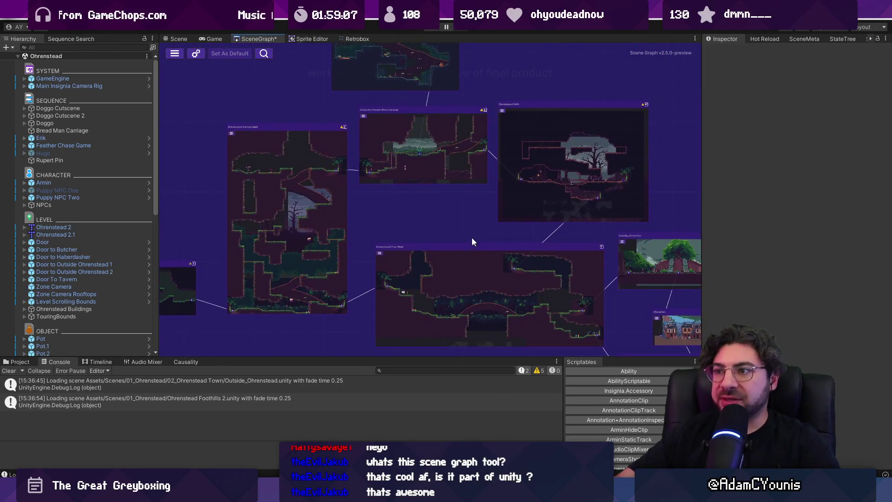
left_click_drag(384, 217, 520, 182)
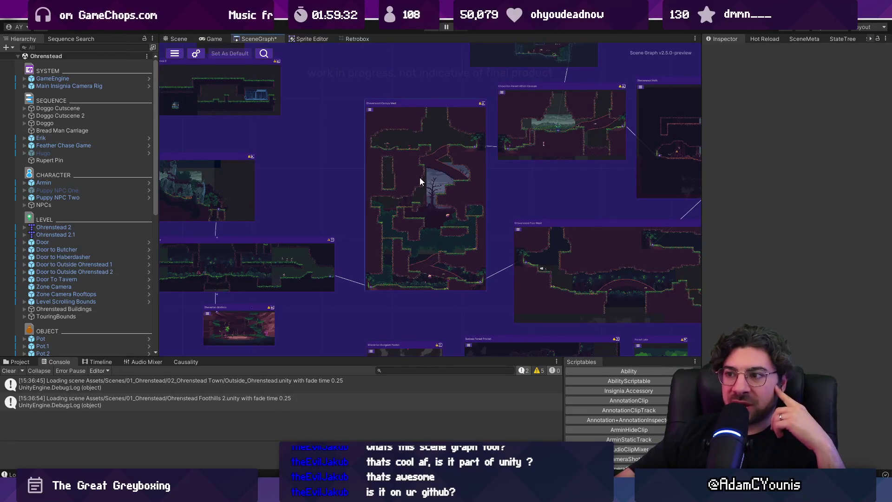
Nudge the canopy level node slightly upward, then bring up the Infinite Painter sketch.
left_click_drag(504, 199, 423, 210)
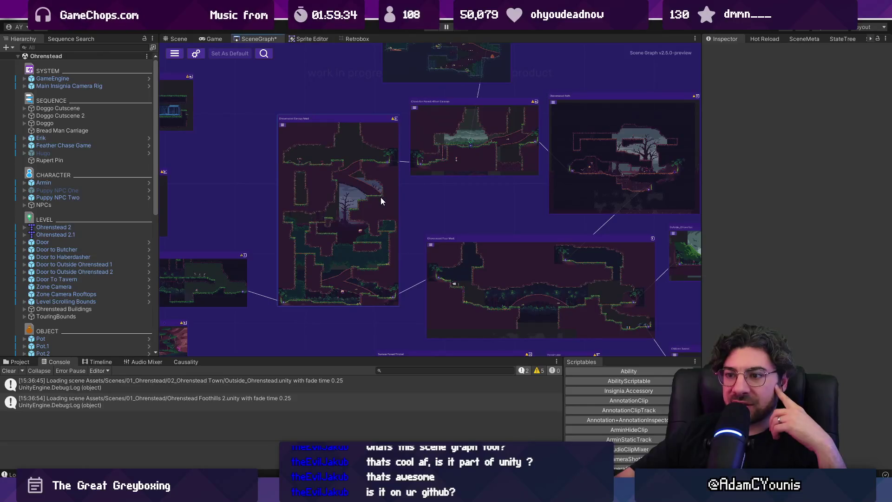
mouse_move(380, 201)
left_mouse_down()
mouse_move(379, 186)
mouse_move(378, 197)
left_mouse_up()
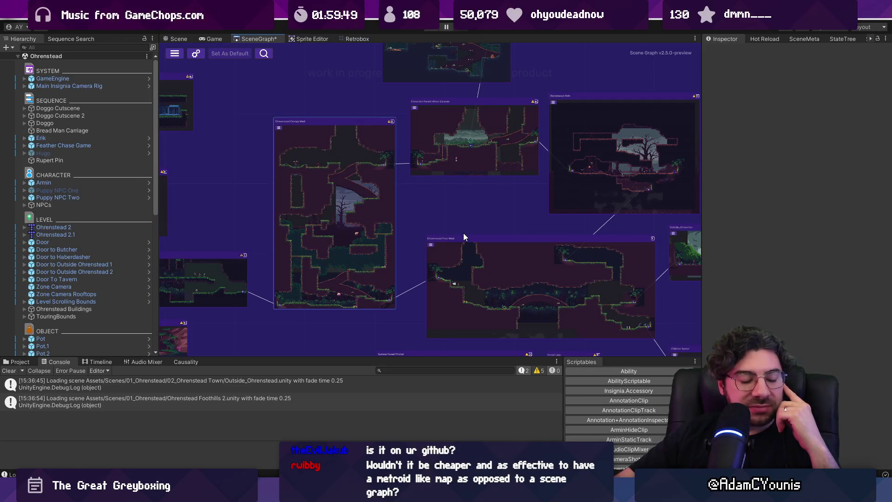
mouse_move(469, 234)
left_mouse_down()
mouse_move(425, 203)
mouse_move(376, 205)
left_mouse_up()
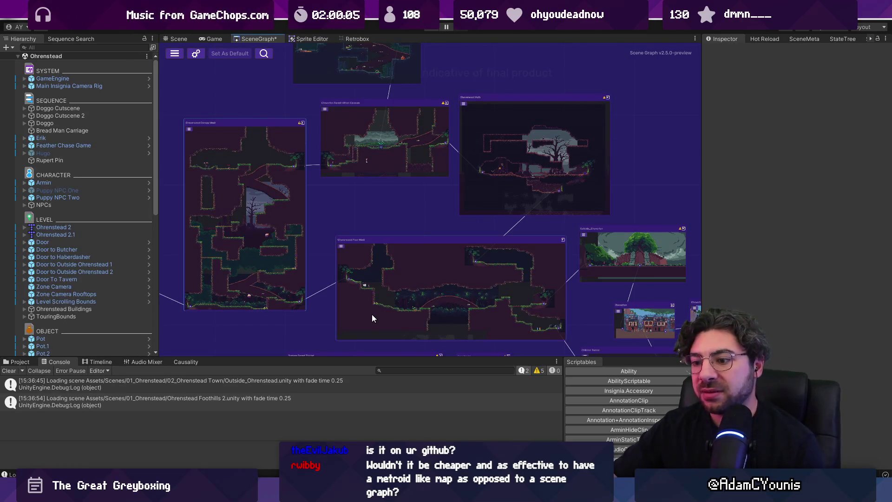
scroll(444, 216, "down", 1)
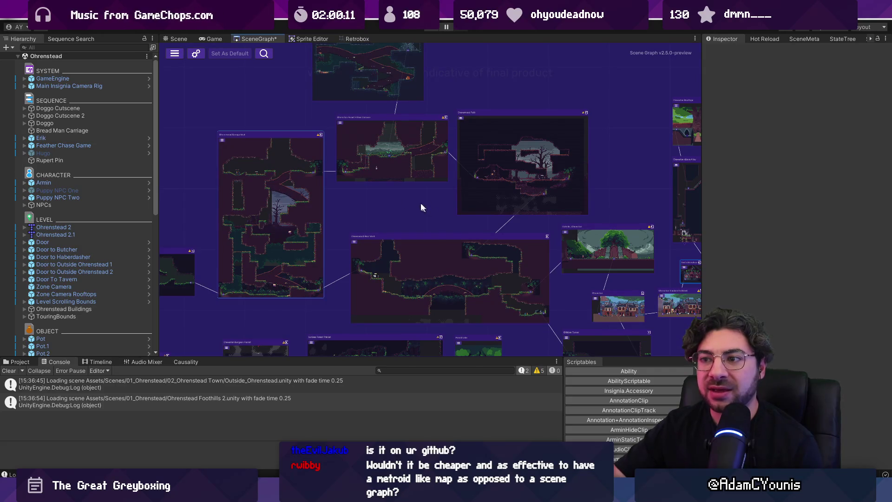
key("alt+Tab")
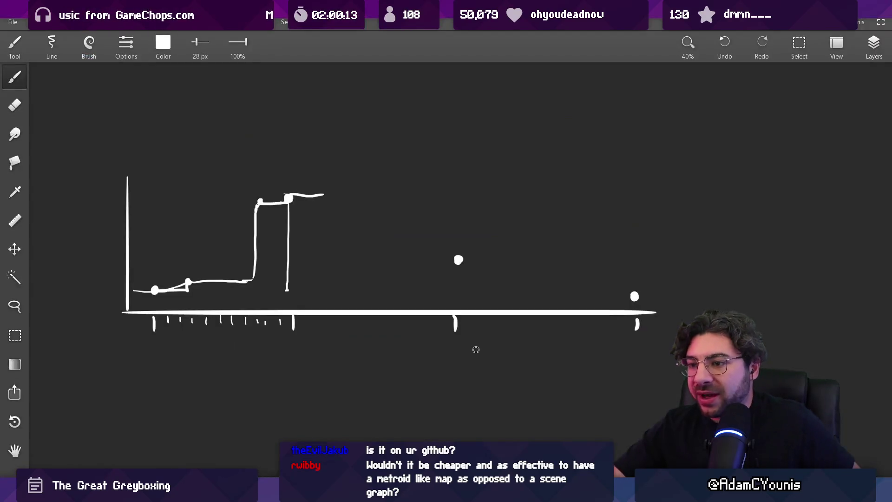
Draw the box outline below the graph axis and erase the stray stroke tail.
left_click_drag(376, 311, 453, 61)
mouse_move(326, 200)
left_mouse_down()
mouse_move(326, 261)
mouse_move(327, 200)
mouse_move(551, 201)
mouse_move(563, 302)
mouse_move(392, 302)
mouse_move(327, 290)
left_mouse_up()
left_click_drag(566, 303, 560, 302)
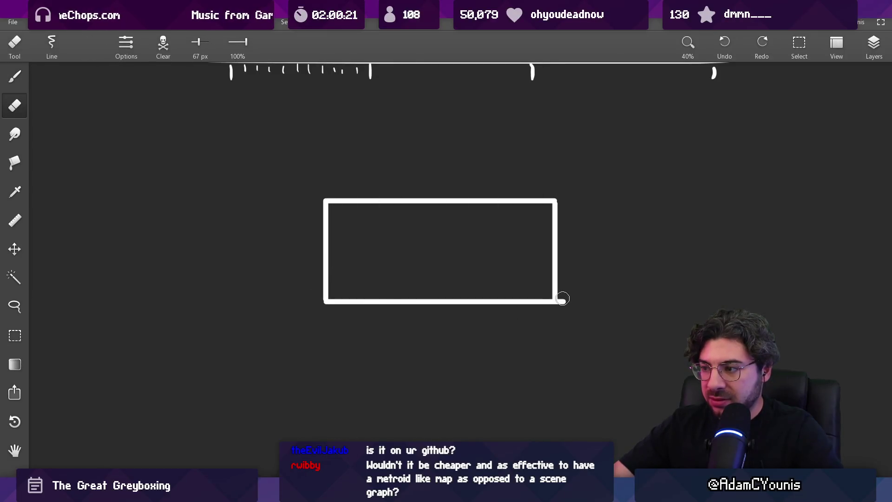
Add an H-shaped bracket on the box's right edge, undoing an extra curve, then return to Unity.
left_click_drag(553, 254, 571, 254)
left_click_drag(570, 200, 570, 301)
scroll(562, 212, "up", 5)
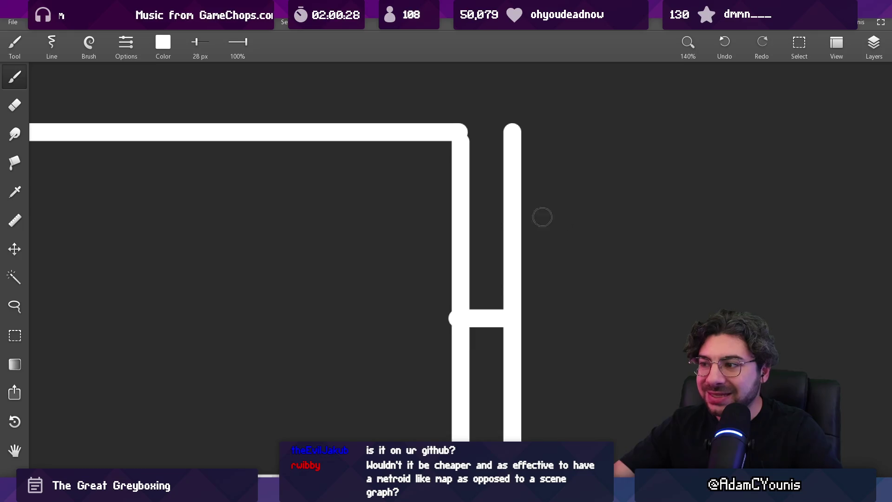
left_click_drag(409, 190, 488, 168)
key("ctrl+z")
scroll(547, 228, "down", 5)
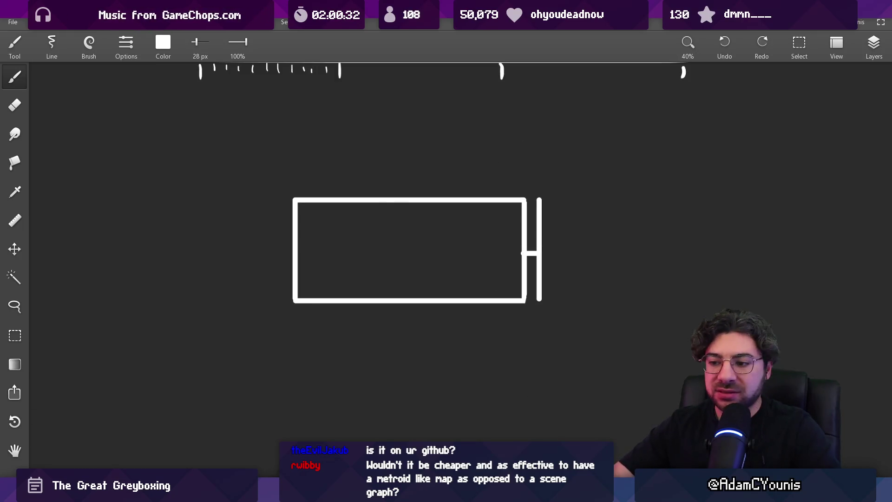
key("alt+Tab")
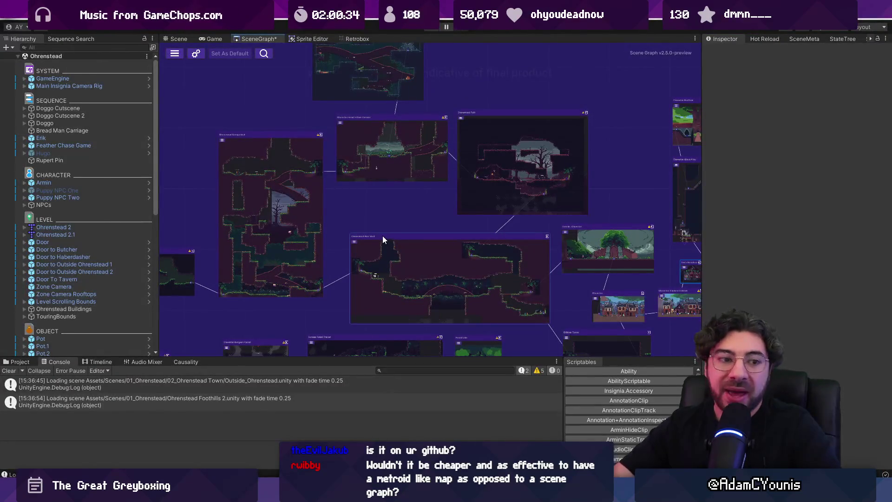
Move the Ohrenstead 2 level in the Scene view from (-17.34, 0.78) to (-14.75, 0.3).
scroll(250, 207, "up", 3)
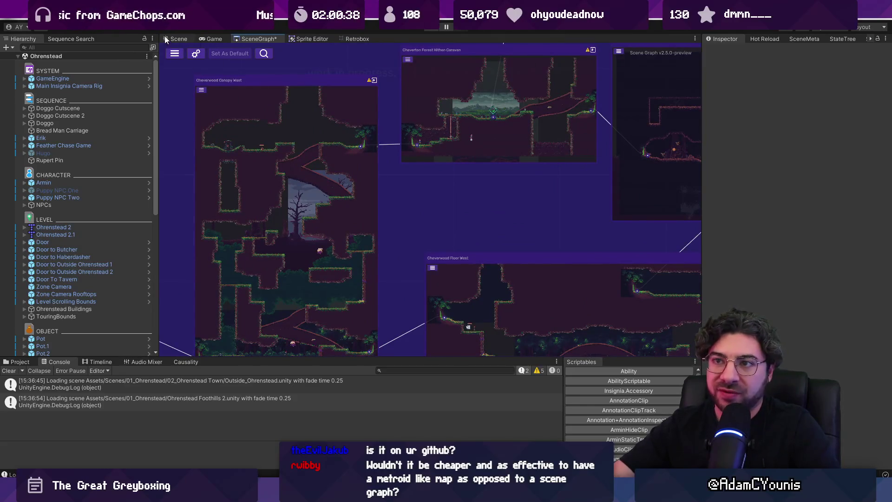
key("ctrl+1")
left_click(396, 217)
left_click(397, 217)
scroll(436, 190, "down", 3)
scroll(436, 190, "down", 1)
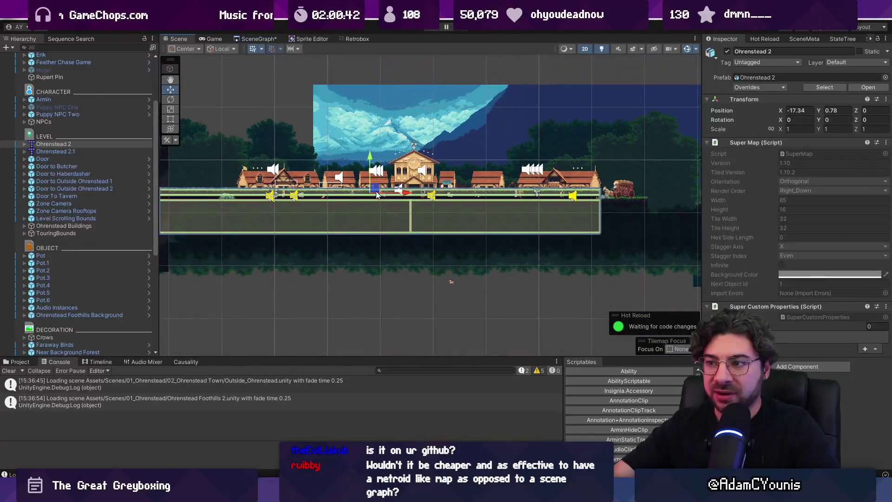
mouse_move(436, 190)
left_mouse_down()
mouse_move(328, 183)
mouse_move(386, 196)
left_mouse_up()
scroll(386, 195, "down", 3)
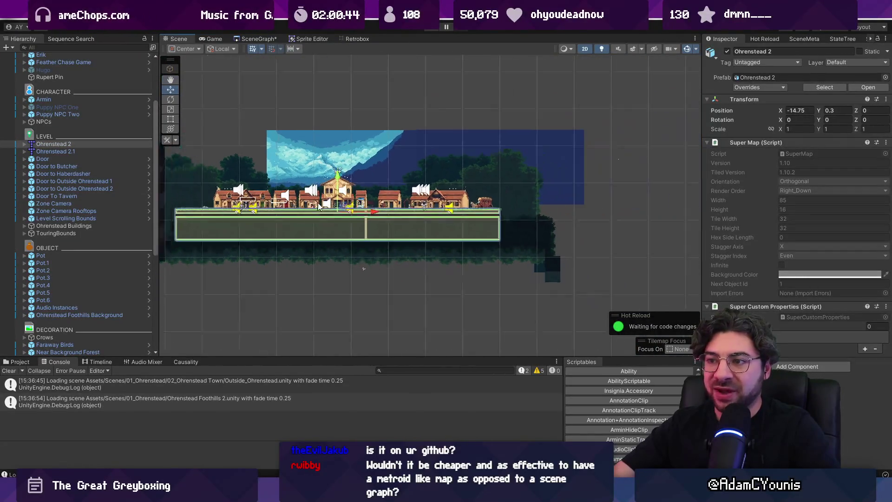
left_click(331, 275)
Toggle the scene view out of 2D and back, then return to the scene graph.
scroll(468, 212, "down", 3)
key("2")
key("2")
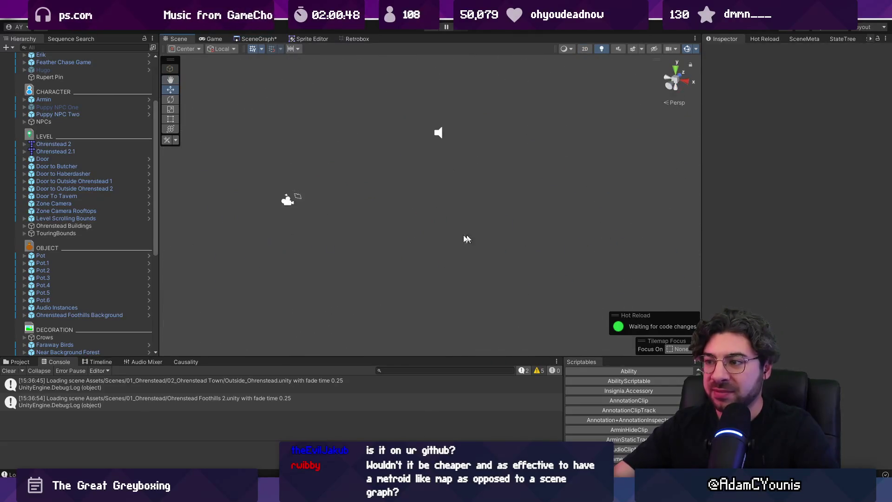
key("t")
scroll(436, 119, "up", 10)
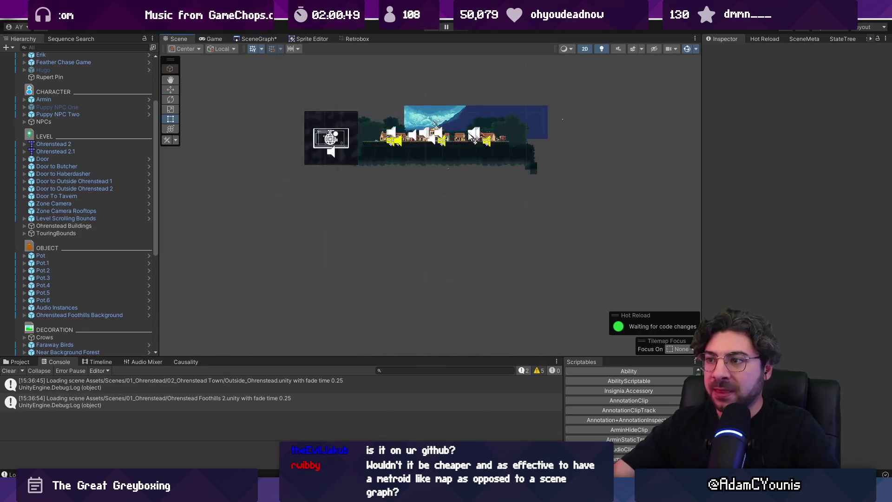
left_click(239, 39)
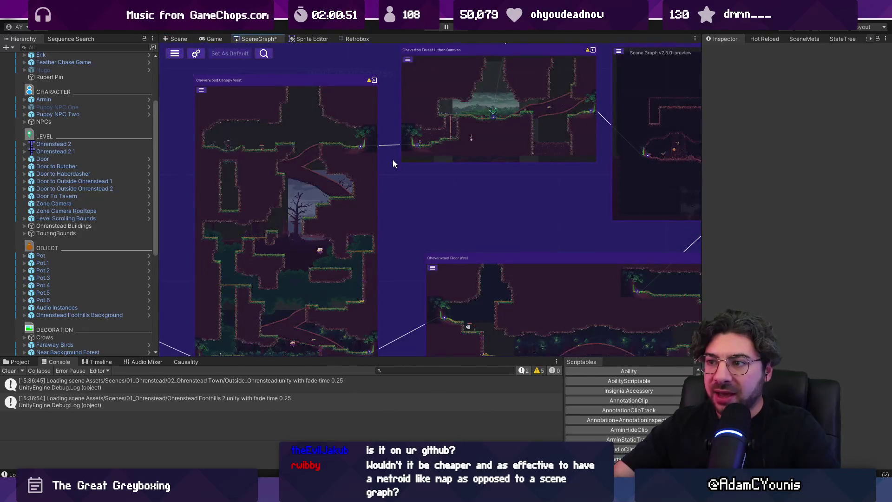
scroll(392, 159, "down", 10)
scroll(447, 152, "up", 5)
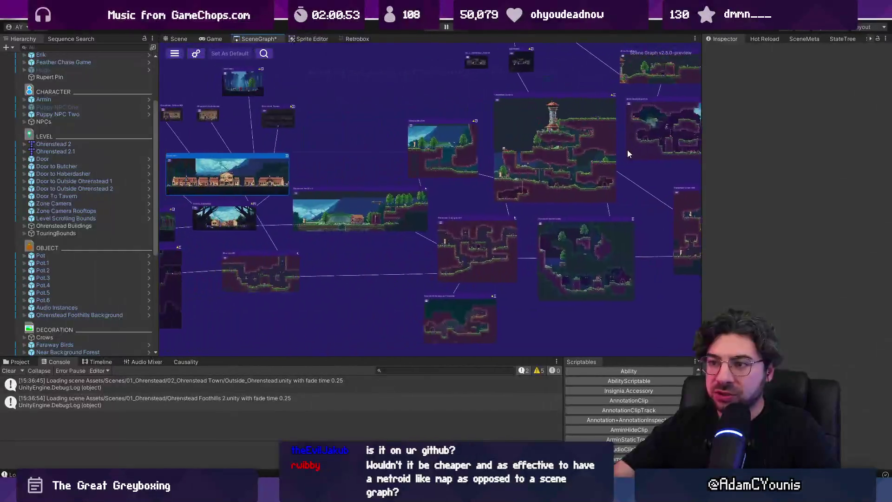
scroll(418, 156, "down", 3)
scroll(300, 138, "up", 8)
left_click_drag(325, 148, 302, 202)
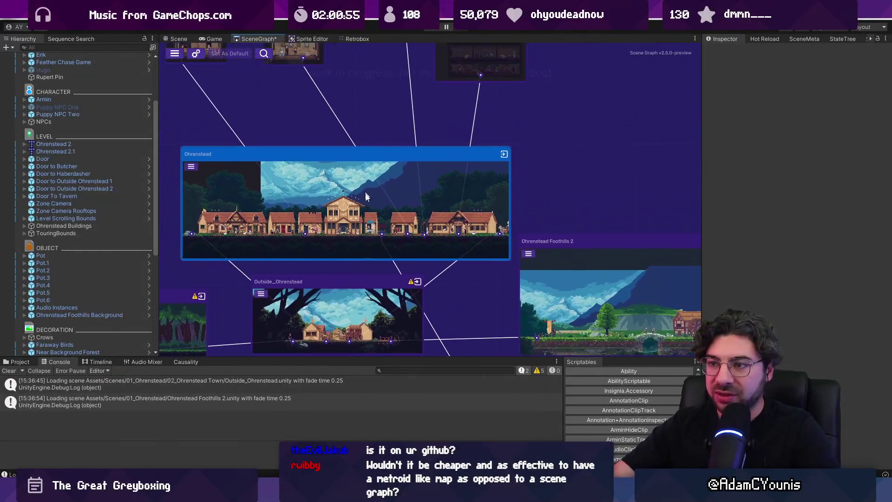
left_click_drag(439, 211, 449, 109)
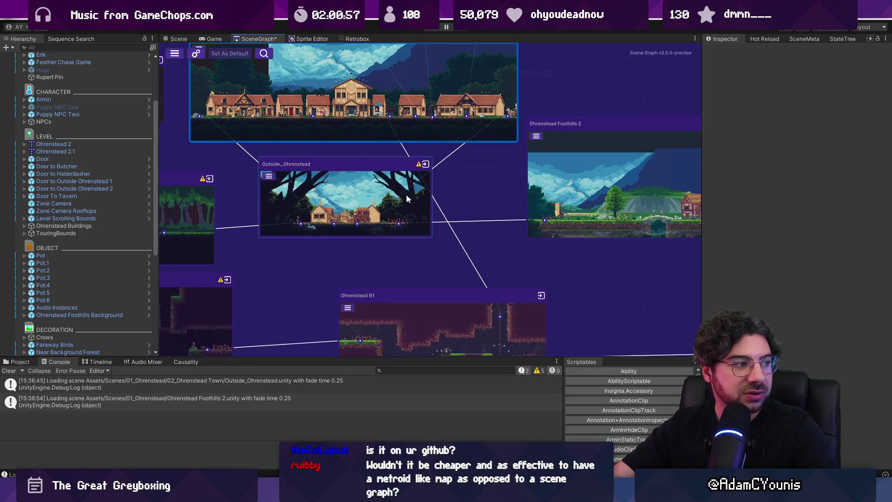
scroll(355, 237, "up", 4)
scroll(352, 237, "down", 4)
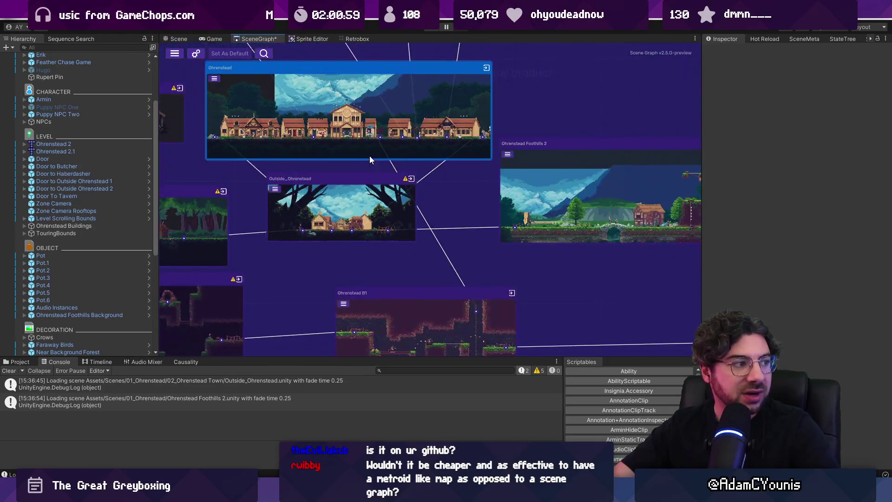
scroll(373, 150, "up", 5)
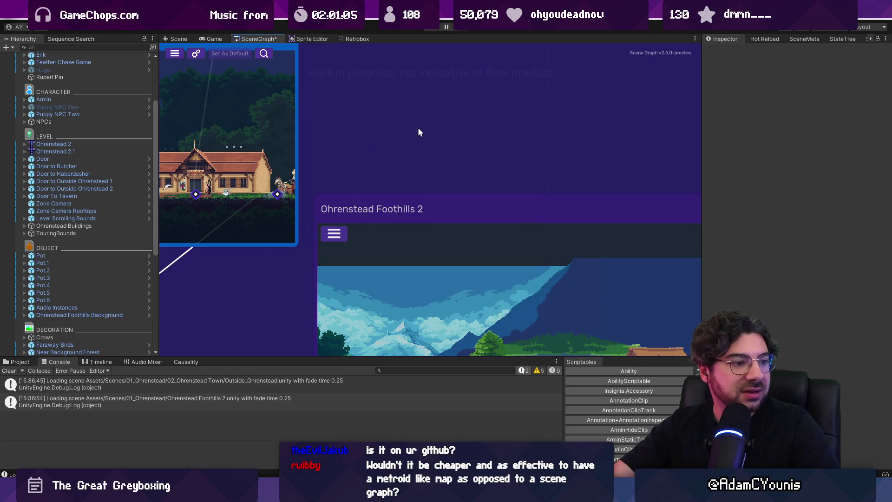
scroll(418, 130, "down", 3)
scroll(523, 104, "up", 1)
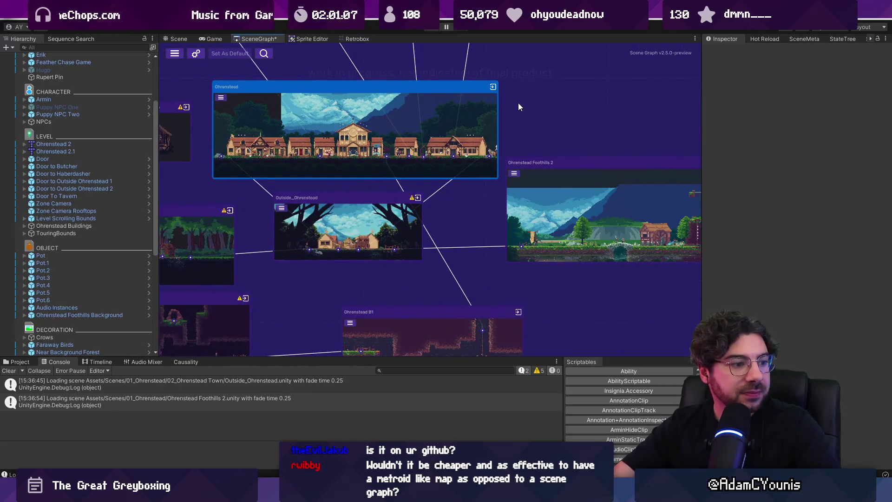
left_click(187, 39)
left_click(254, 39)
scroll(267, 139, "down", 5)
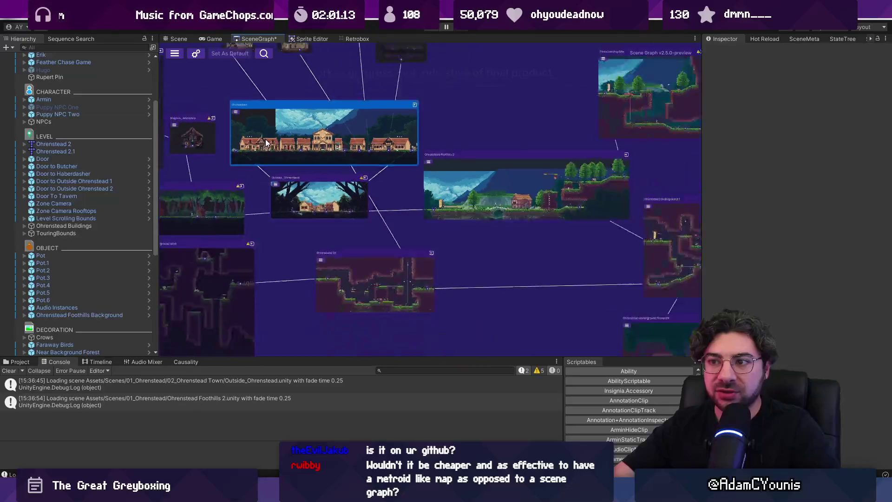
scroll(427, 169, "down", 5)
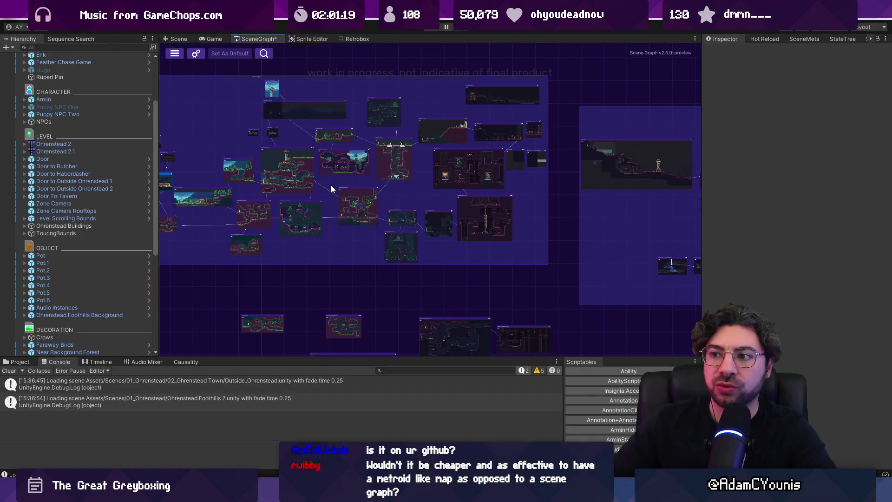
Pan and zoom the scene graph around the Cheverton nodes, including Outside_Cheverton.
scroll(582, 183, "up", 3)
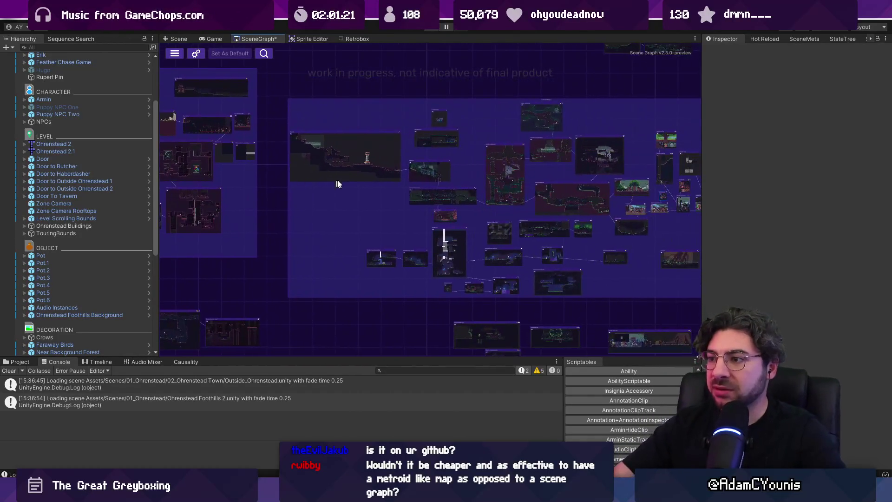
left_click_drag(255, 147, 327, 163)
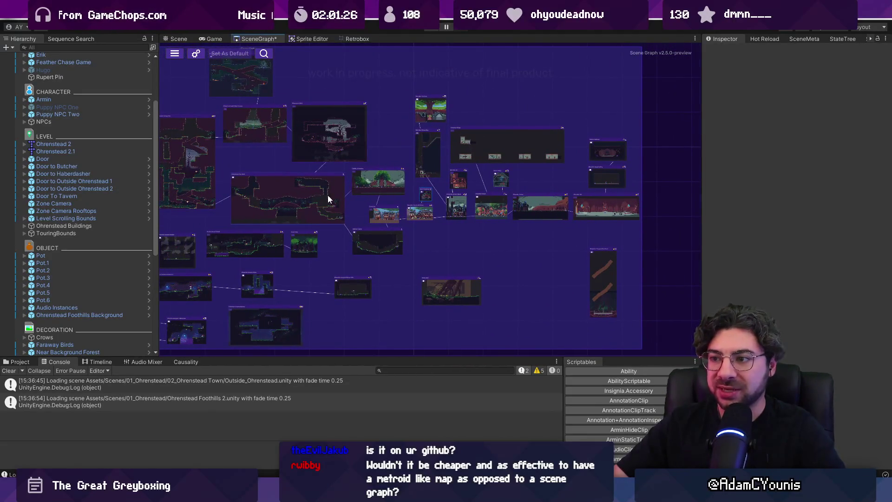
scroll(328, 195, "up", 5)
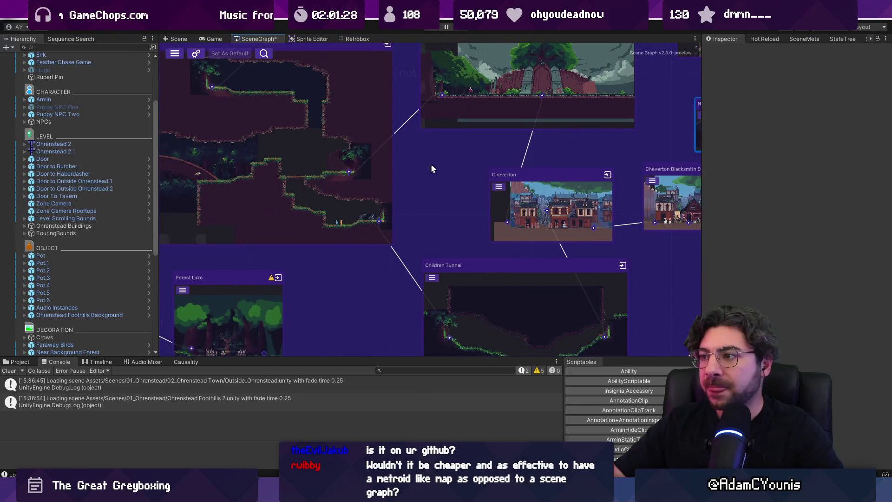
left_click_drag(427, 171, 346, 99)
mouse_move(382, 125)
left_mouse_down()
mouse_move(319, 163)
mouse_move(351, 224)
left_mouse_up()
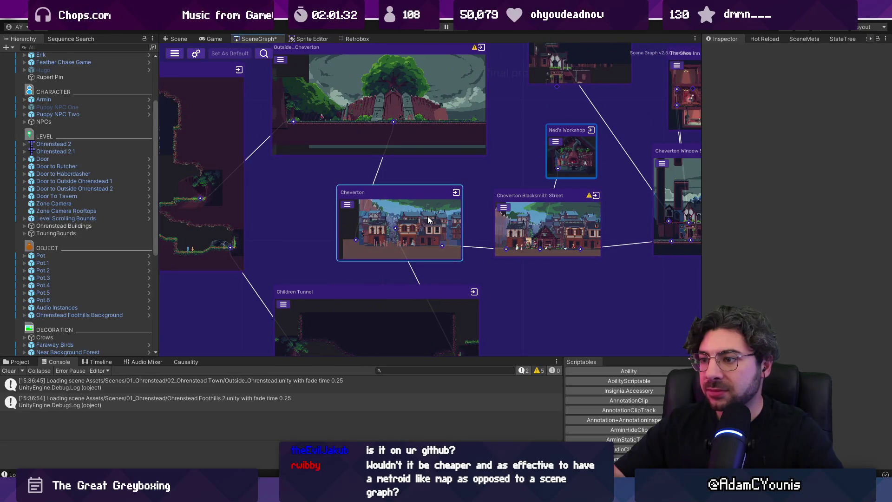
scroll(428, 220, "down", 3)
left_click_drag(429, 220, 514, 216)
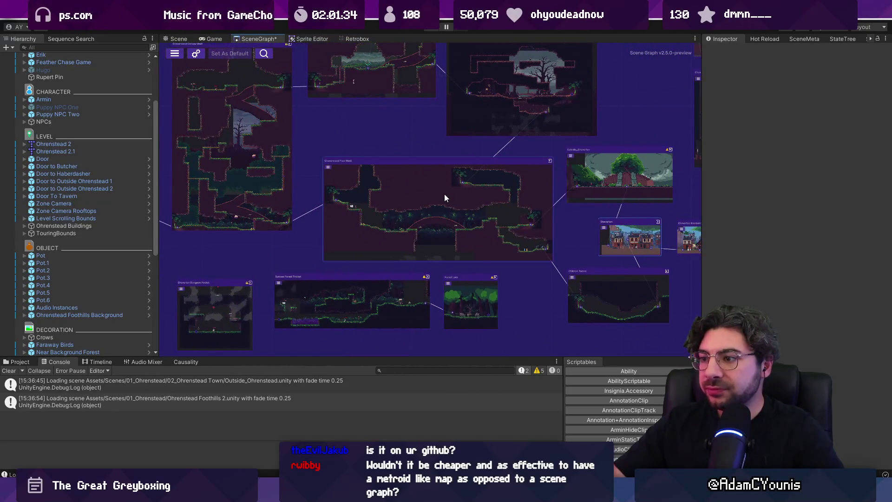
scroll(460, 209, "down", 5)
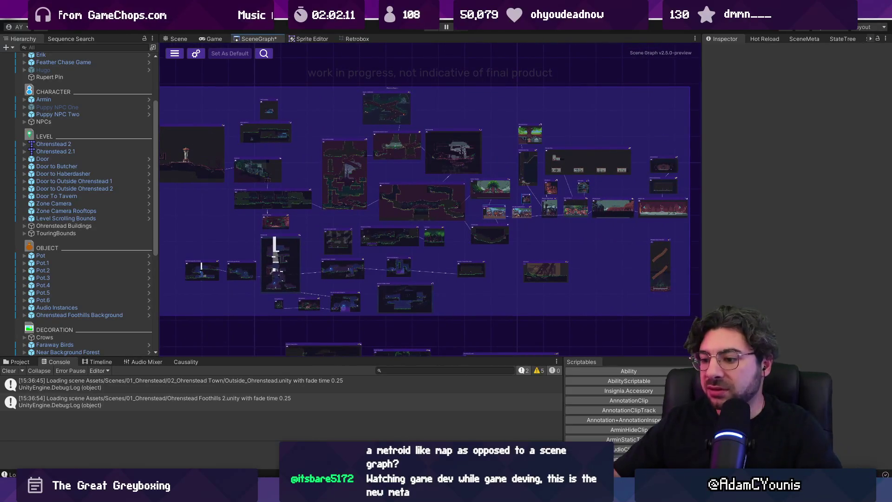
Switch to the Chapter 2 World Layout board and select the Requirement note text.
key("alt+Tab")
scroll(396, 379, "down", 3)
left_click(395, 359)
scroll(392, 361, "up", 4)
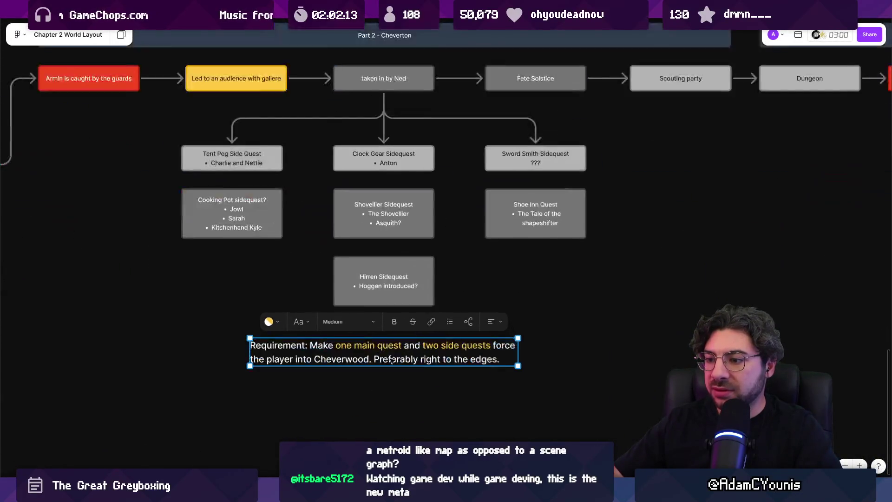
Move the Requirement note slightly up below the Cheverton sidequest boxes.
scroll(390, 362, "down", 3)
left_click(545, 362)
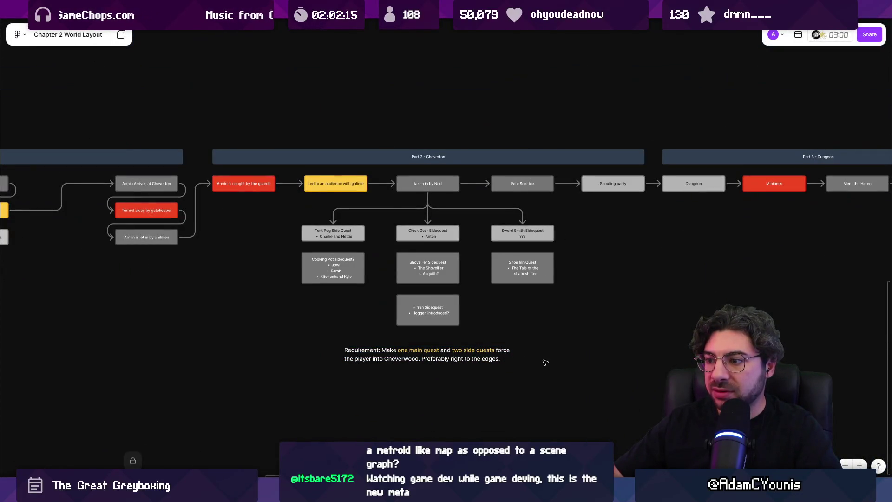
left_click(437, 353)
left_click_drag(433, 358, 432, 349)
left_click(560, 343)
Look over the Tent Peg Side Quest box without changing it, then open the Insignia Story Map file.
scroll(560, 344, "down", 1)
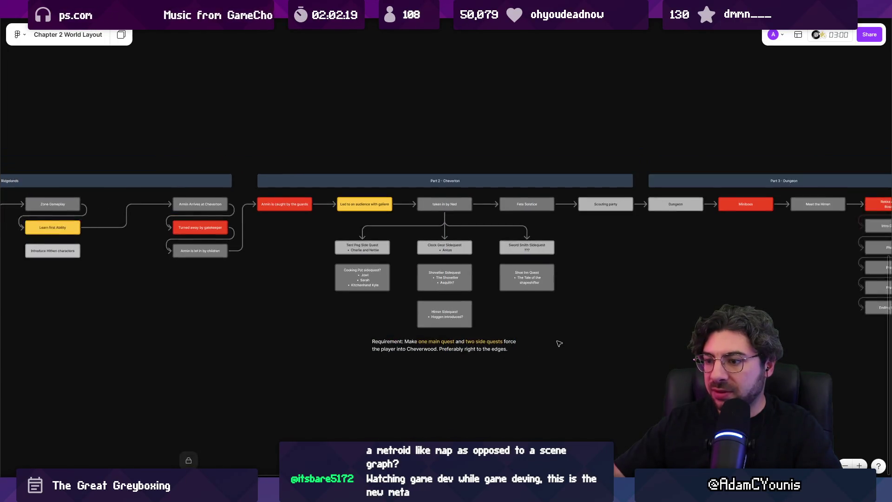
scroll(560, 343, "down", 2)
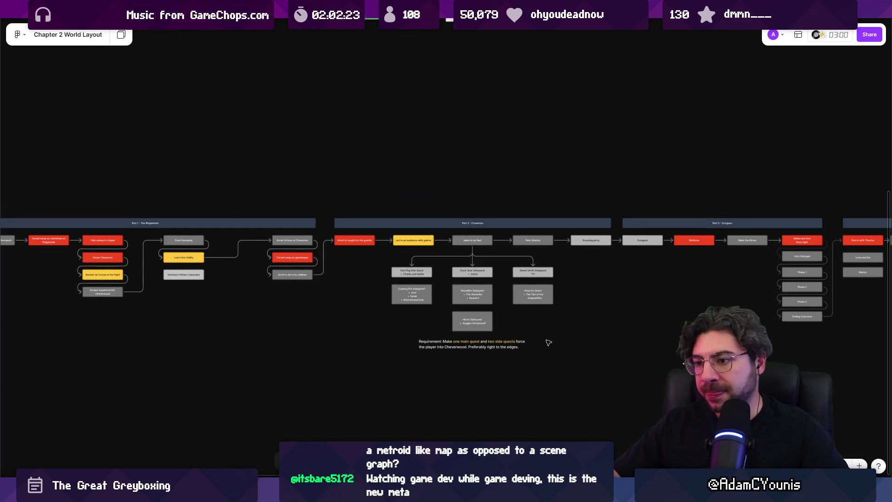
scroll(471, 343, "up", 3)
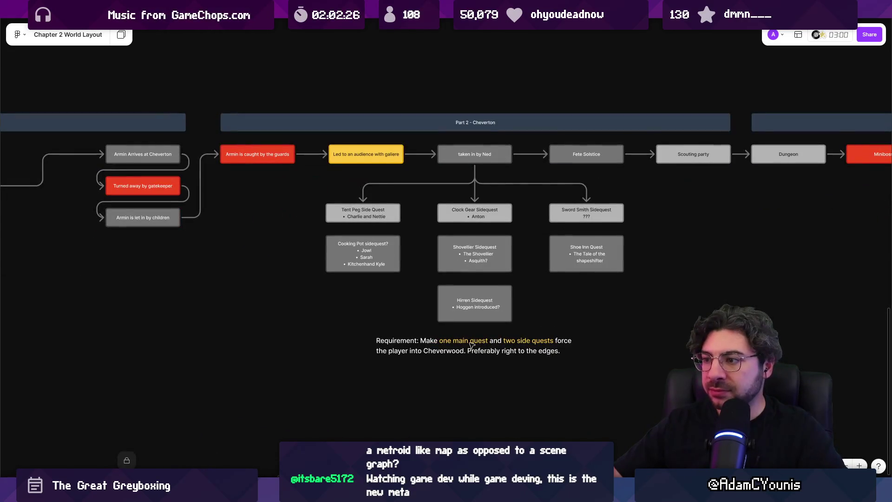
scroll(497, 316, "down", 5)
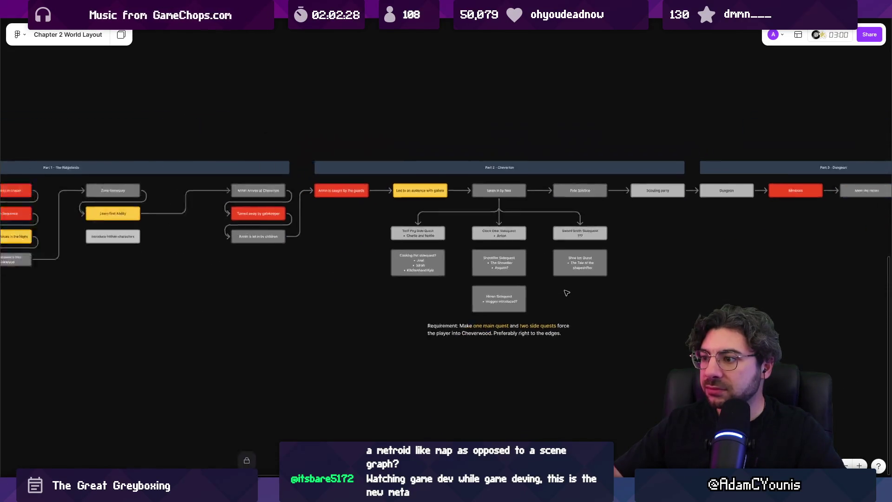
scroll(563, 306, "up", 4)
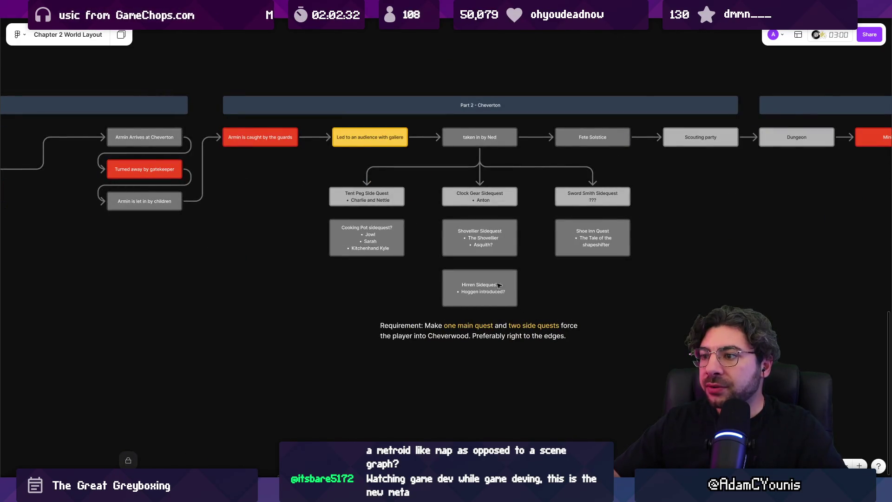
scroll(494, 285, "up", 4)
left_click(272, 142)
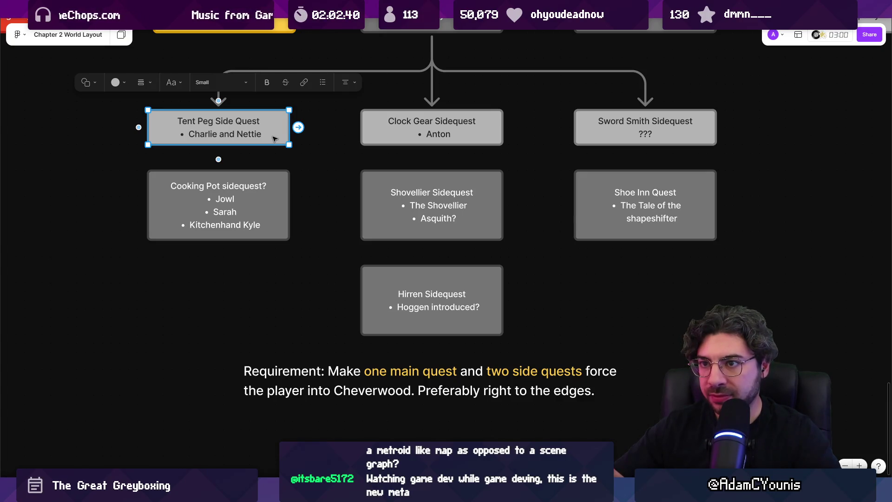
left_click(275, 138)
key("Escape")
scroll(235, 156, "left", 5)
left_click(226, 147)
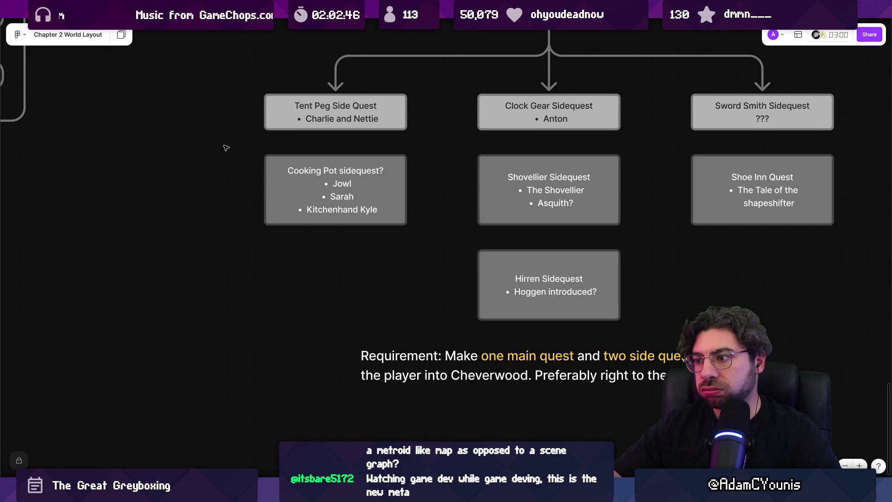
scroll(226, 148, "down", 5)
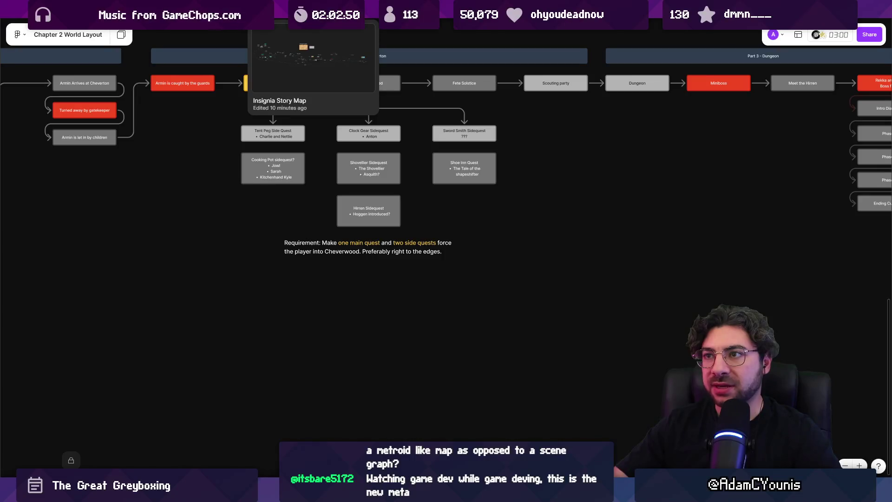
left_click(314, 11)
scroll(158, 145, "up", 3)
scroll(158, 145, "up", 5)
scroll(415, 214, "up", 1)
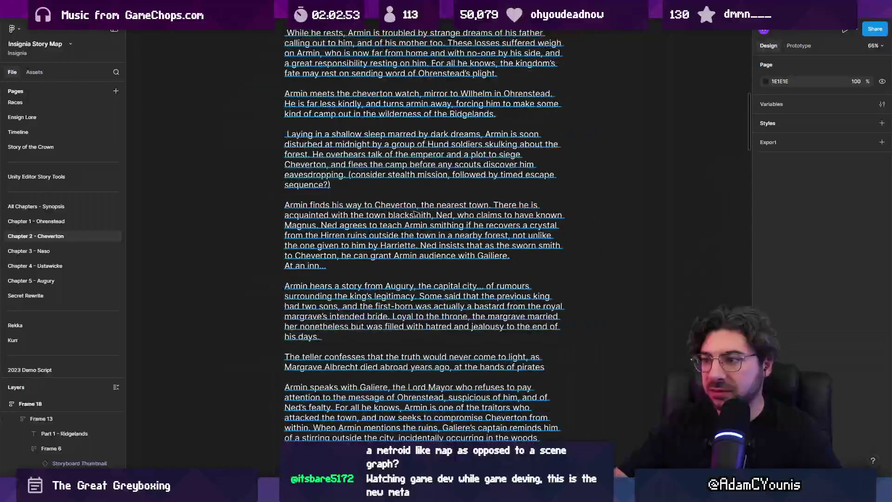
scroll(234, 201, "up", 2)
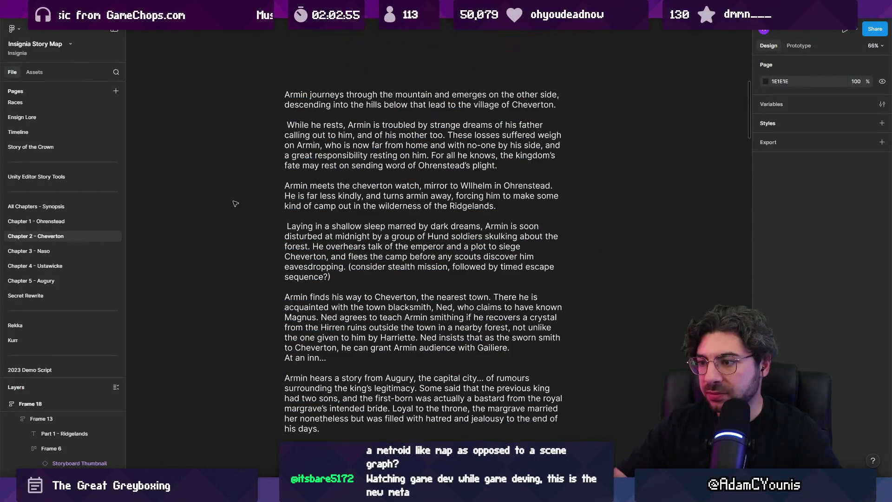
scroll(234, 204, "down", 5)
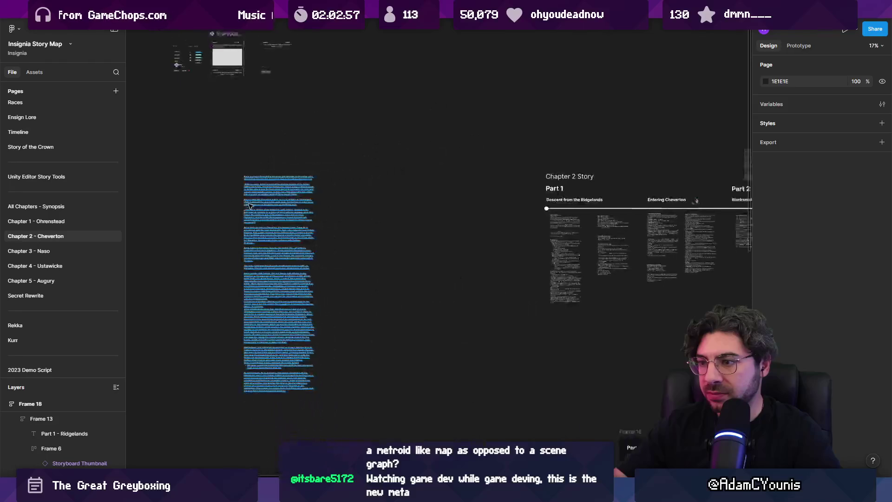
scroll(604, 200, "up", 3)
scroll(641, 197, "left", 5)
scroll(640, 197, "right", 5)
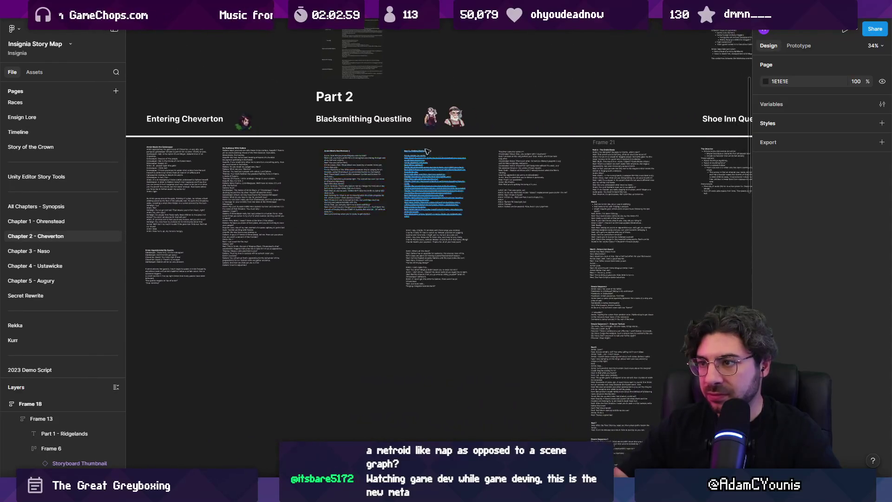
scroll(391, 172, "up", 5)
scroll(391, 172, "left", 4)
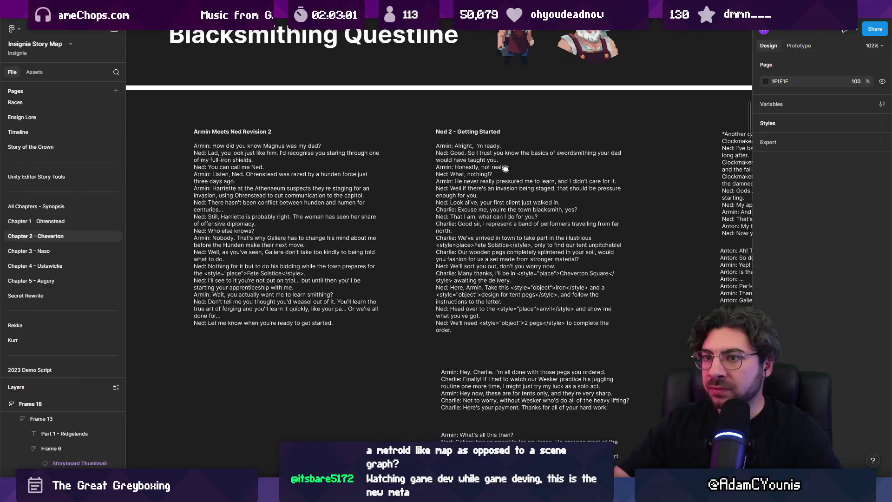
scroll(580, 175, "right", 10)
scroll(580, 175, "down", 1)
scroll(580, 175, "right", 6)
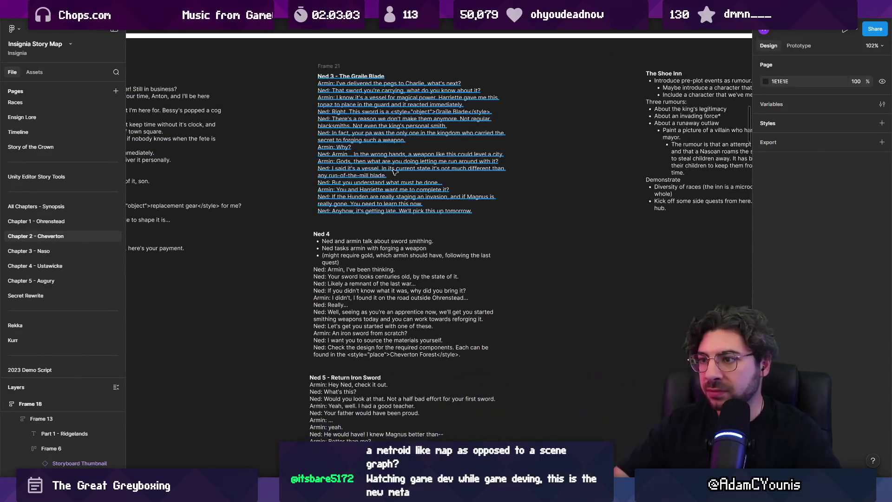
scroll(407, 171, "down", 5)
scroll(404, 173, "down", 5, "ctrl")
scroll(402, 175, "down", 2)
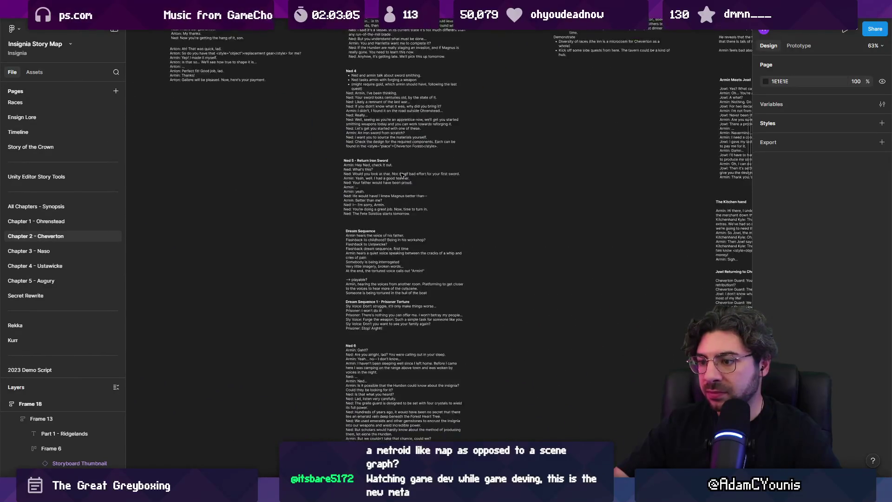
scroll(402, 174, "down", 3)
scroll(412, 212, "up", 5)
scroll(315, 114, "up", 3)
left_click_drag(314, 113, 238, 110)
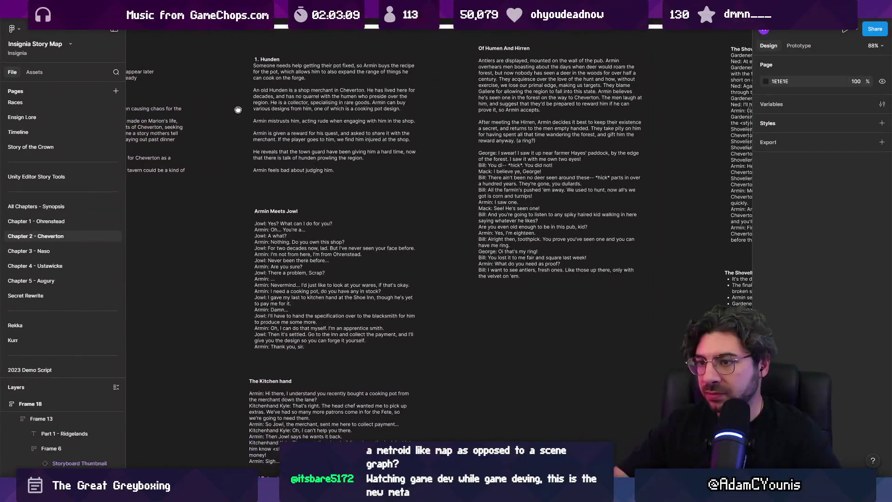
scroll(238, 110, "up", 3)
scroll(372, 139, "right", 5)
scroll(431, 159, "up", 1)
scroll(431, 160, "down", 5)
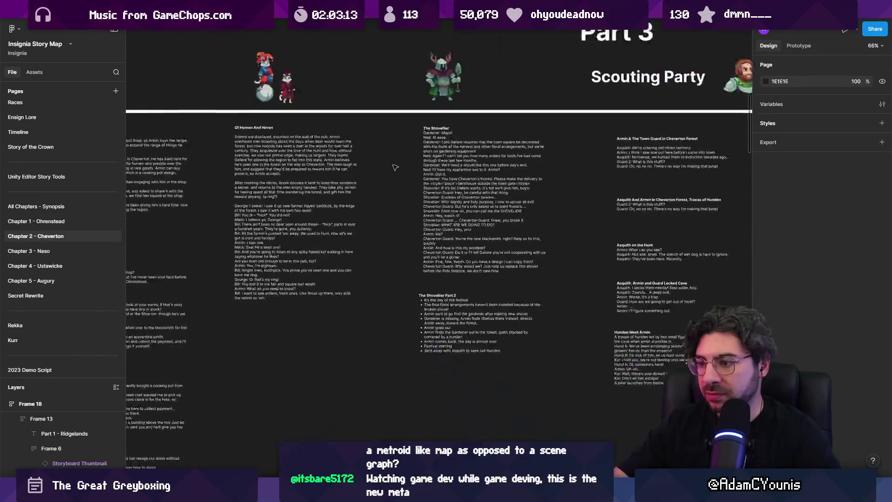
scroll(465, 195, "right", 5)
scroll(336, 210, "up", 4)
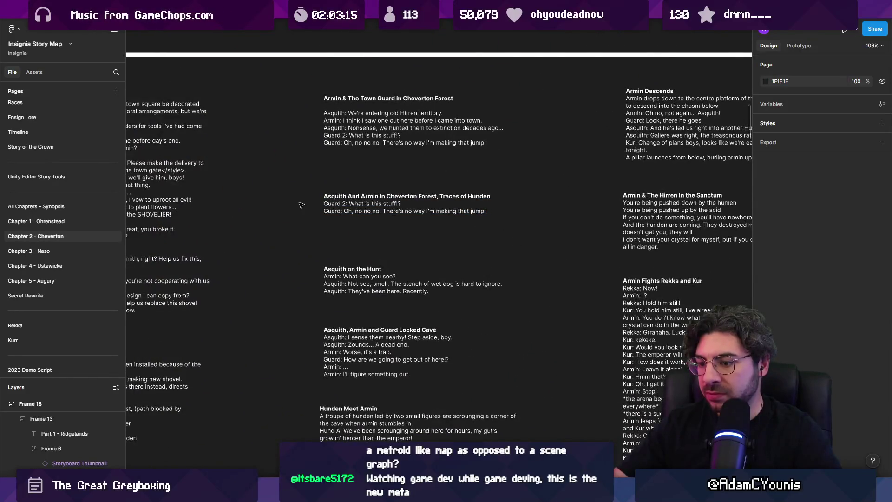
scroll(301, 205, "down", 5)
key("ctrl+f")
type("hithen")
Step through the 'hithen' matches to the Hithen story text on the Chapter 2 page.
key("Return")
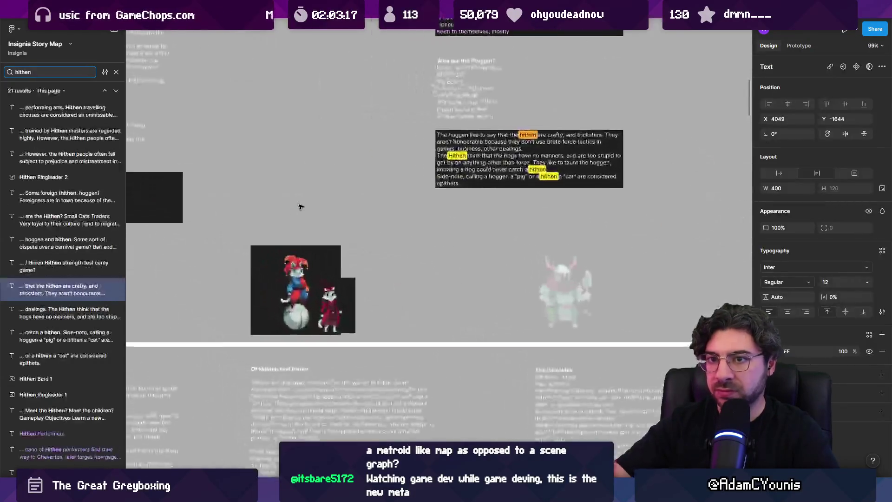
scroll(325, 208, "down", 3)
scroll(419, 209, "up", 5)
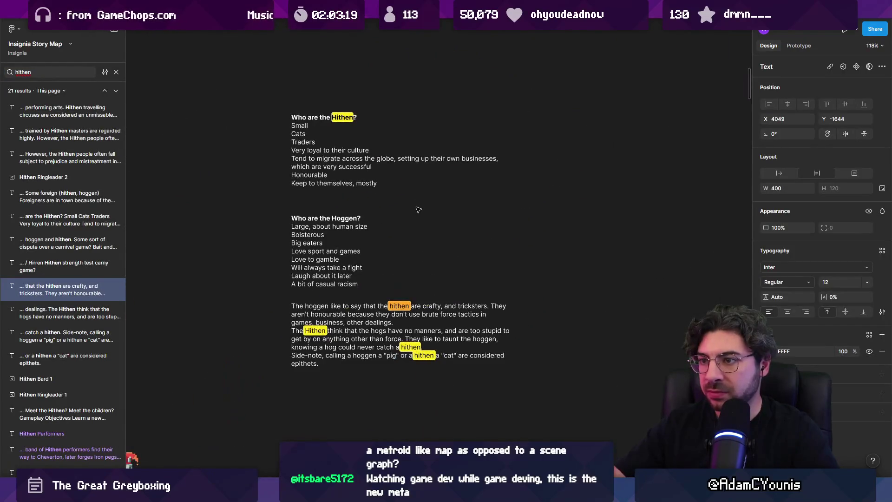
scroll(421, 252, "down", 10)
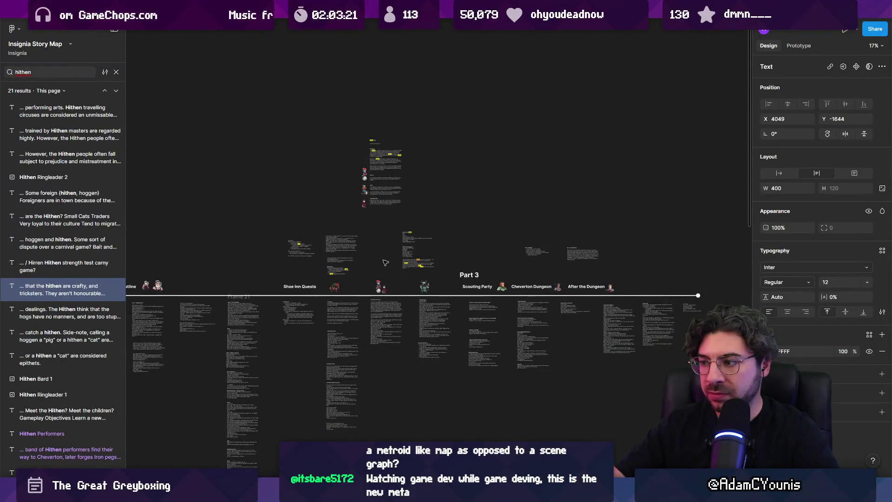
scroll(322, 276, "up", 2)
scroll(321, 276, "up", 8)
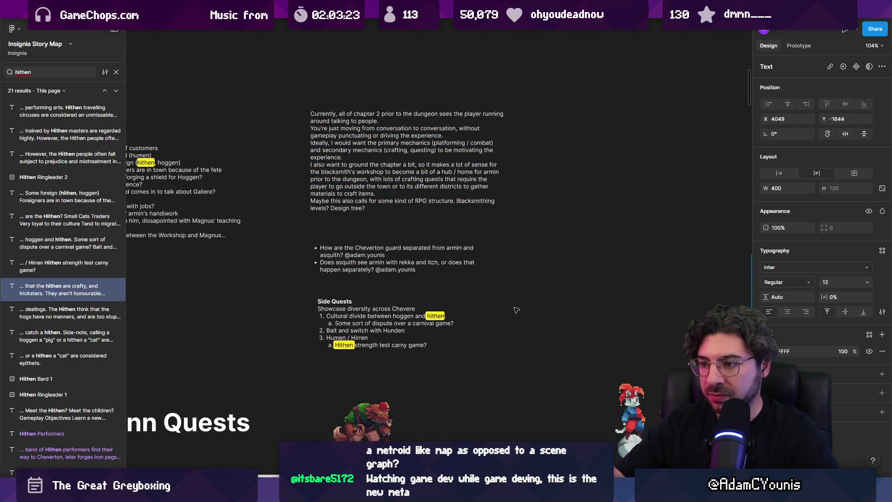
scroll(507, 384, "down", 2)
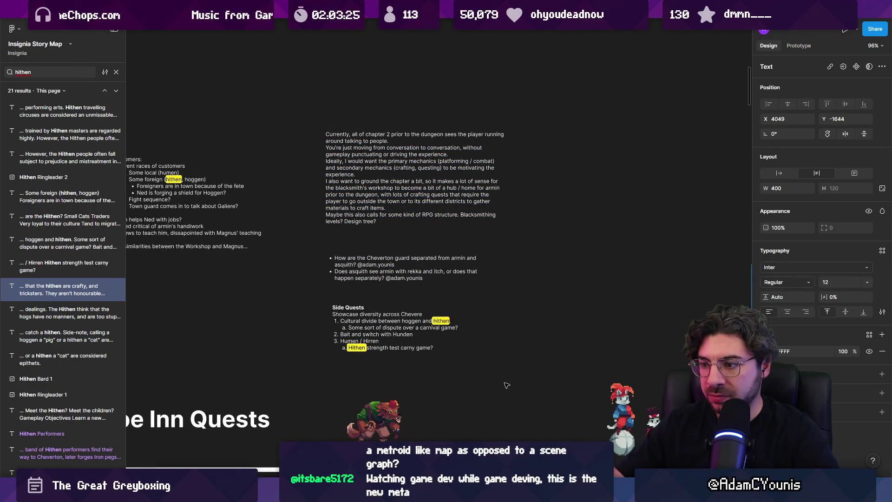
scroll(506, 386, "down", 2)
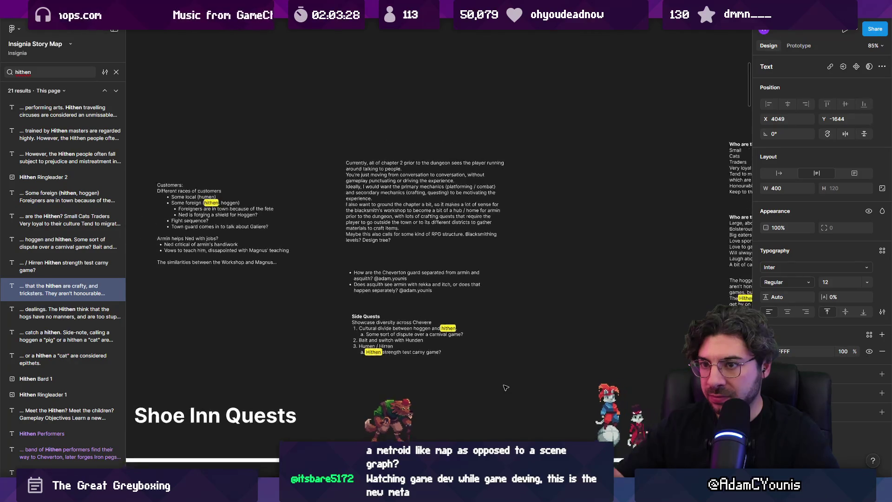
key("shift+2")
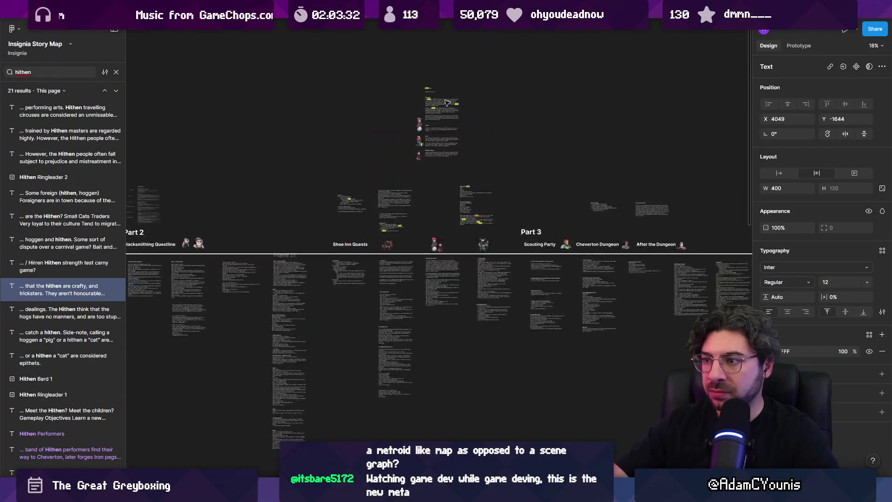
Zoom to the Hithen Performers card and select its description text.
scroll(507, 246, "down", 15)
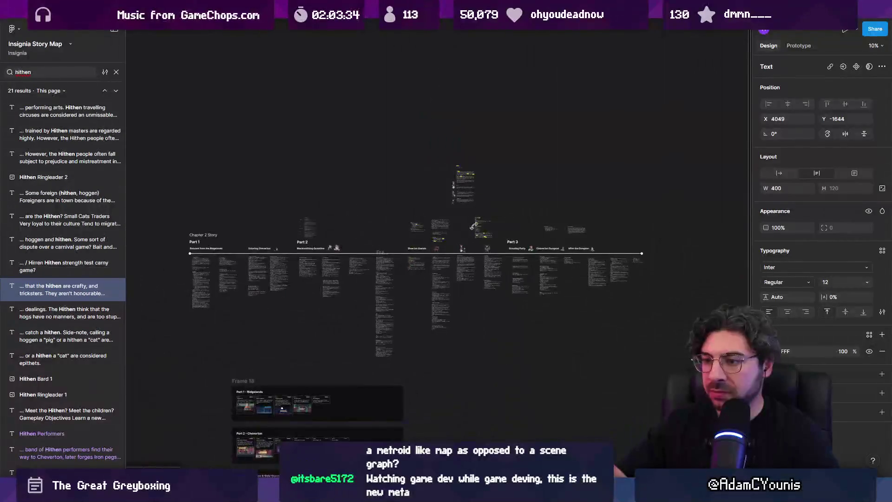
scroll(344, 284, "up", 5)
scroll(358, 235, "down", 3)
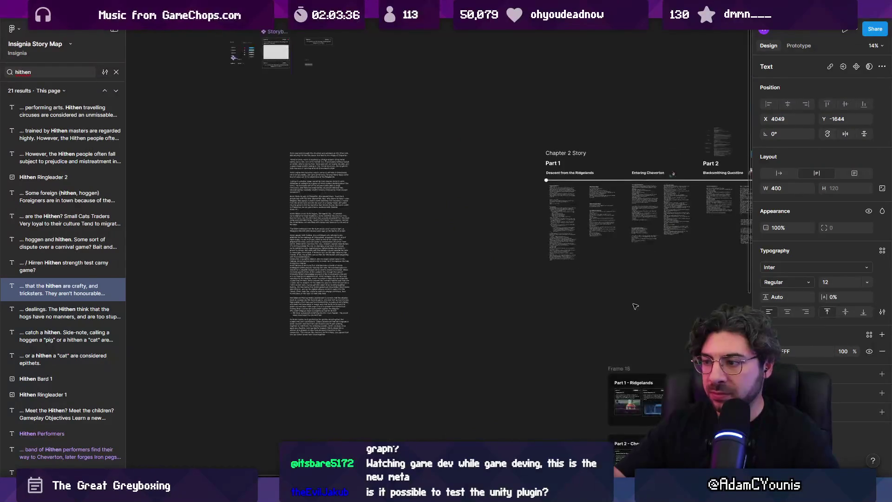
scroll(465, 260, "up", 4)
scroll(352, 182, "up", 2)
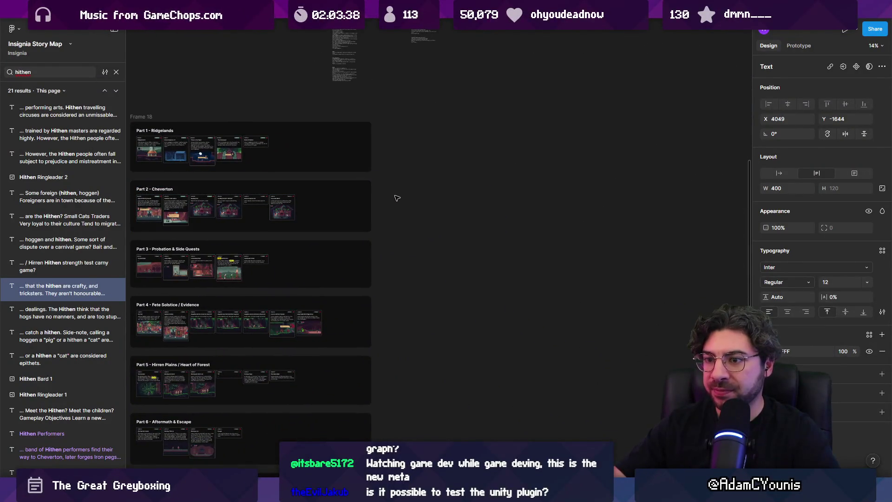
scroll(367, 216, "up", 10)
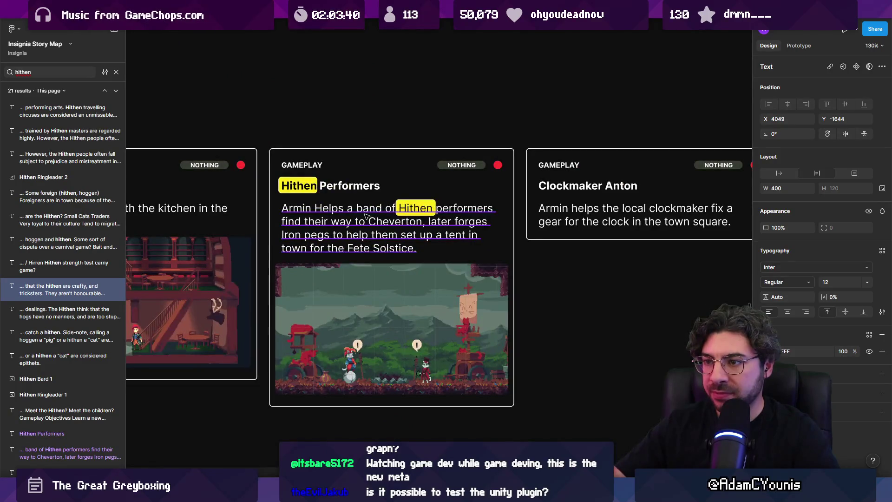
scroll(366, 216, "down", 8)
scroll(477, 273, "up", 5)
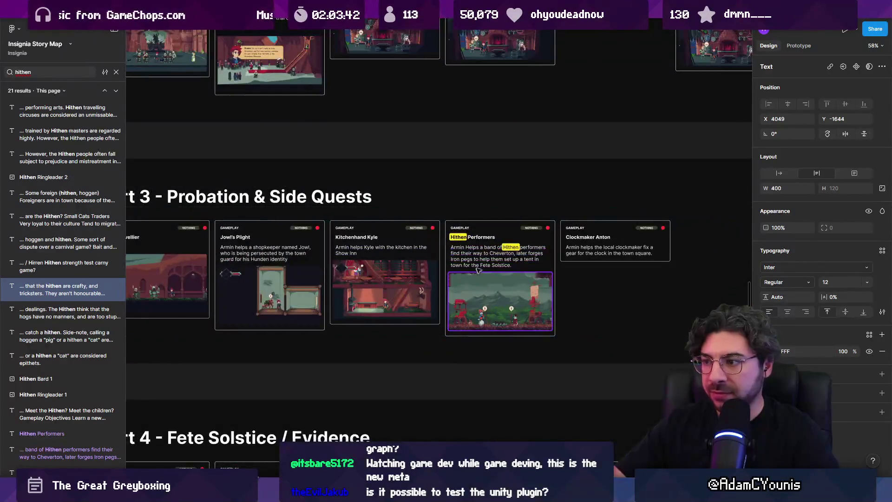
scroll(477, 274, "up", 3)
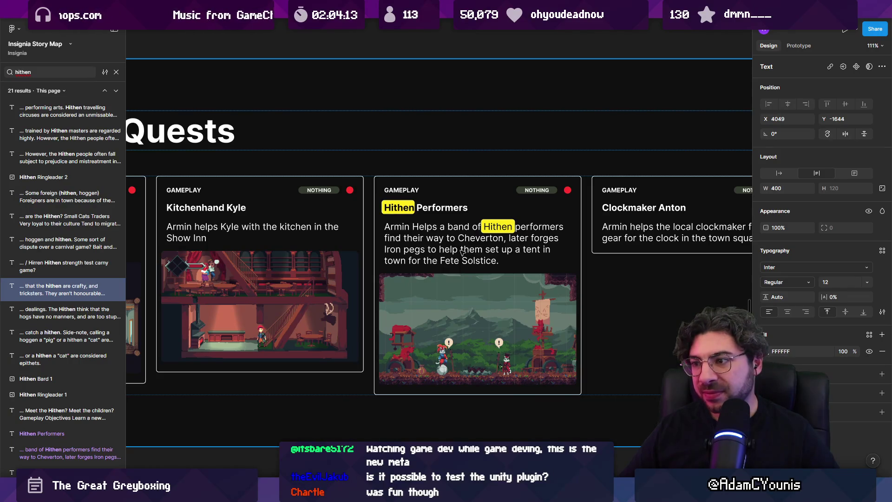
scroll(462, 252, "down", 3)
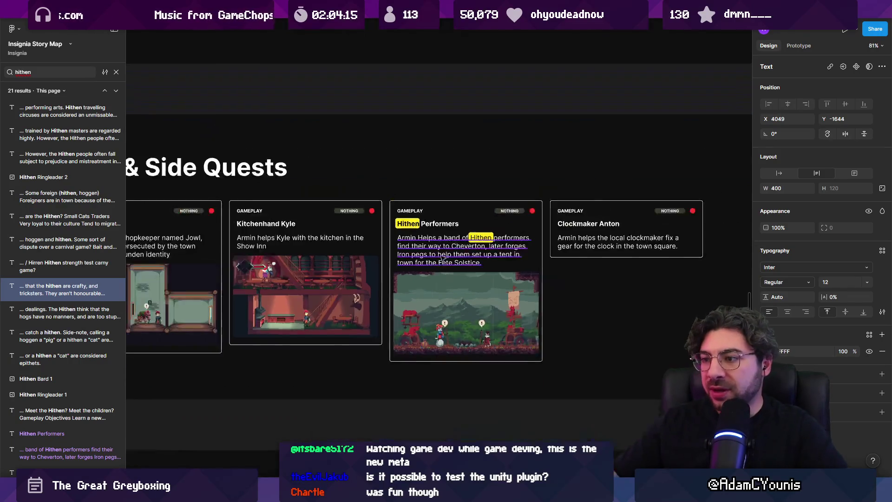
scroll(465, 234, "down", 5)
left_click(465, 235)
left_click_drag(473, 237, 621, 243)
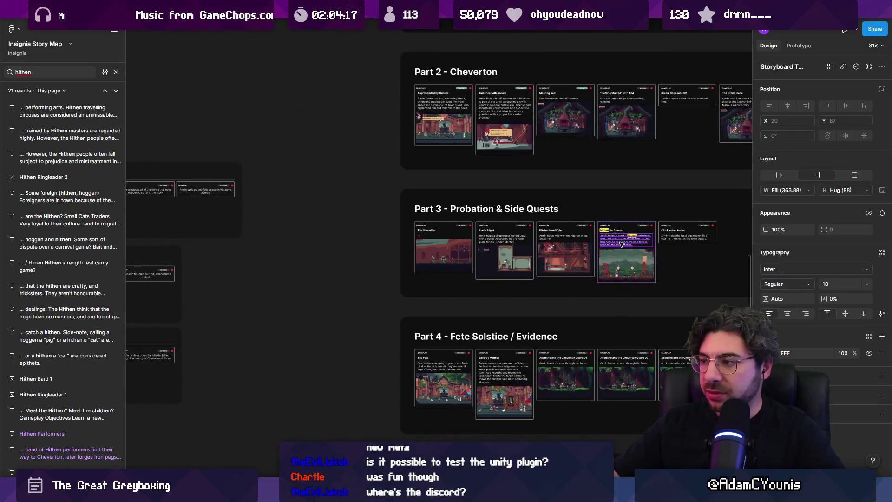
Move the Hithen Performers description out of its card into open canvas below the heading.
scroll(621, 243, "down", 3)
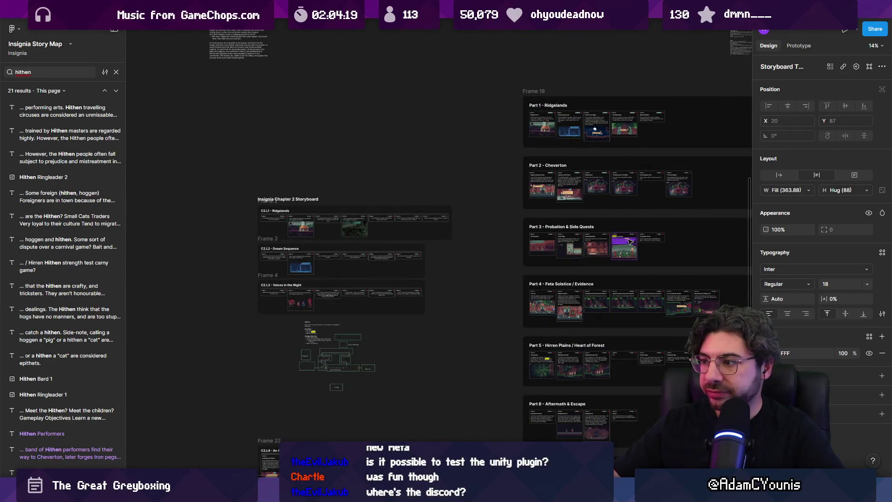
scroll(630, 242, "up", 8)
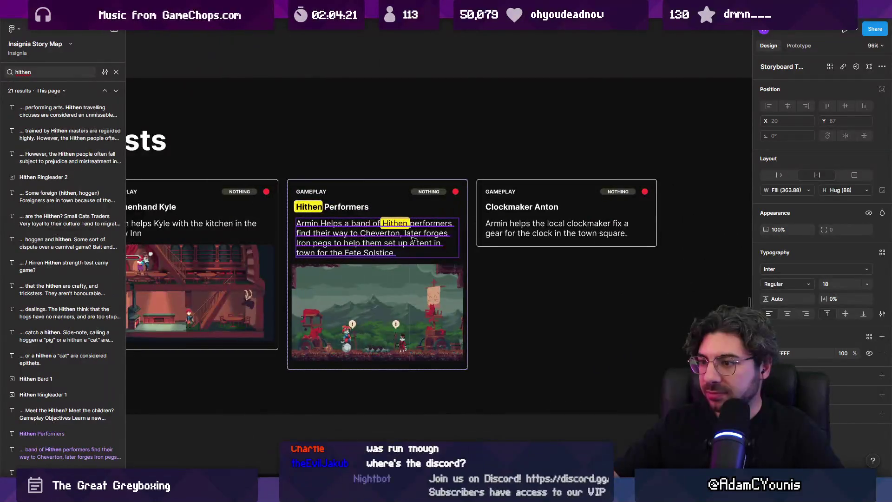
scroll(413, 239, "down", 5)
mouse_move(275, 238)
left_mouse_down()
mouse_move(652, 229)
mouse_move(488, 227)
mouse_move(495, 259)
mouse_move(520, 260)
mouse_move(506, 260)
left_mouse_up()
scroll(652, 229, "down", 5)
scroll(494, 230, "up", 2)
scroll(287, 192, "up", 10)
Retype the heading as 'Hithen Band Quest Synopsis'.
key("Return")
type("Hithgen")
key("BackSpace")
key("BackSpace")
key("BackSpace")
type("en Band Quest")
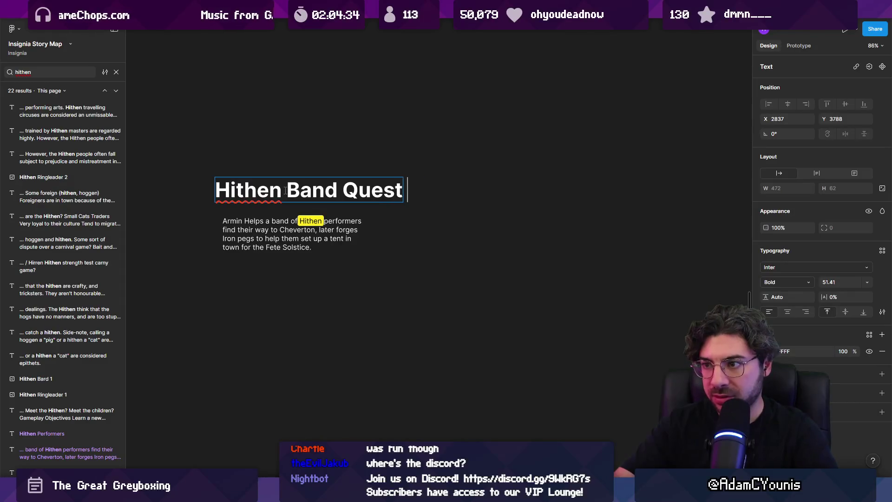
type(" Synopsis")
key("Escape")
key("Escape")
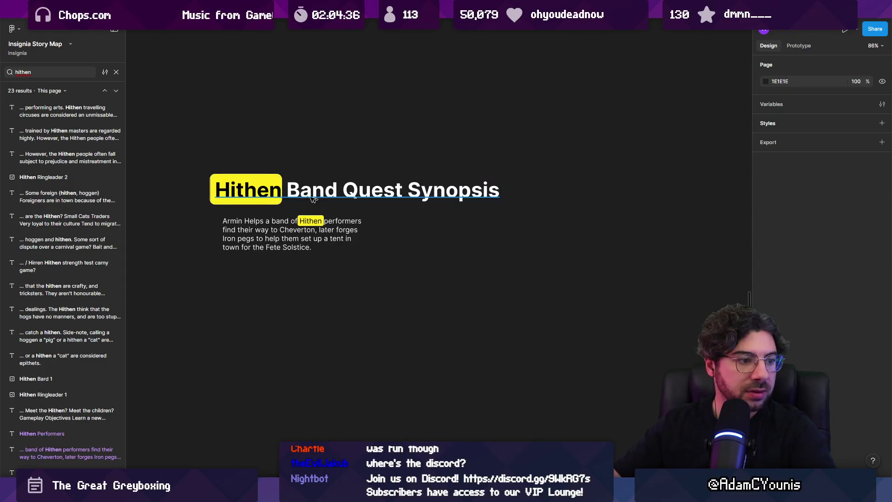
scroll(317, 199, "up", 3)
Left-align the description paragraph under the heading, widen it to 716 and shorten it to 258 tall.
left_click(353, 207)
left_click(375, 178)
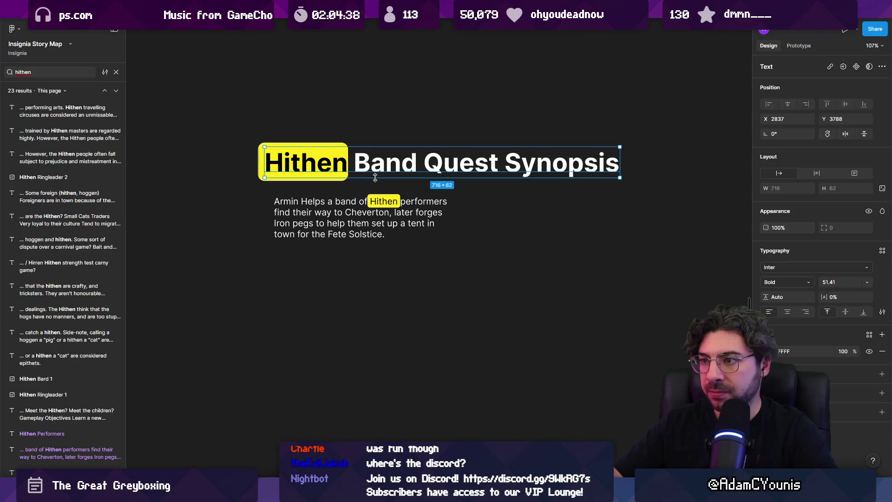
key("Escape")
left_click(116, 72)
left_click_drag(362, 222, 353, 216)
left_click_drag(446, 233, 620, 218)
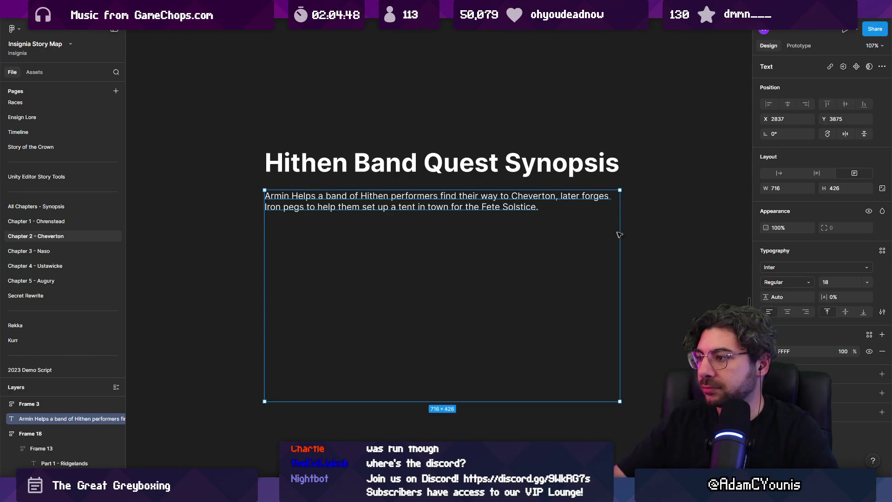
left_click_drag(579, 401, 558, 318)
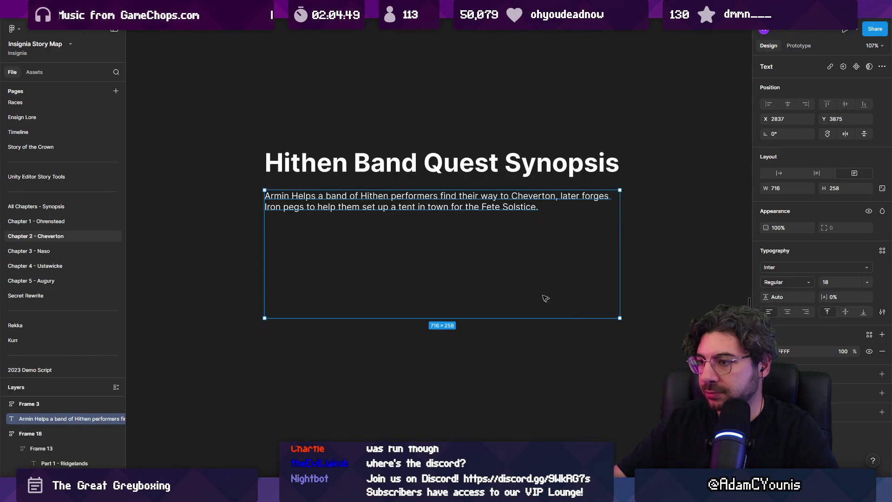
Replace the paragraph: Armin meets a performer from a travelling hithen (cats) band whose caravan broke down.
double_click(405, 210)
triple_click(382, 200)
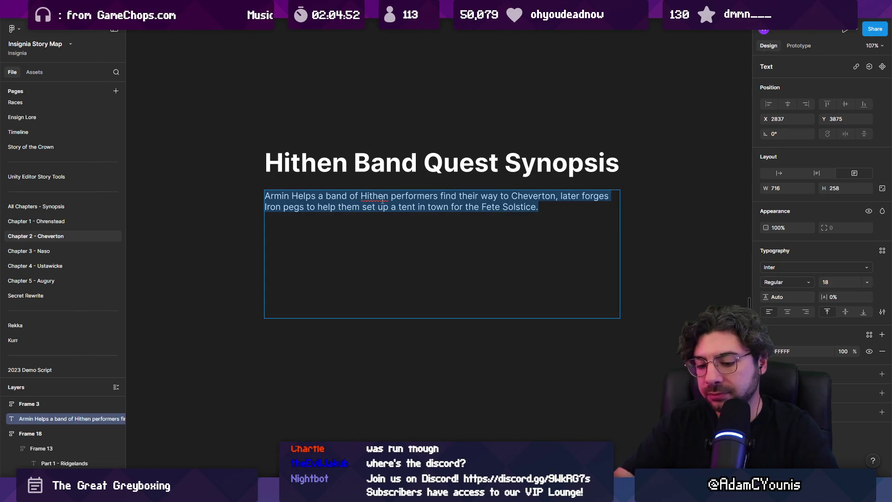
type("Armin")
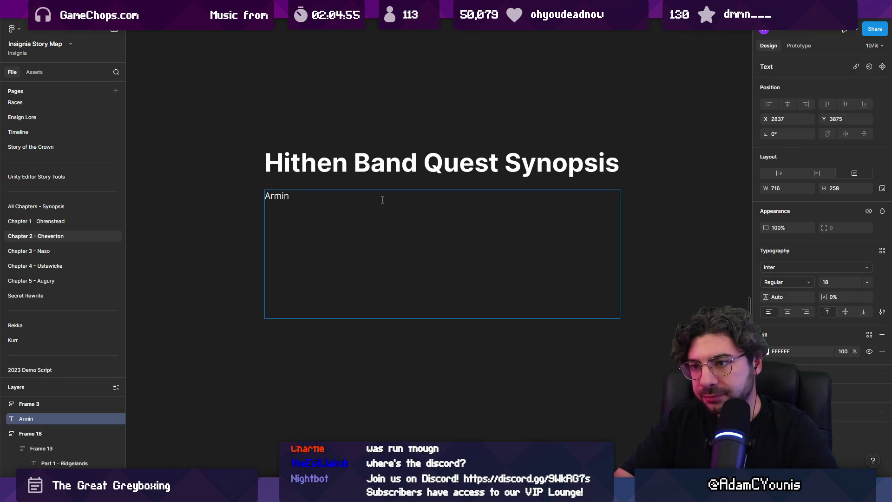
type(" is ")
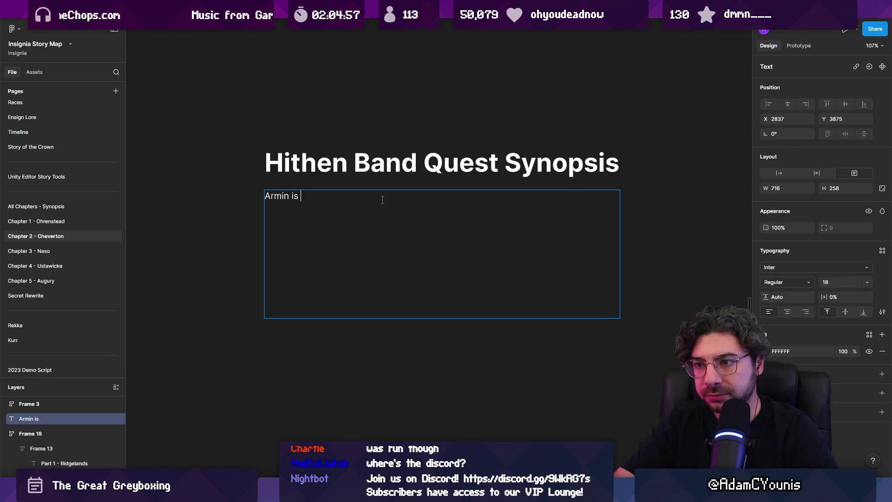
type("approached by")
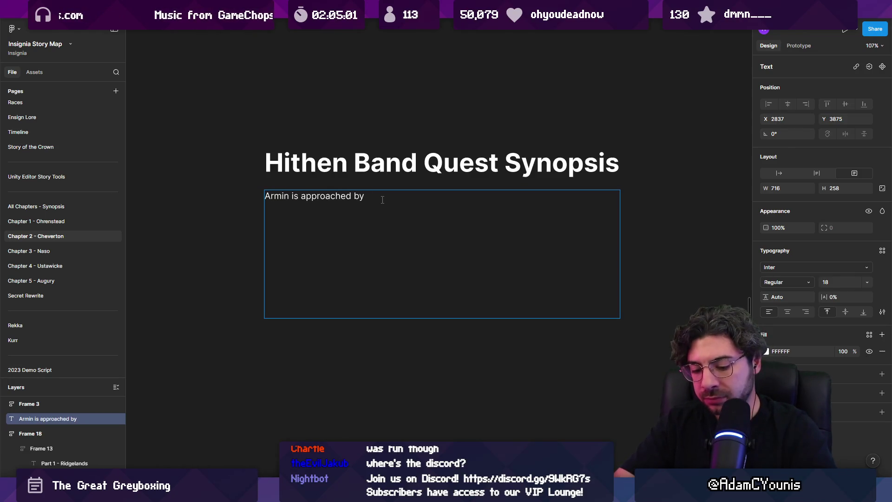
type(" a poerformer")
double_click(382, 200)
type("performe")
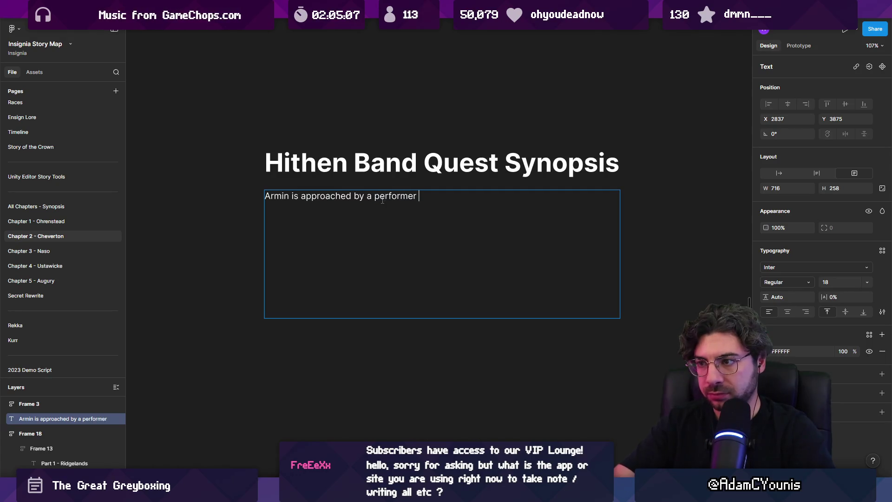
type(" from a t")
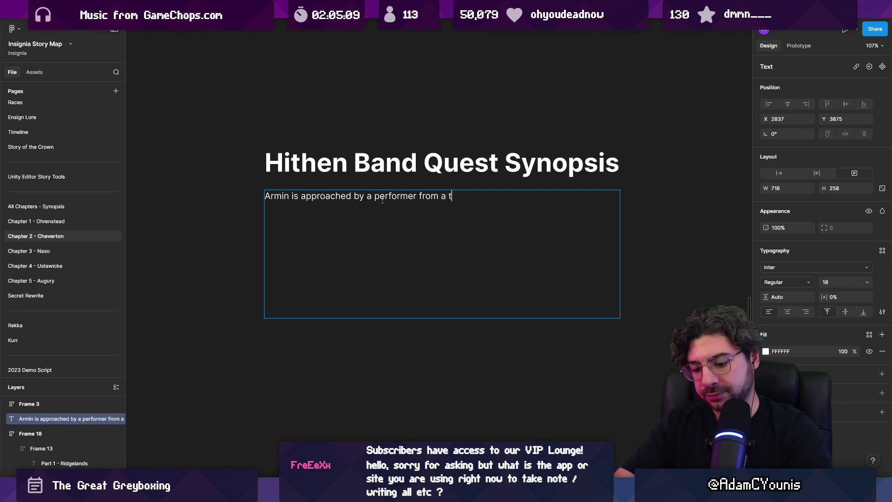
type("ravelling band of ")
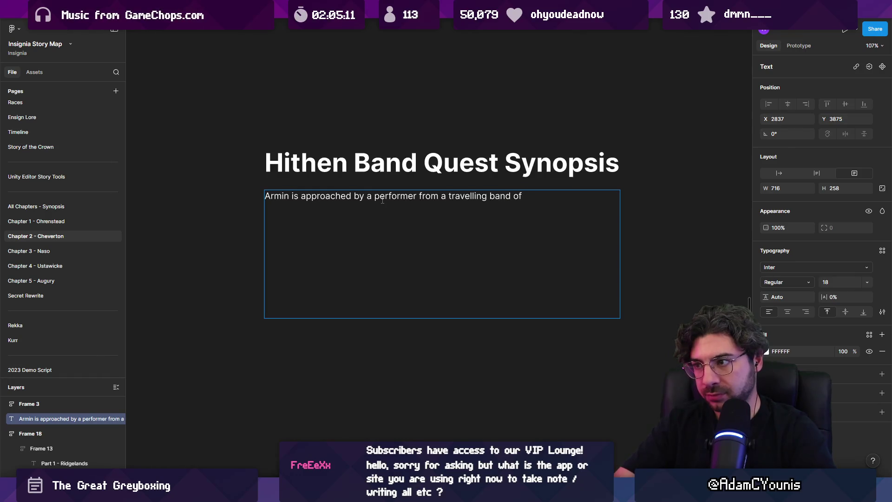
type("hithten (cats)")
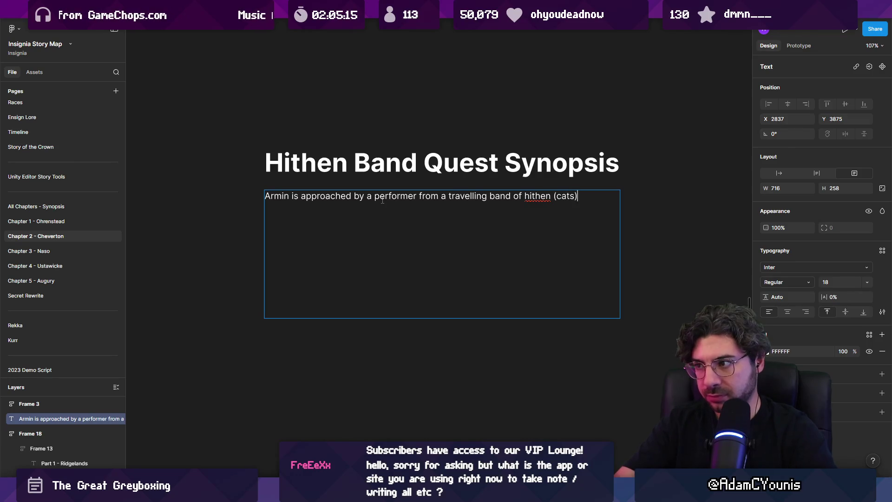
type(". They ")
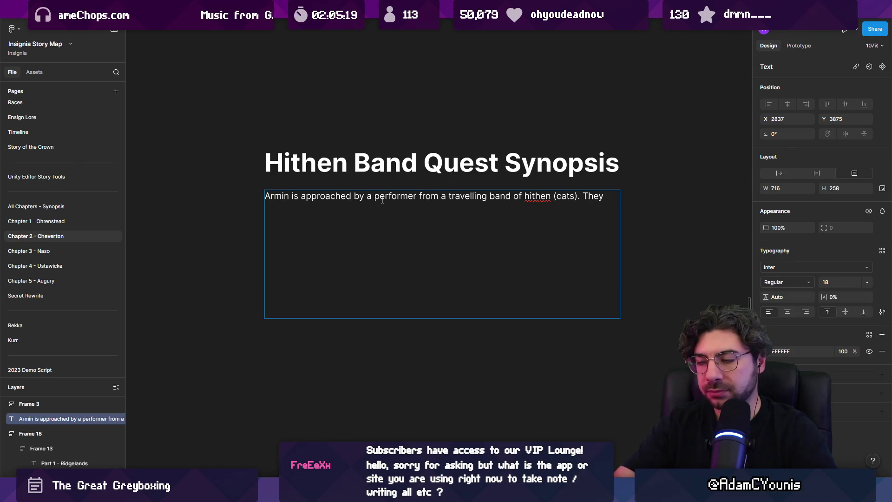
type("have")
key("BackSpace")
key("BackSpace")
key("BackSpace")
type("ir caravan has br")
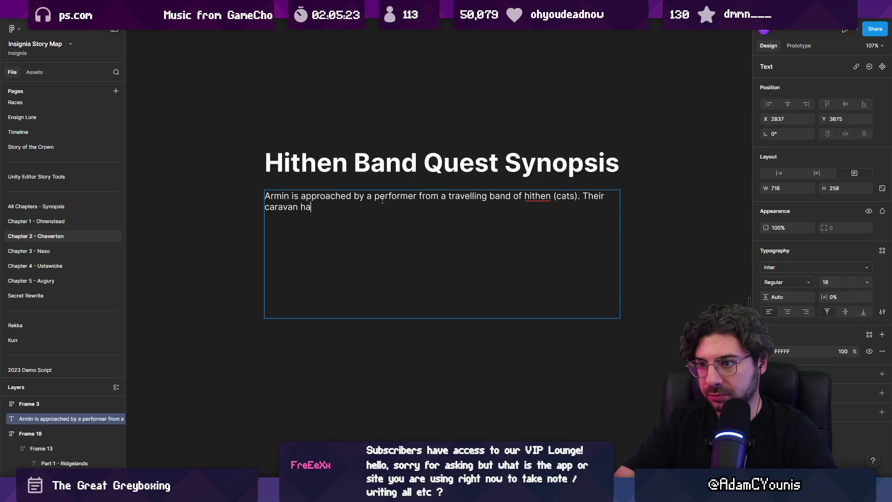
type("oken down.")
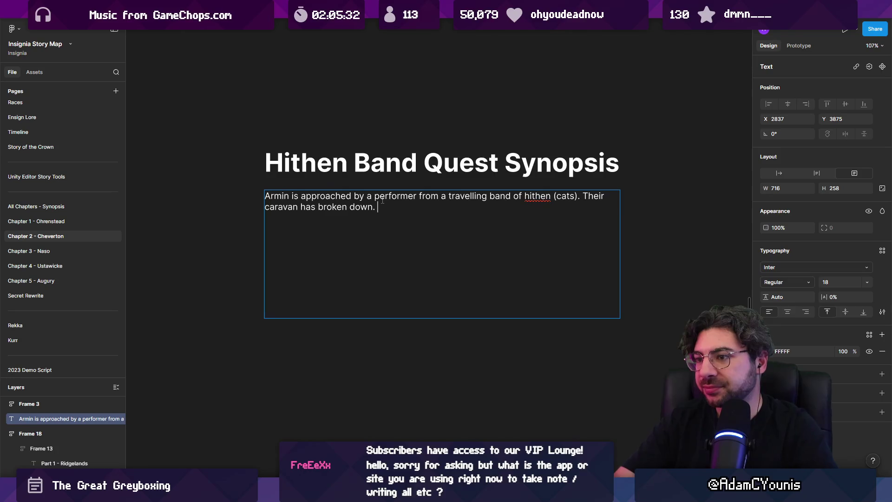
Add that they need a new axel, then begin the line 'This is where we learn the second ability'.
key("BackSpace")
type(", ")
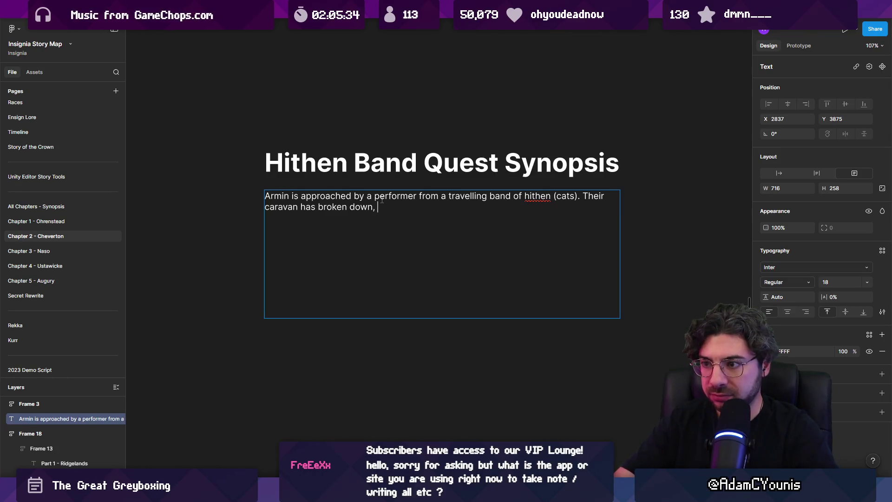
type("and theyynew axel")
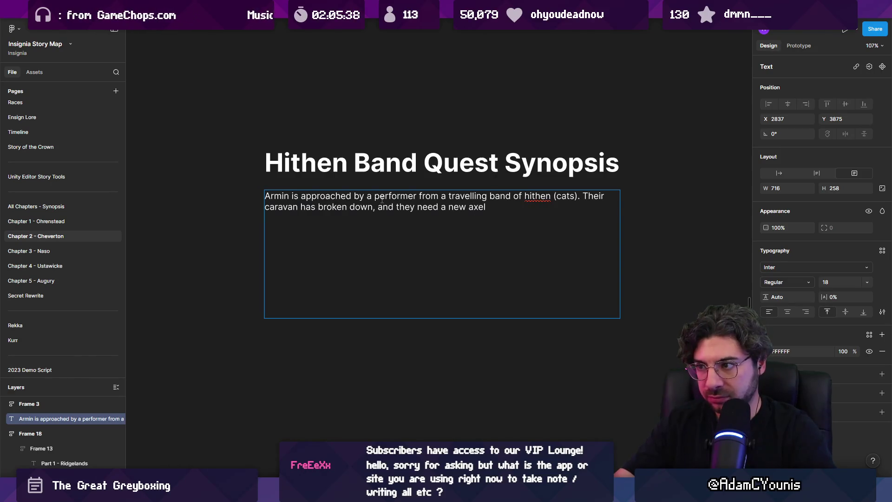
type("pr")
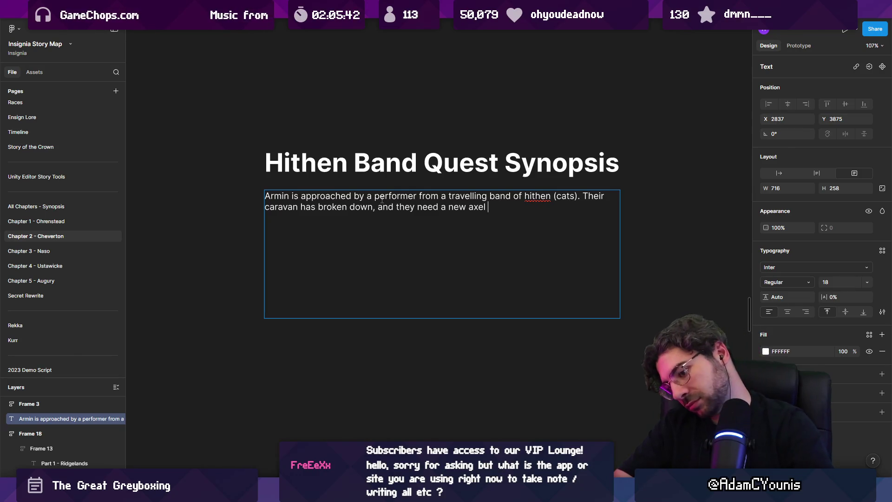
type("repair the weh")
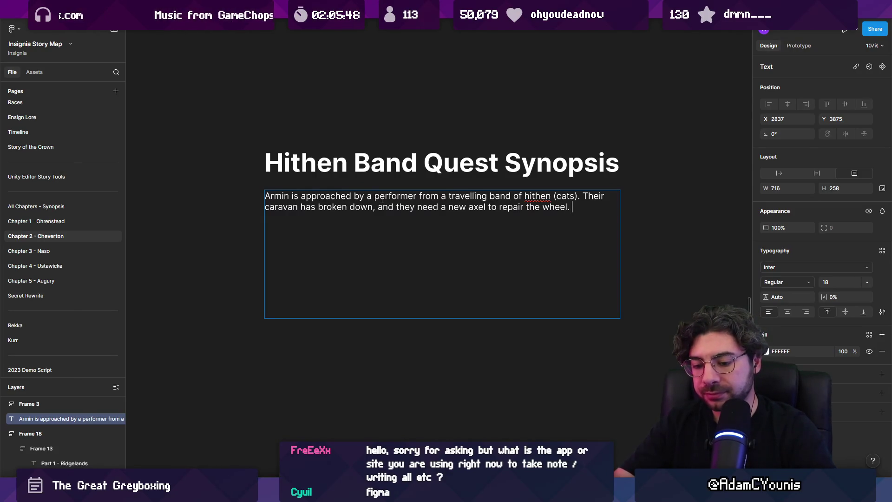
type("min")
key("BackSpace")
key("BackSpace")
key("BackSpace")
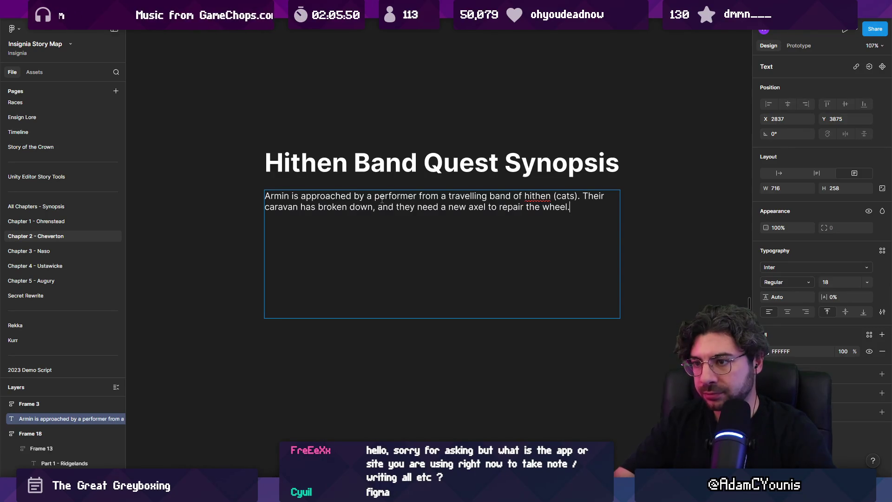
key("Return")
key("Return")
type("-")
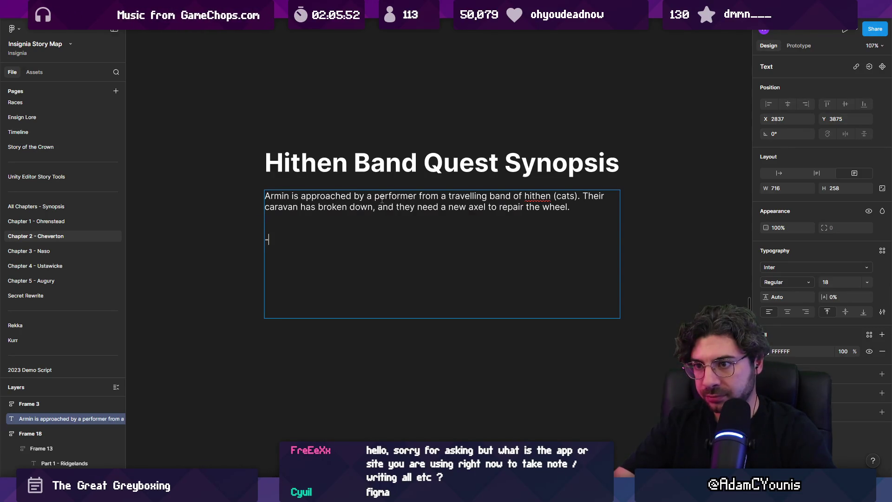
type("This is wh")
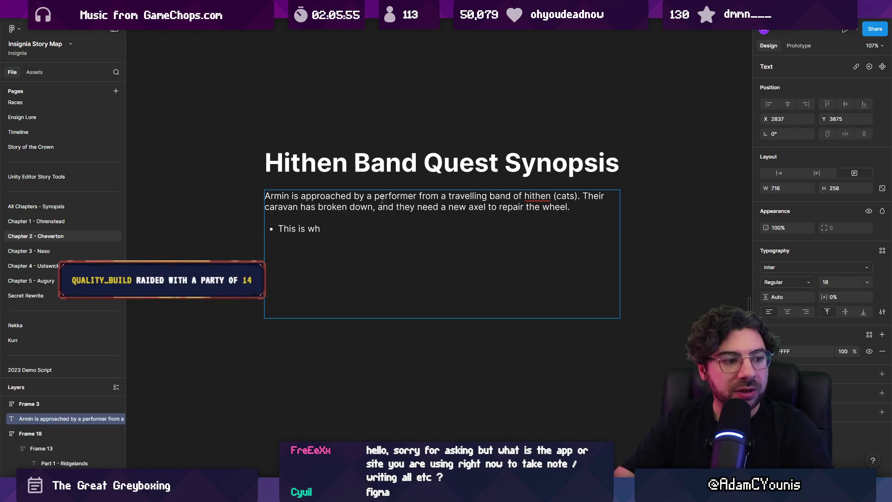
type(" we learn the second ability in the chapter")
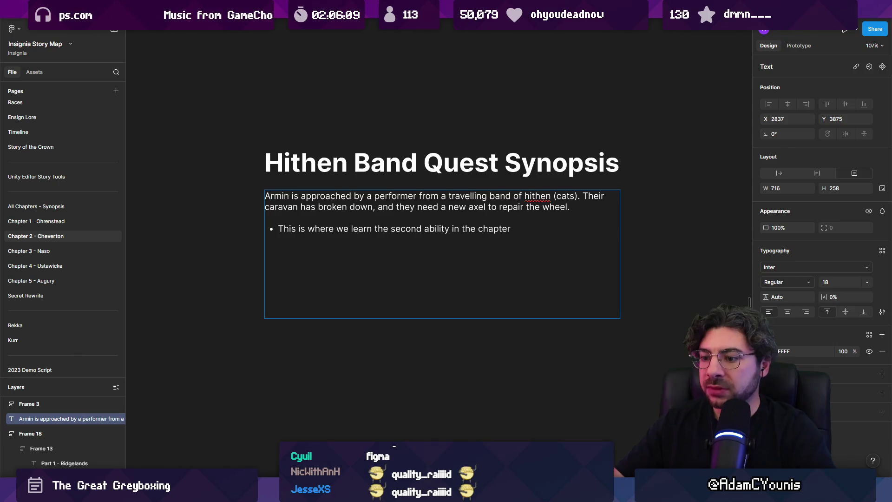
Switch from Figma to the Unity editor.
key("alt+Tab")
scroll(431, 232, "down", 3)
Widen the Unity SceneGraph view and zoom in and out over the connected level nodes.
scroll(394, 232, "up", 5)
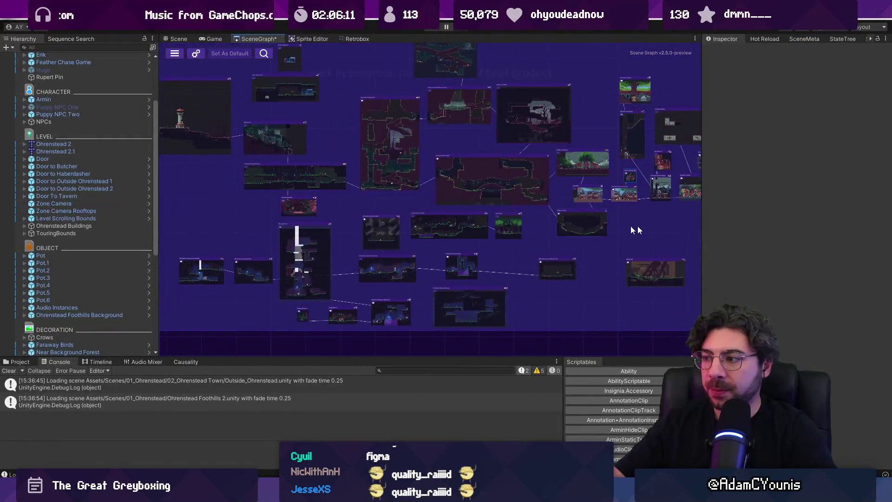
left_click_drag(705, 225, 771, 225)
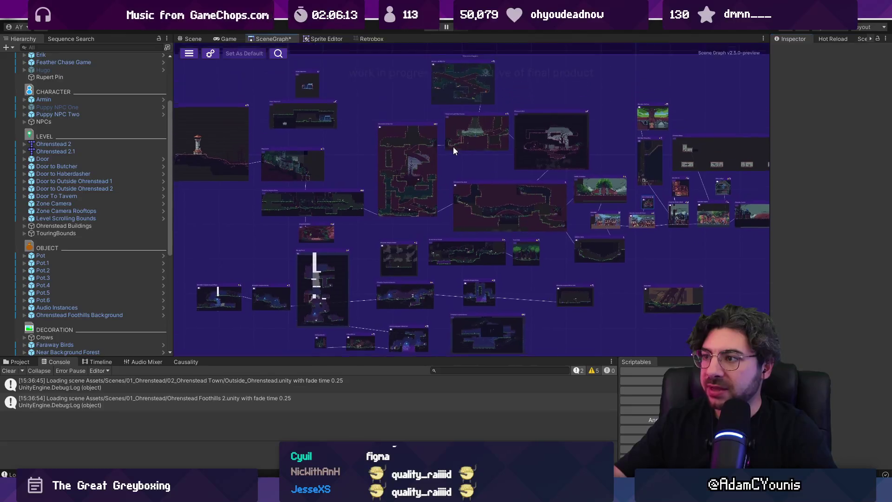
scroll(480, 196, "up", 3)
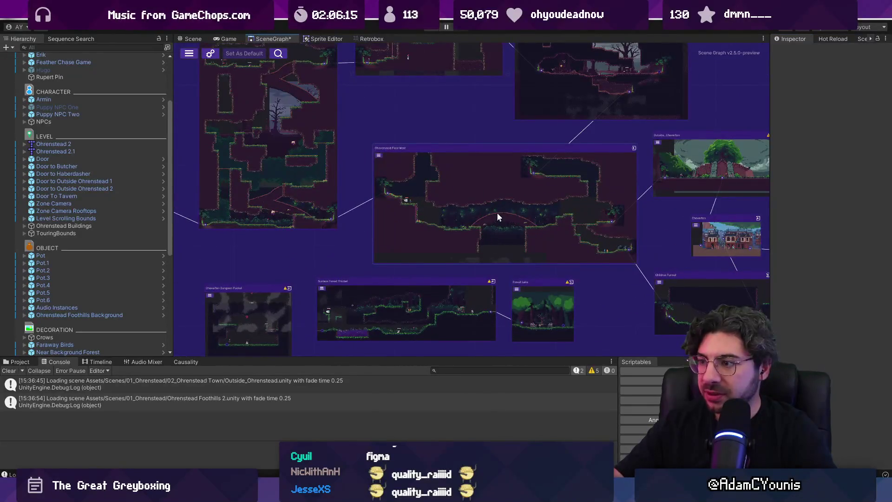
scroll(498, 212, "down", 3)
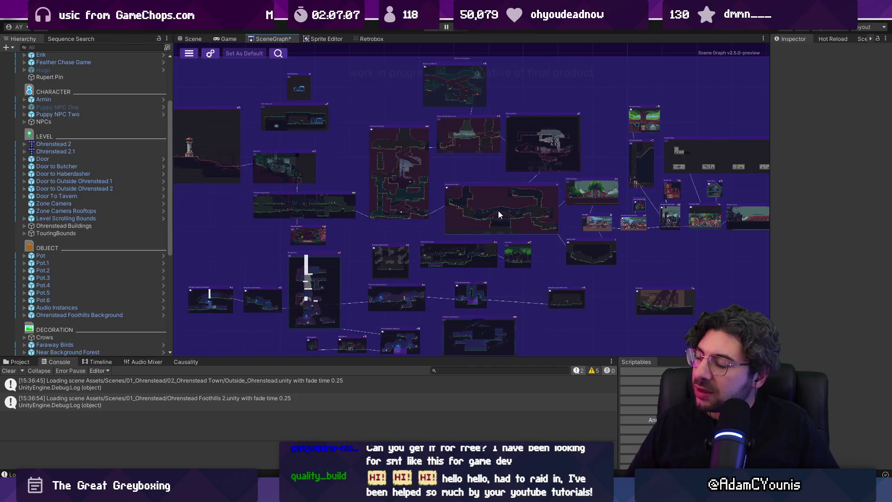
scroll(444, 166, "down", 3)
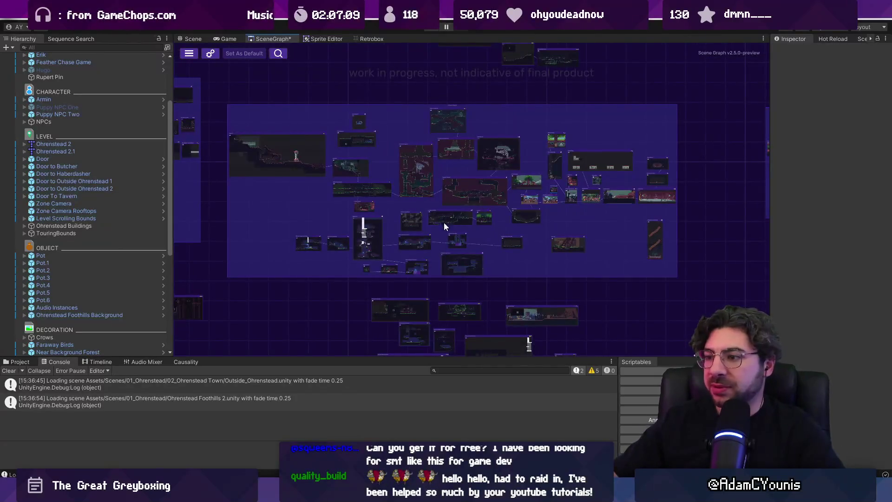
scroll(503, 254, "up", 5)
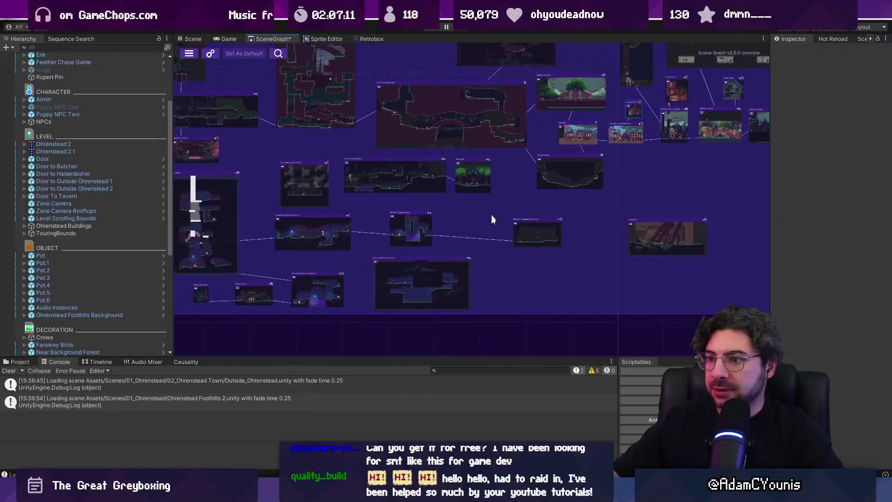
scroll(492, 212, "down", 2)
key("alt+Tab")
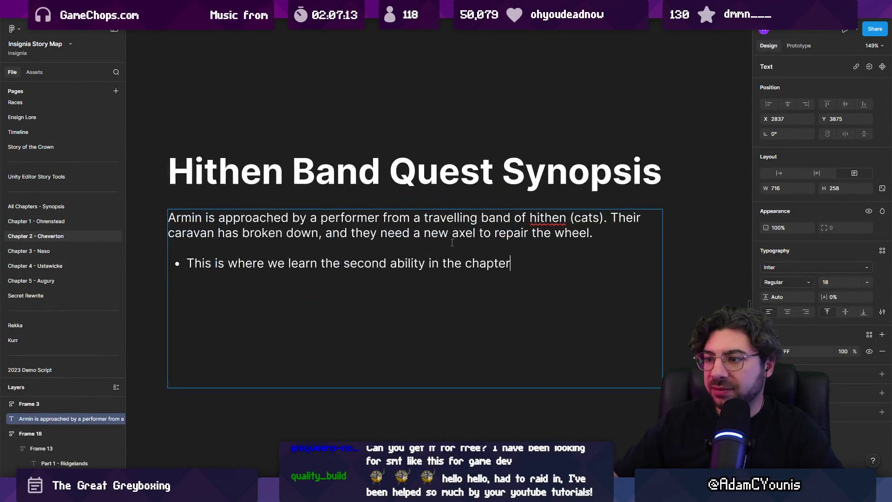
Reword the first bullet to 'This is where we learn an ability for the chapter'.
double_click(365, 261)
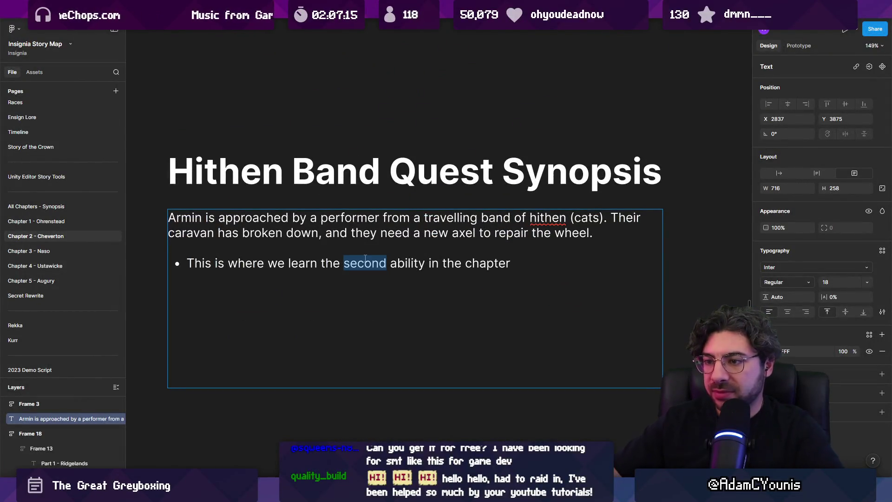
type("A")
key("BackSpace")
type("an")
key("End")
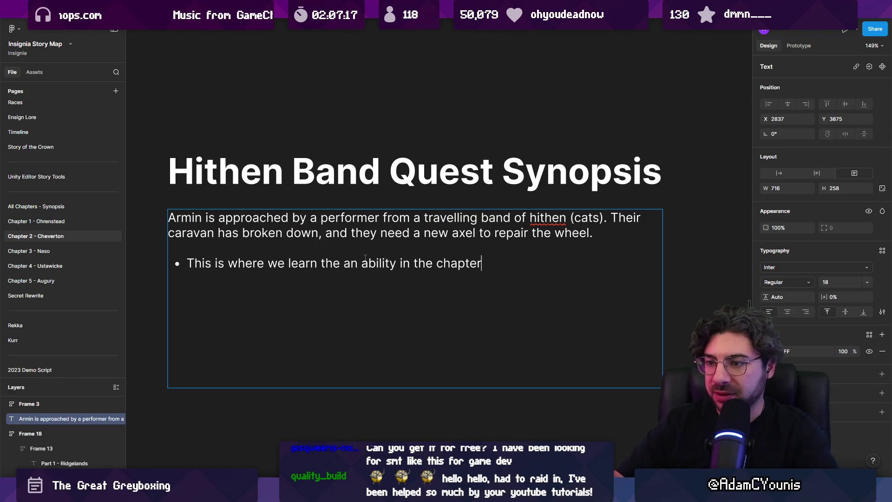
key("ctrl+shift+Left")
key("ctrl+shift+Right")
key("ctrl+shift+Left")
key("ctrl+shift+Left")
key("ctrl+shift+Left")
key("ctrl+Left")
key("ctrl+Left")
key("ctrl+BackSpace")
key("ctrl+shift+Right")
key("ctrl+shift+Right")
key("Right")
key("ctrl+shift+Right")
type("foir t")
key("BackSpace")
key("BackSpace")
type("t")
key("BackSpace")
key("BackSpace")
key("BackSpace")
type("r")
key("End")
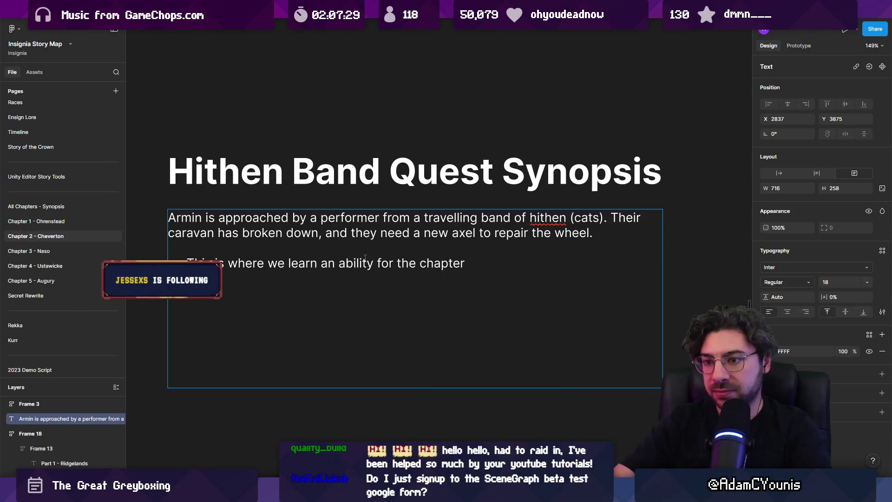
Start a second bullet reading 'about the Hithen'.
key("Return")
key("Tab")
type("about the Hithen")
Add a bullet about cultural tension between the various races in the game.
key("Return")
type("about")
key("BackSpace")
key("BackSpace")
key("BackSpace")
type("out culture")
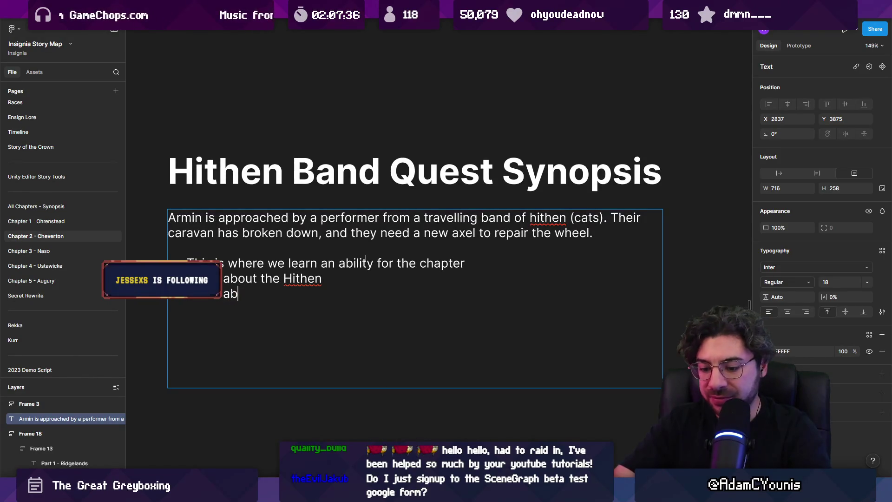
key("BackSpace")
type("al tent")
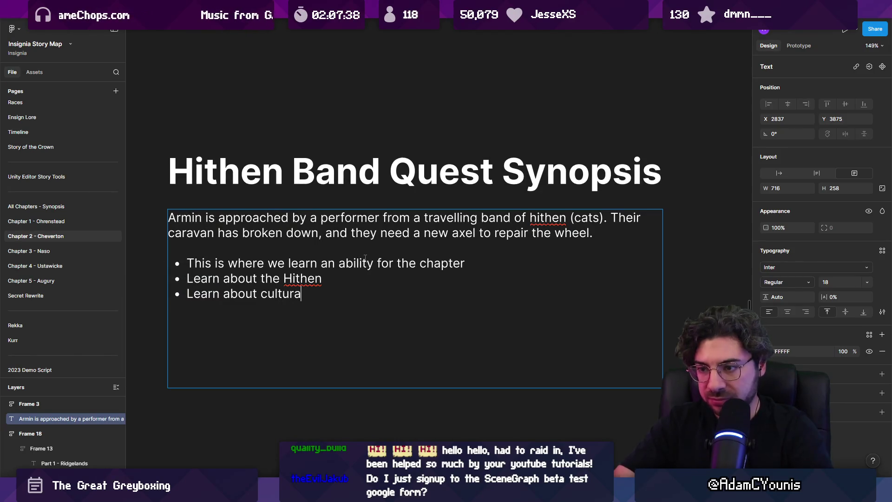
key("BackSpace")
type("sion ")
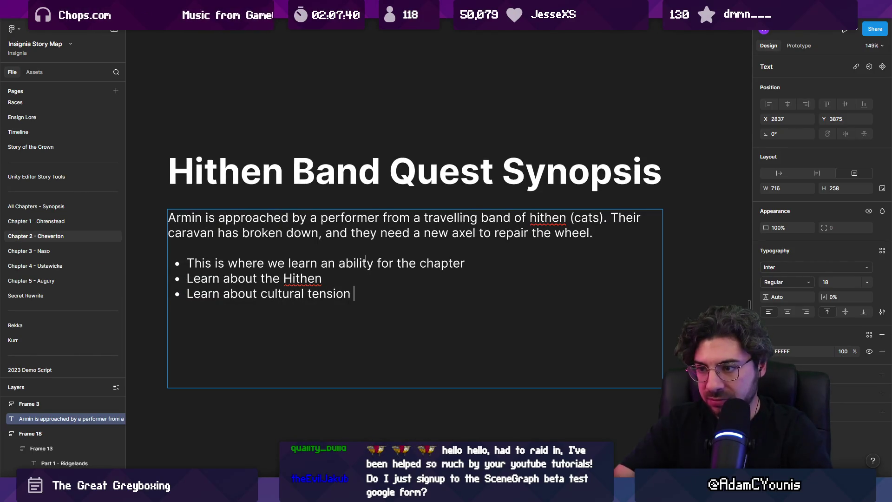
type("between th")
key("BackSpace")
key("BackSpace")
type("the various races in the game")
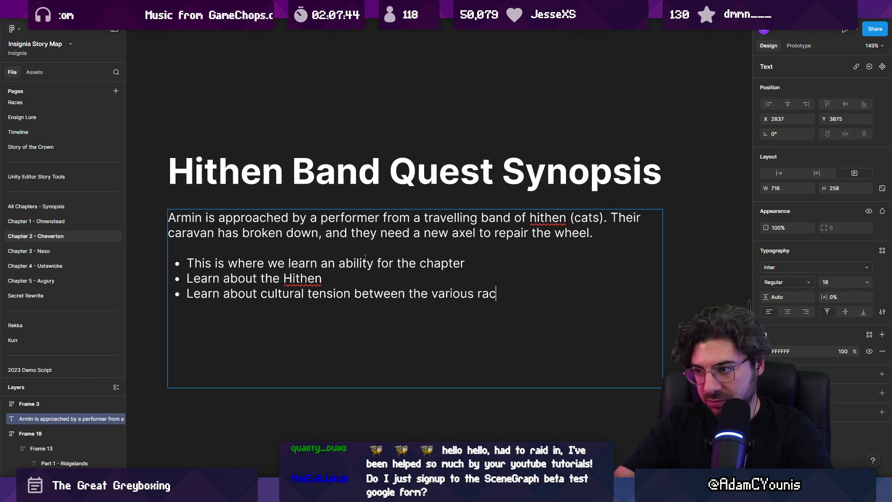
Add a bullet: 'Unlocks a part of the music in the final fete solstice.'.
key("Return")
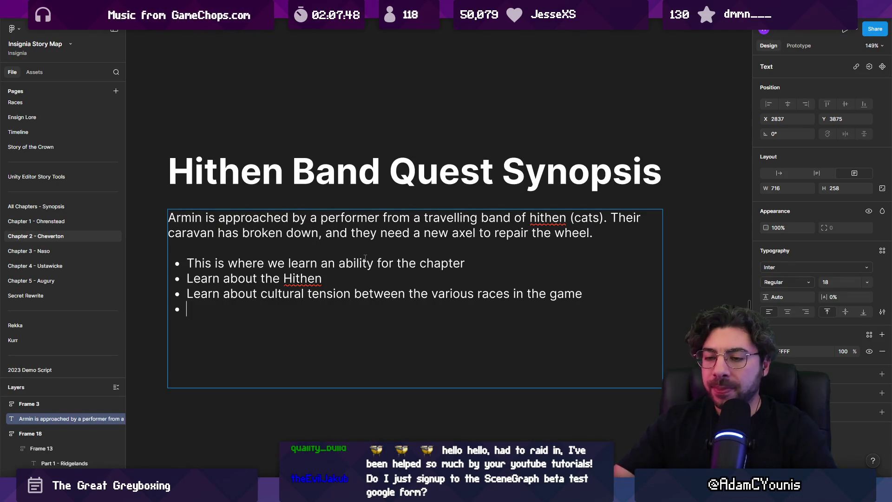
type("Unlocks a part of the mu")
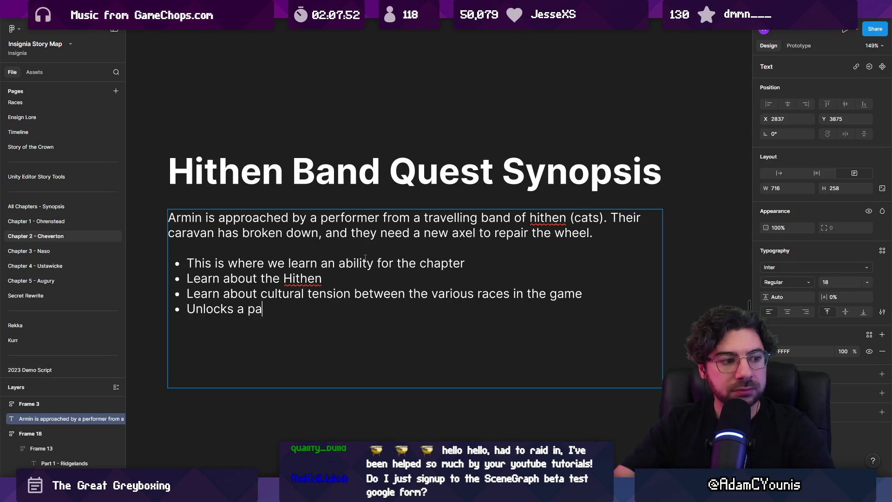
type("s")
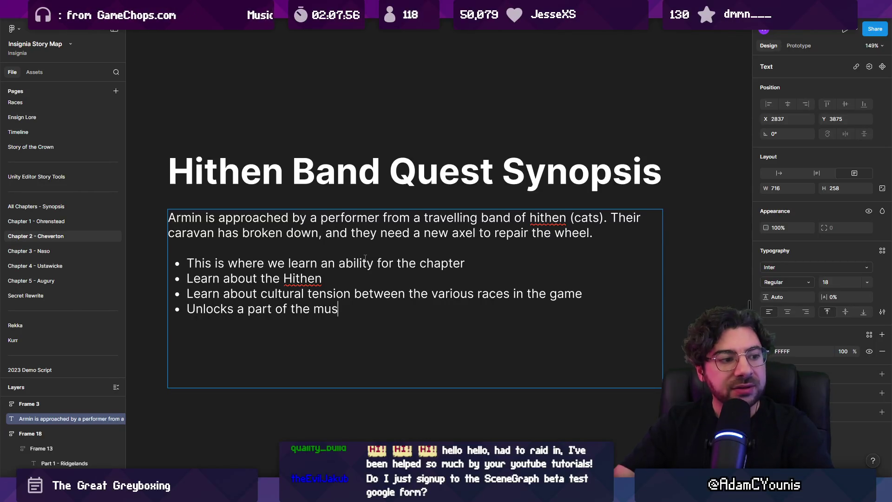
key("BackSpace")
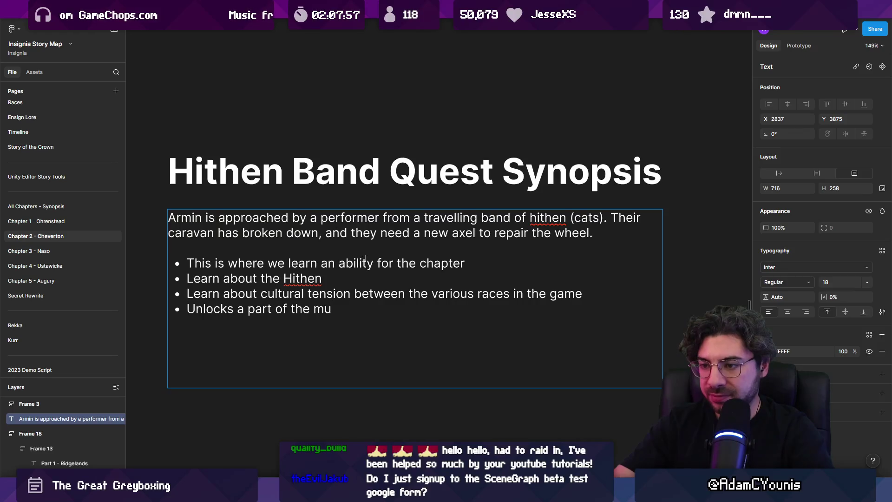
type("sic in the final")
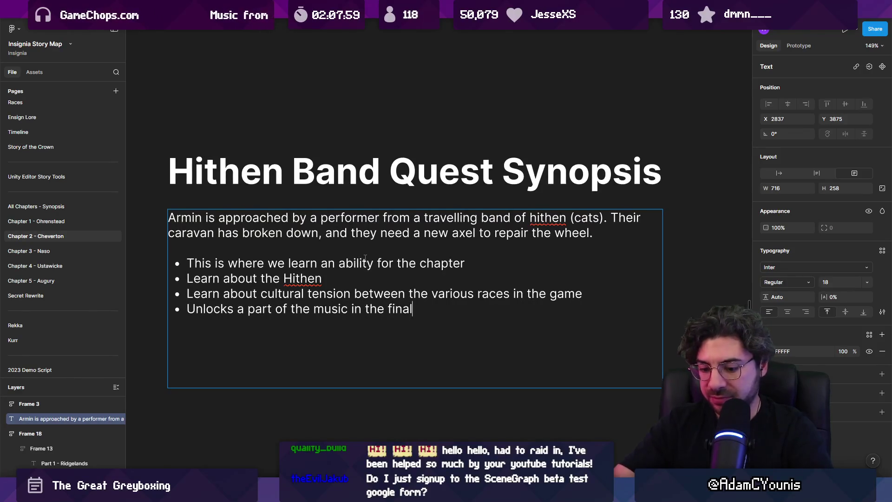
type(" fete solsci")
key("BackSpace")
key("BackSpace")
key("BackSpace")
type("sticeve")
key("BackSpace")
key("BackSpace")
key("BackSpace")
type("e.")
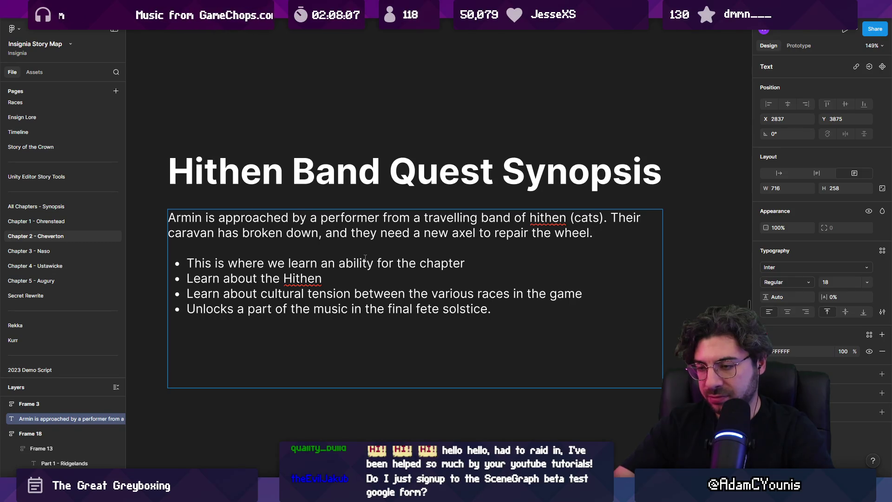
Add a final 'Reward: ???' bullet and exit text editing.
key("Return")
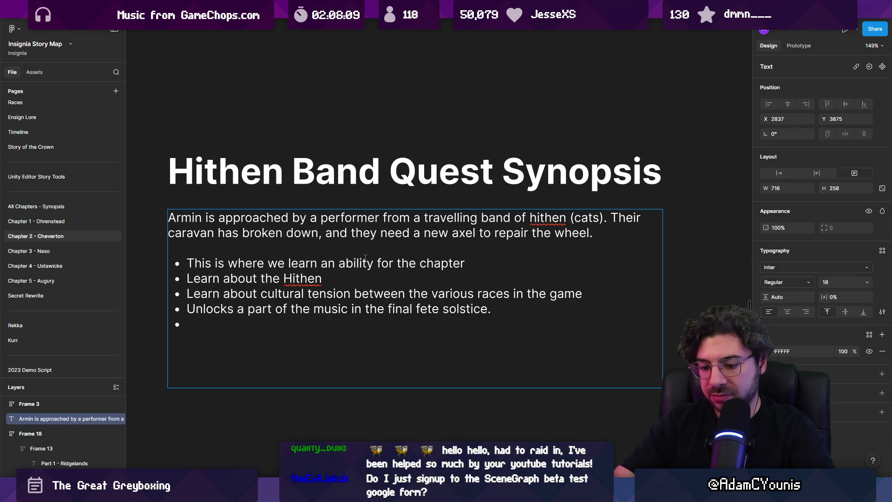
type("Reward?")
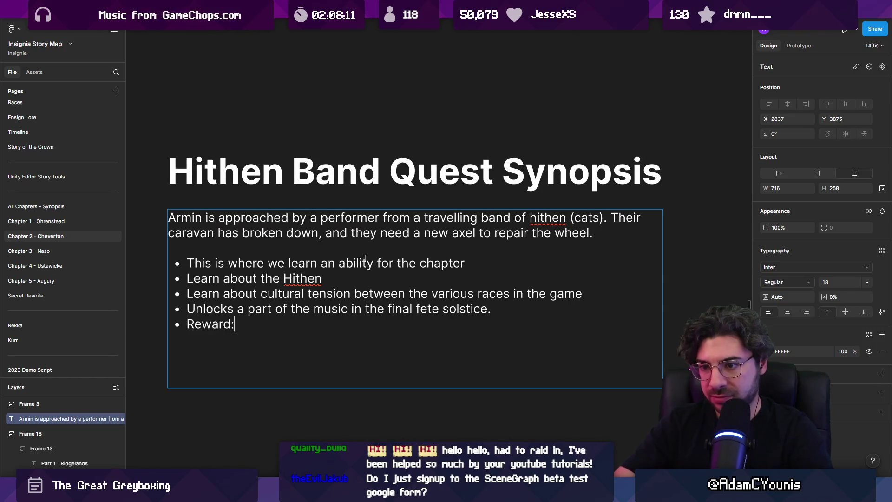
type("un")
key("BackSpace")
key("BackSpace")
key("BackSpace")
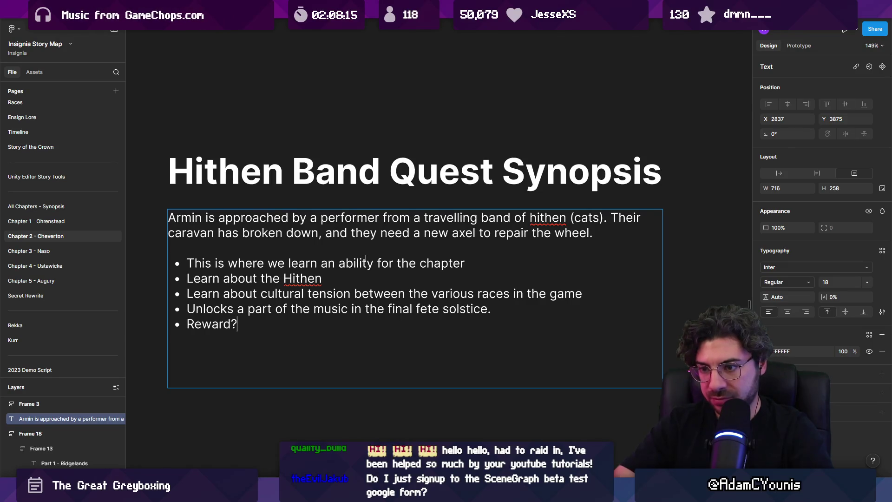
type("???")
key("Escape")
key("Escape")
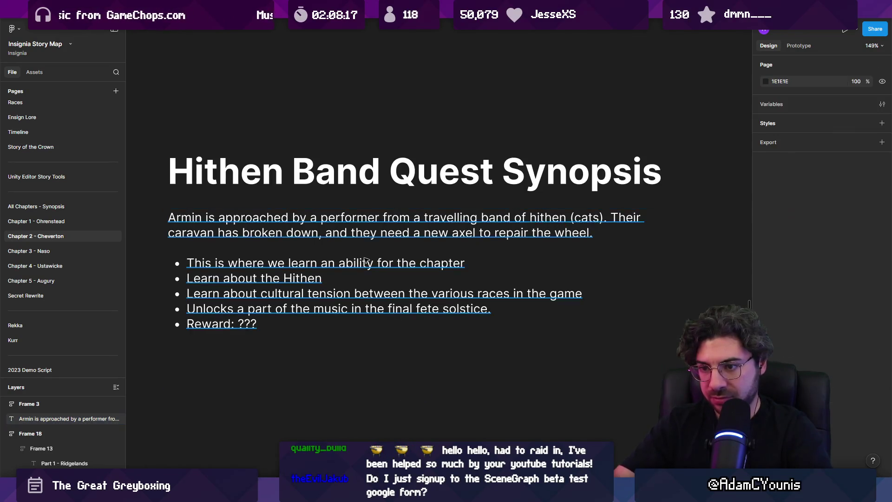
Select the synopsis title and paragraph together and zoom out to the whole Chapter 2 map.
scroll(337, 184, "down", 5)
scroll(337, 183, "left", 2)
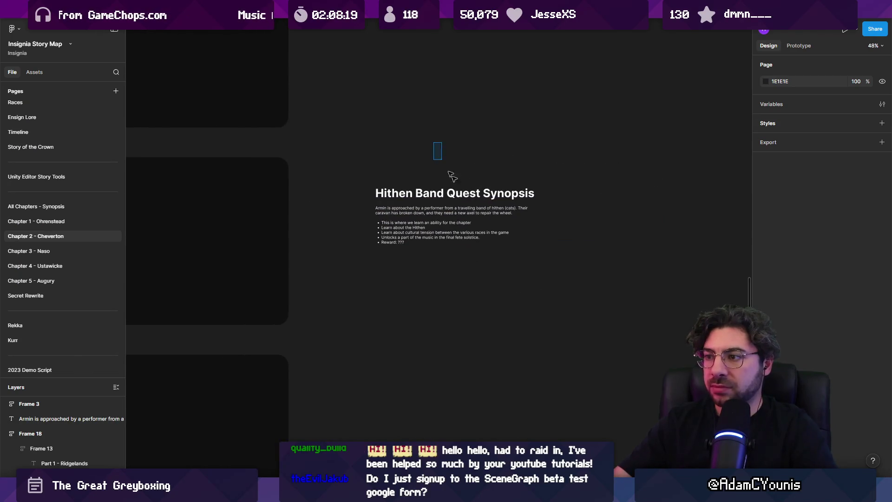
left_click_drag(535, 144, 363, 214)
scroll(363, 214, "down", 5)
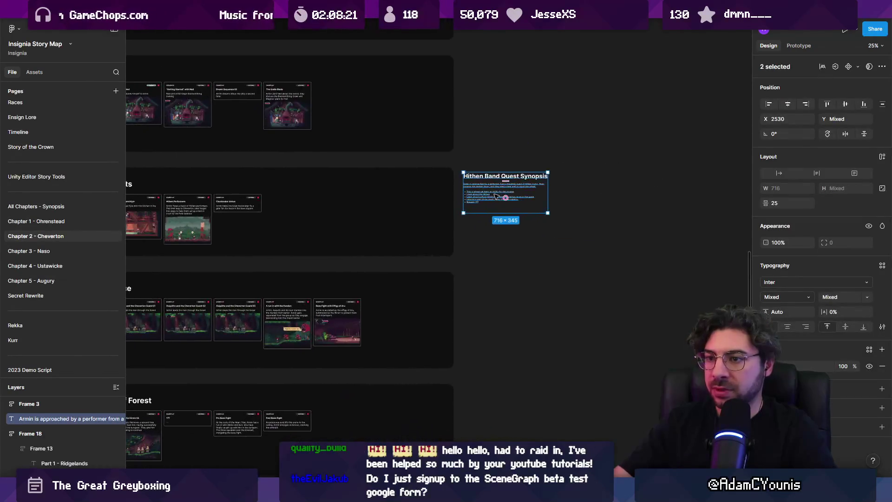
scroll(465, 209, "down", 3)
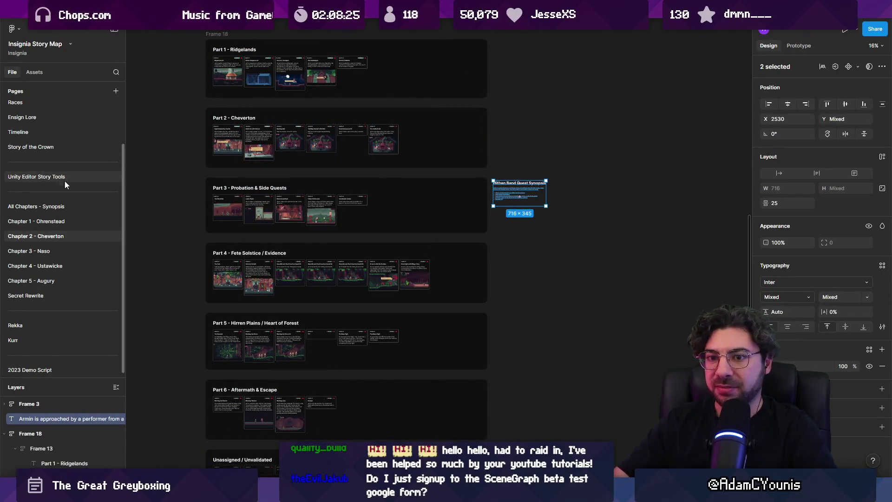
scroll(66, 218, "up", 2)
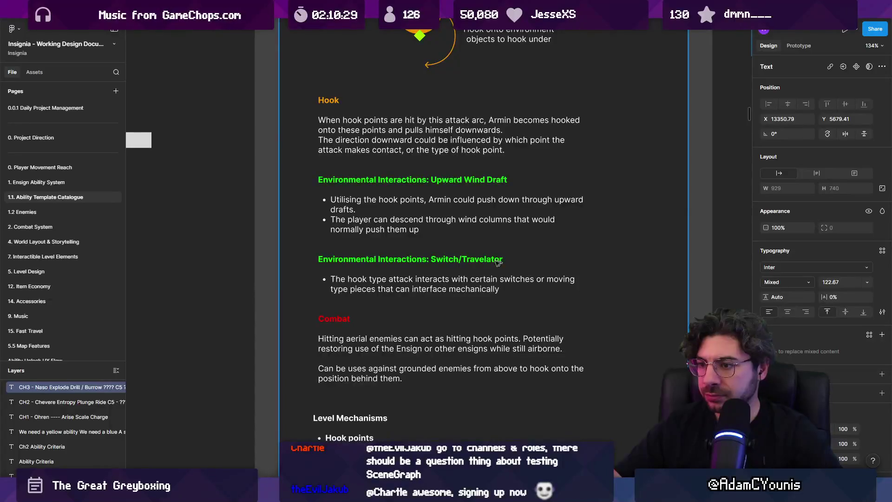
Pan the Ability Template Catalogue to show the Plunge Attack and Dive Kick / Ricochet cards.
mouse_move(366, 176)
left_mouse_down()
mouse_move(647, 246)
mouse_move(687, 219)
left_mouse_up()
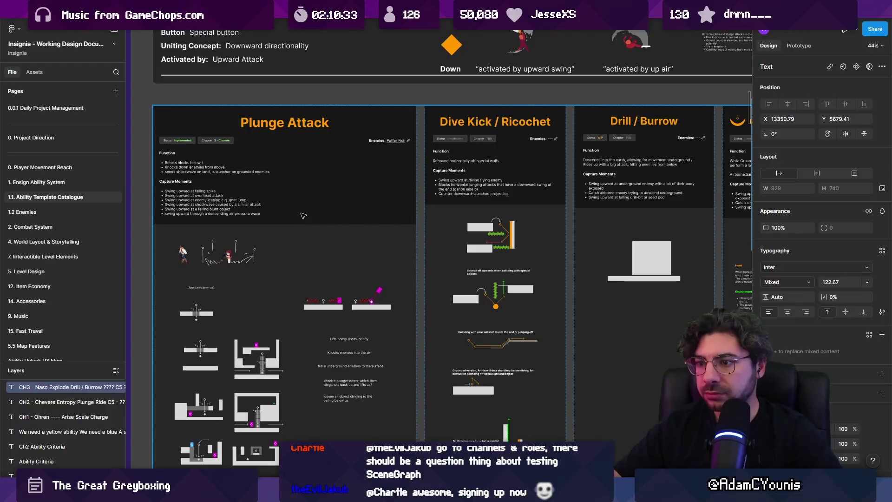
scroll(258, 195, "up", 3)
scroll(263, 176, "down", 3)
scroll(268, 154, "up", 2)
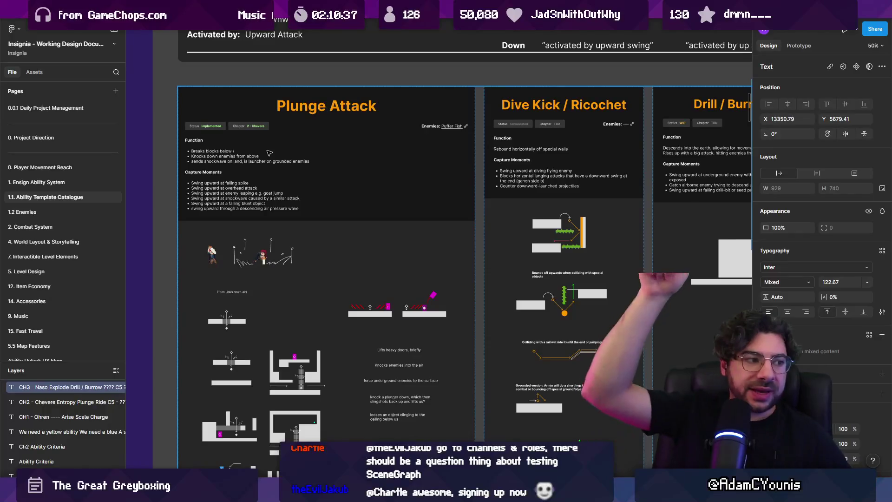
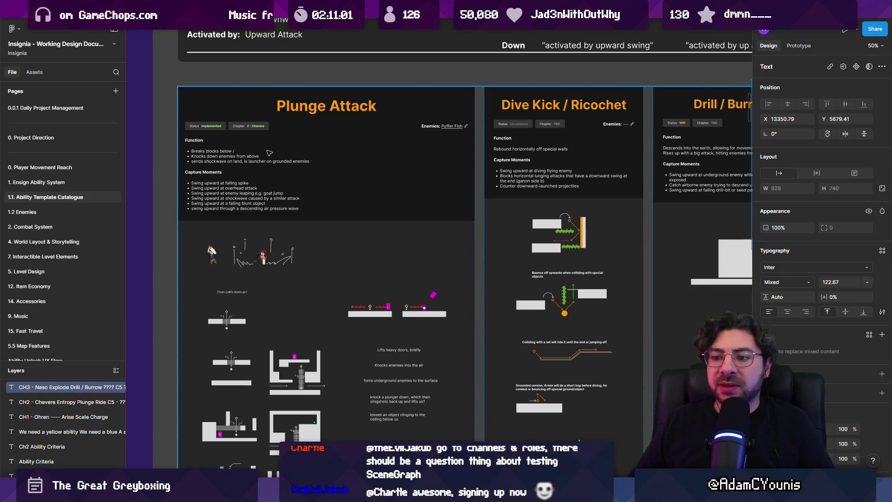
Switch from Figma's Ability Template Catalogue to the Unity editor's SceneGraph.
key("alt+Tab")
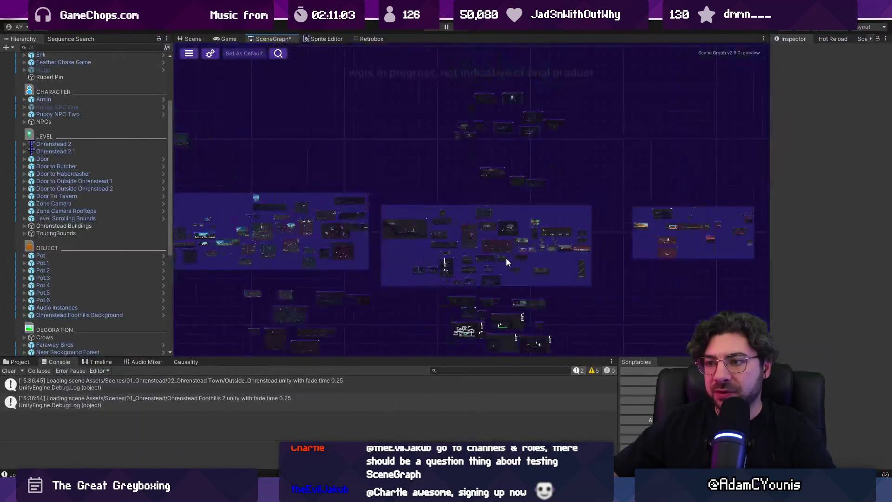
Open the Sandbox scene from the SceneGraph, start Play mode and frame Armin.
scroll(534, 230, "up", 5)
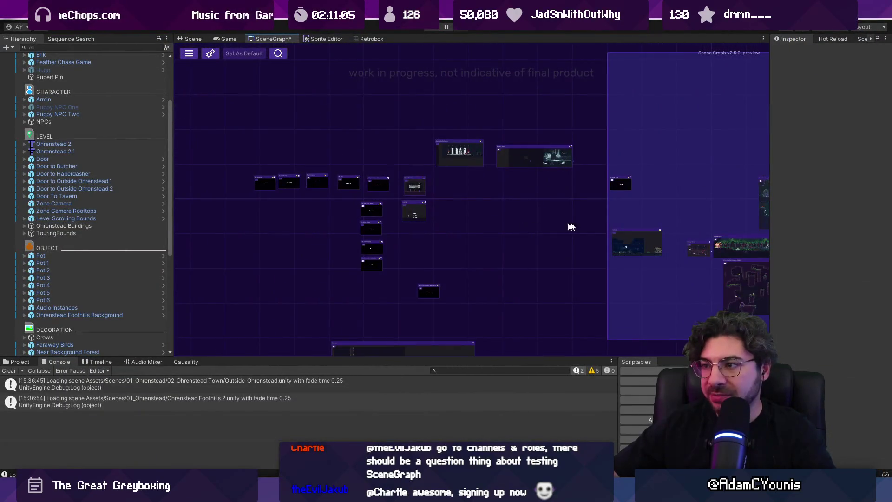
scroll(414, 218, "up", 8)
double_click(449, 184)
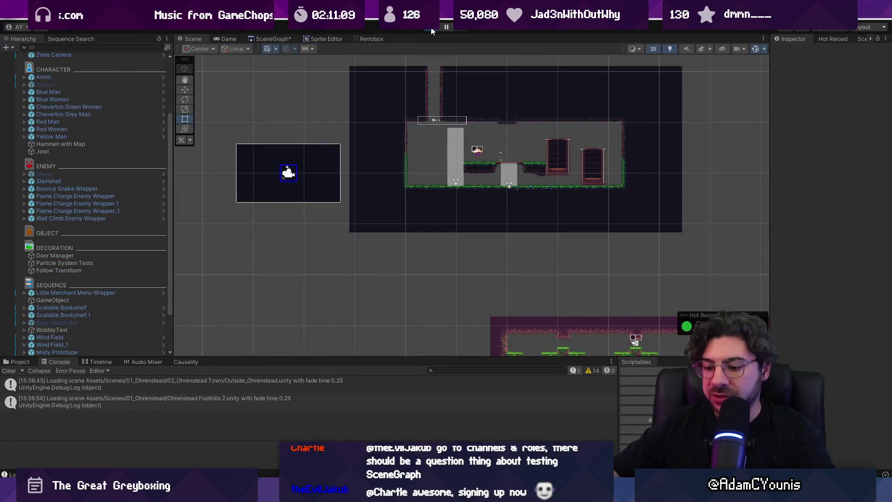
left_click(432, 28)
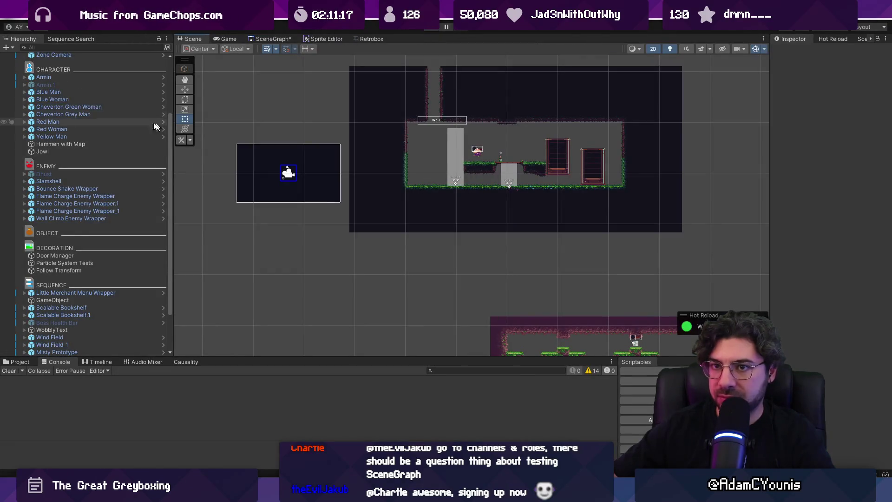
double_click(44, 160)
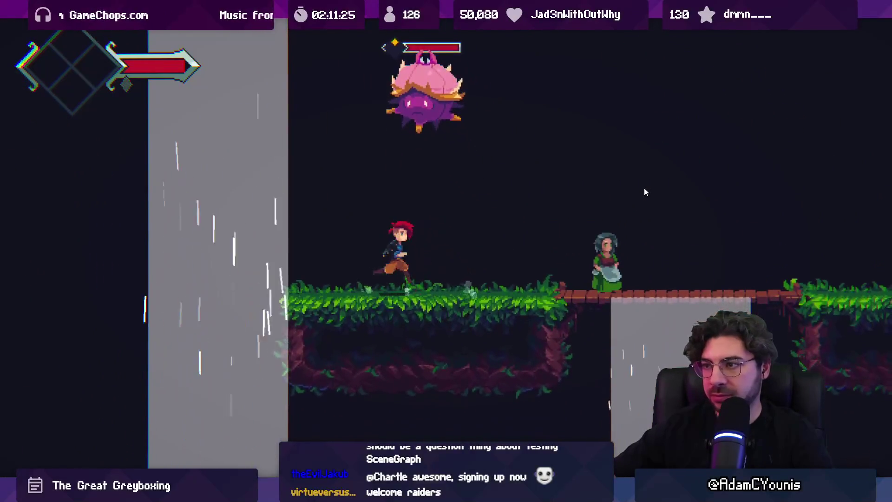
Defeat the landing enemy and jump between the rooms above and below the waterfall.
key("x")
key("Left")
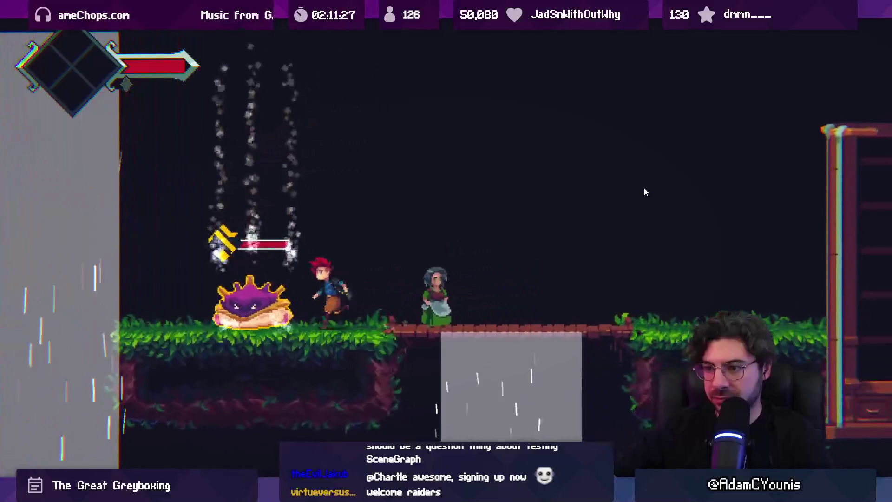
key("x")
key("x")
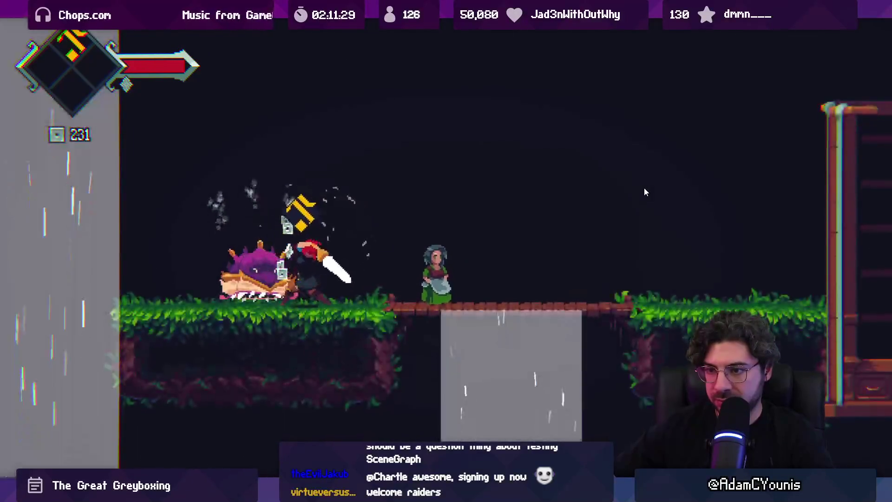
key("Left")
key("z")
key("z")
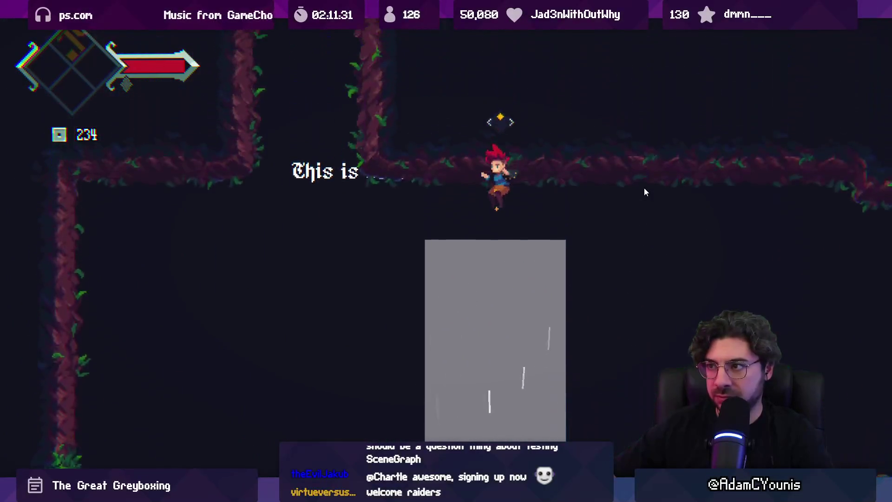
Test grey block drops, the waterfall climb, a mid-air attack and a dash onto the grassy ledge.
key("z")
key("Right")
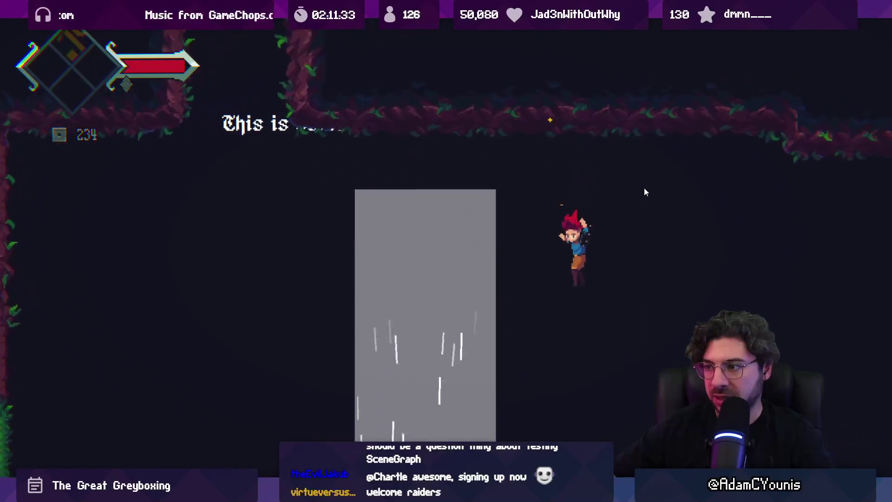
key("x")
key("Left")
key("x")
key("z")
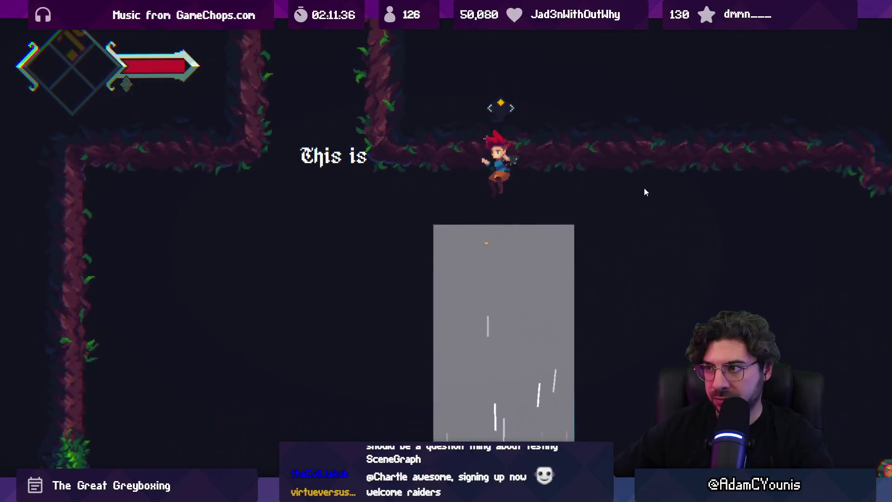
key("Left")
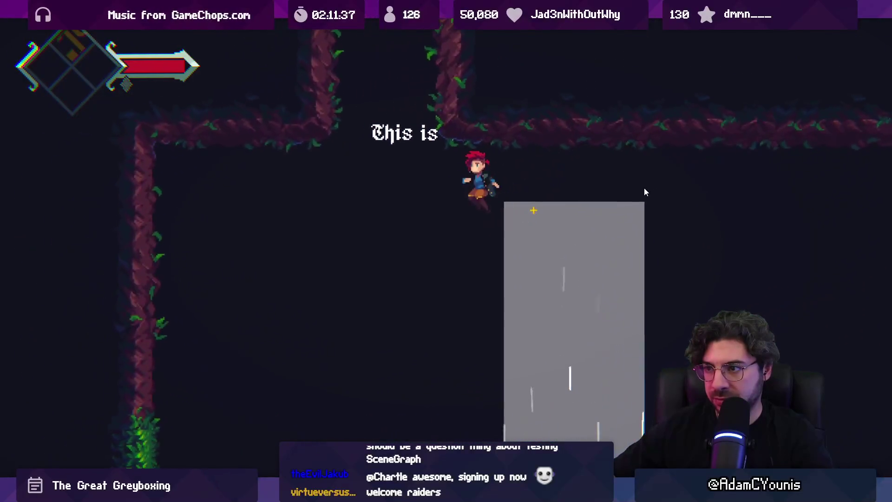
key("Right")
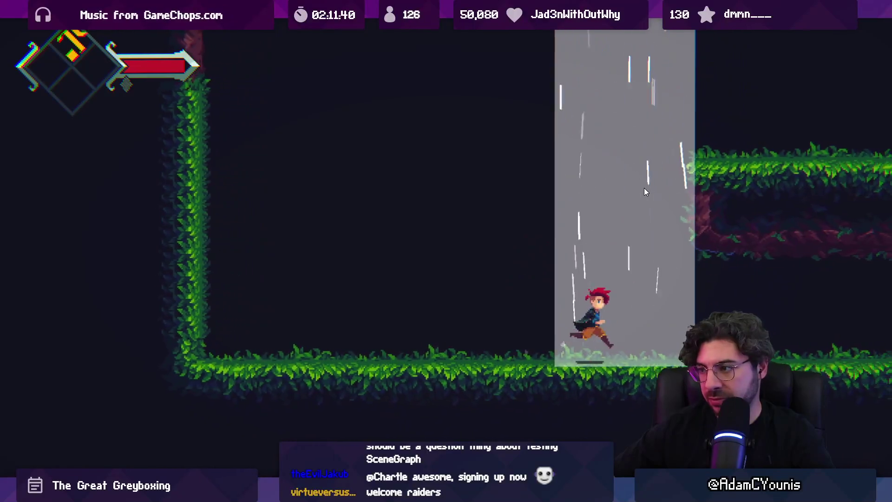
key("z")
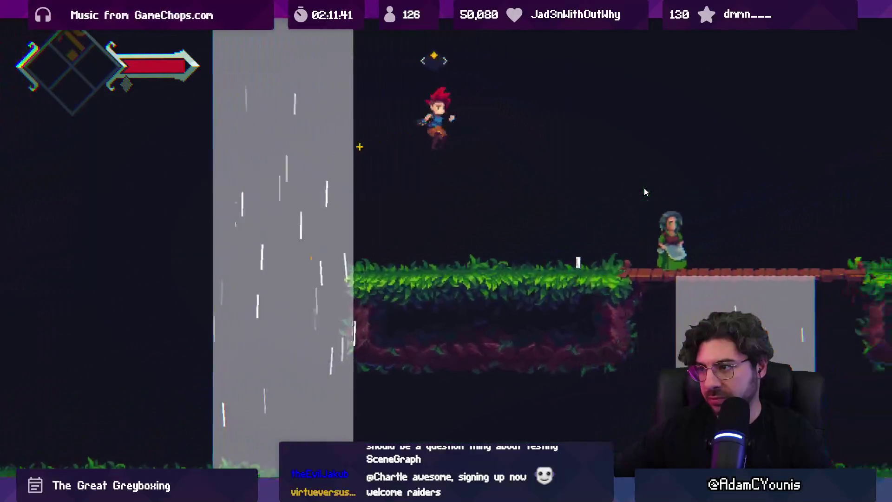
key("x")
key("c")
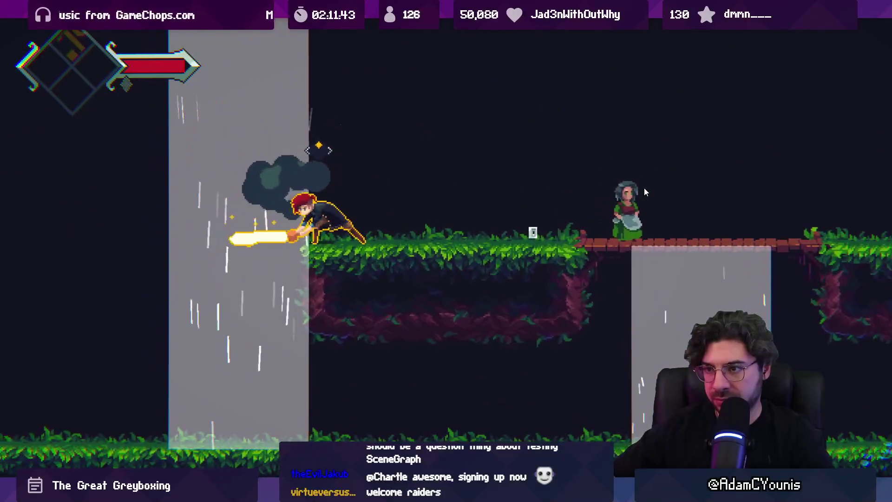
key("z")
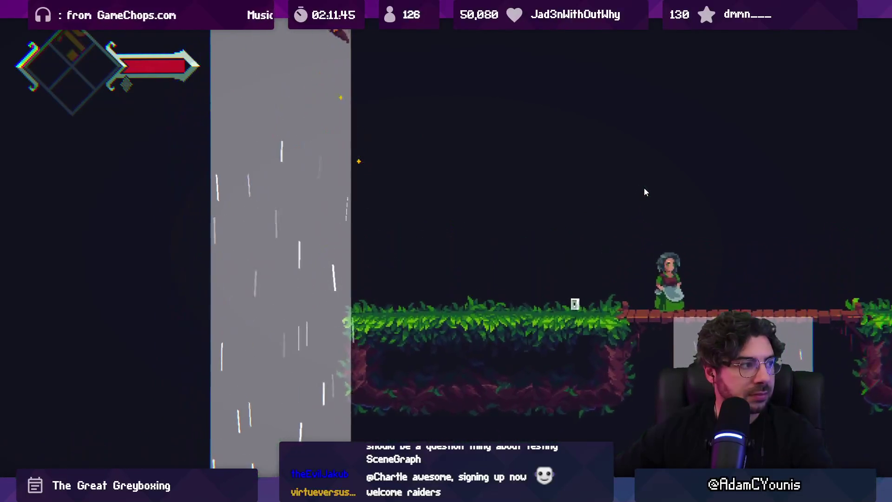
Test spinning air attacks, dashes and waterfall climbs up to the NPC, then un-maximize the Game view.
key("z")
key("x")
key("c")
key("z")
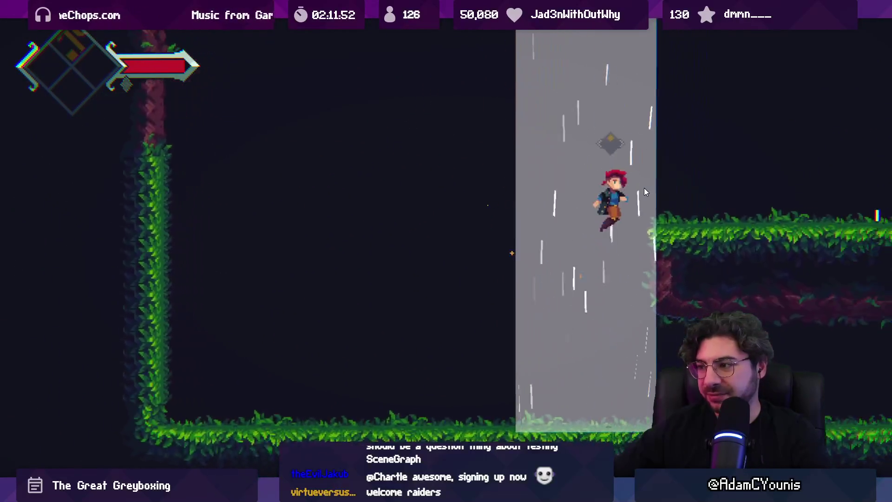
key("z")
key("Left")
key("z")
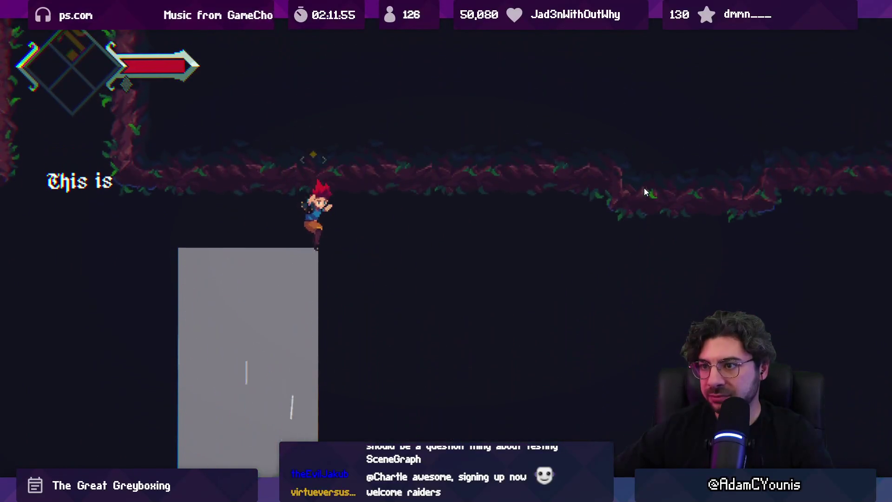
key("Right")
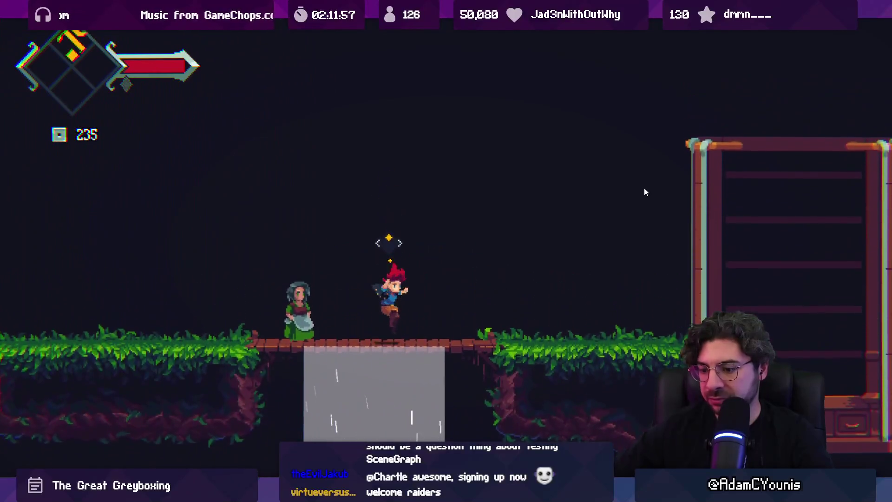
key("shift+space")
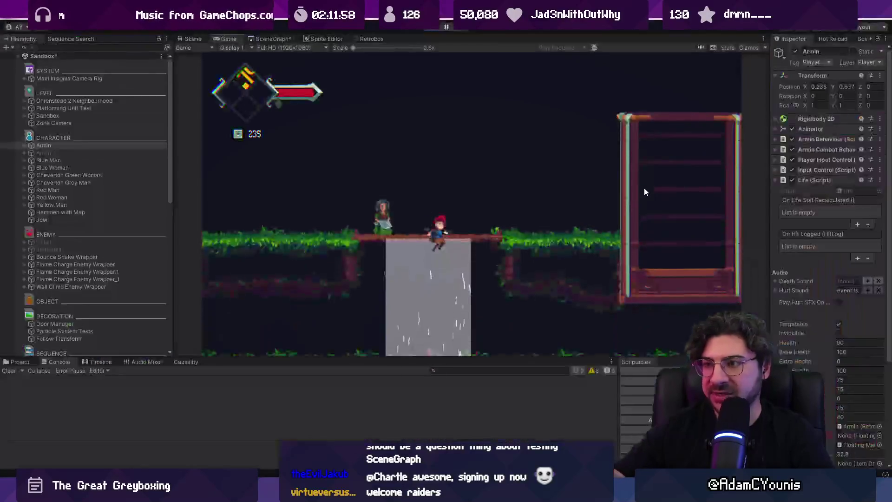
Stop Play, select the Slamshell enemy, widen the Inspector and inspect its Ensign Gem.
key("ctrl+p")
scroll(314, 186, "up", 5)
scroll(323, 174, "up", 3)
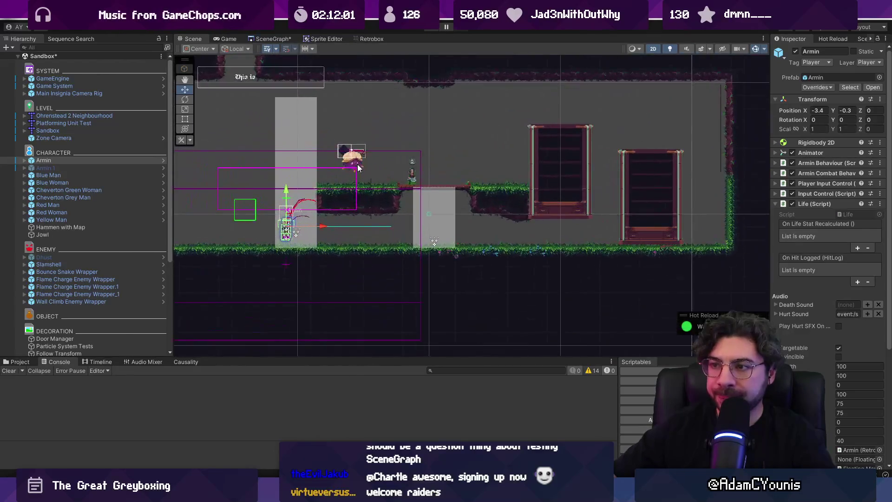
left_click(351, 159)
scroll(133, 201, "down", 6)
scroll(780, 274, "down", 10)
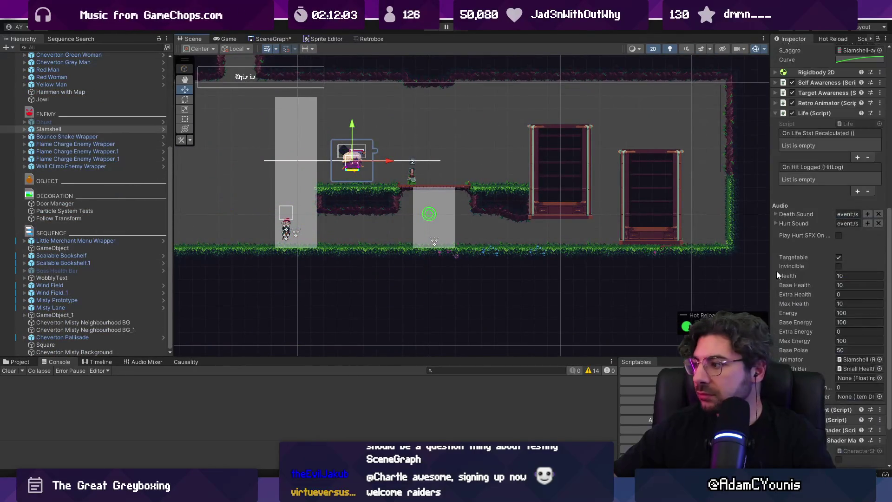
left_click_drag(771, 254, 649, 270)
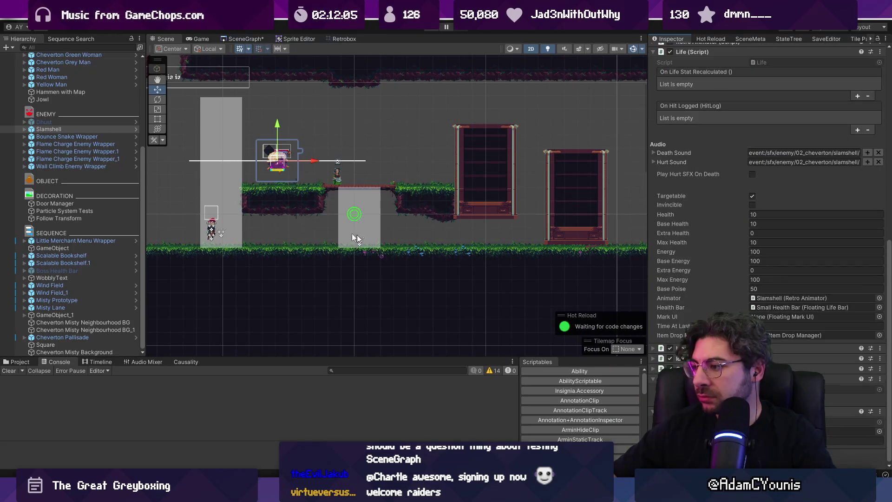
left_click(24, 129)
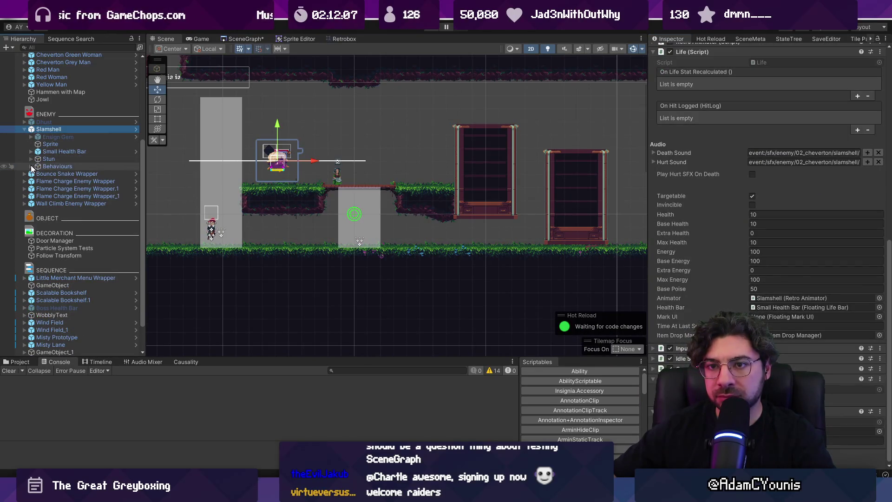
left_click(31, 137)
left_click(48, 136)
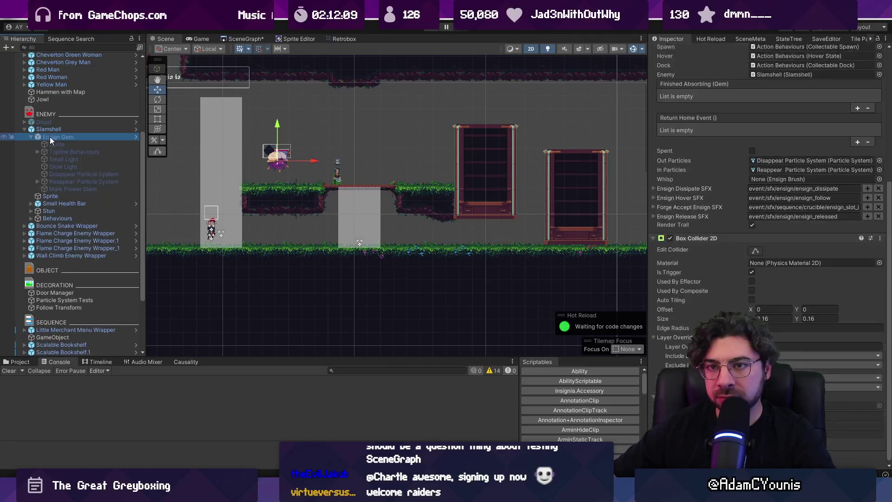
scroll(840, 200, "up", 10)
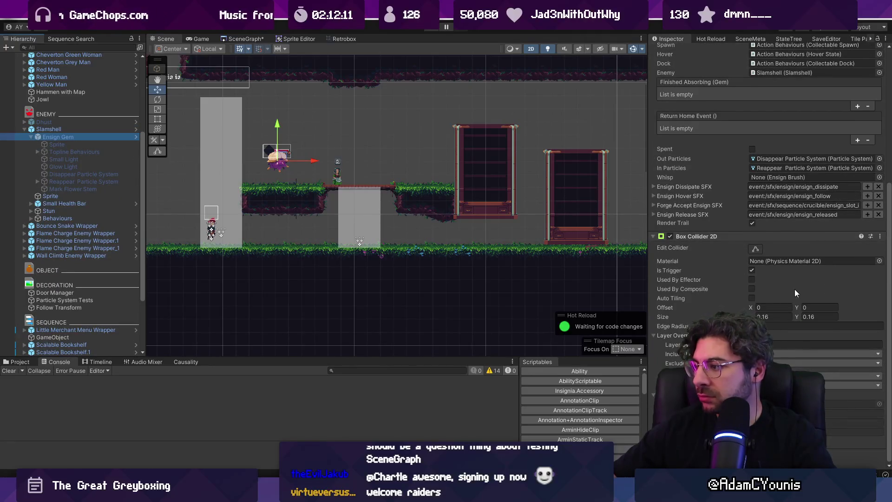
Play-test the Sandbox again with jumps and wall attacks, then stop Play.
key("ctrl+p")
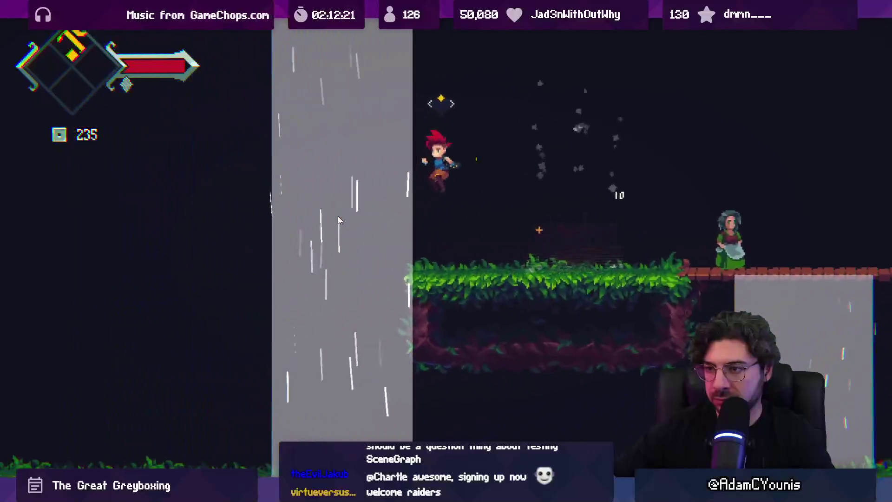
key("Right")
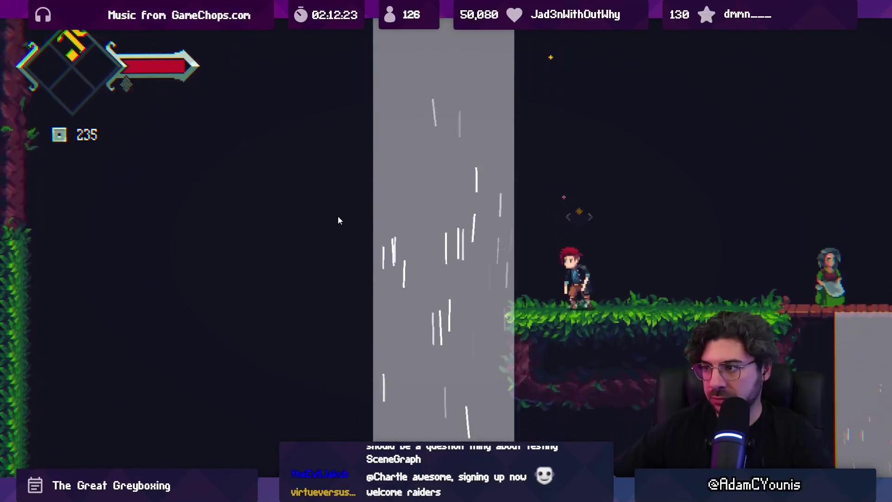
key("space")
key("Left")
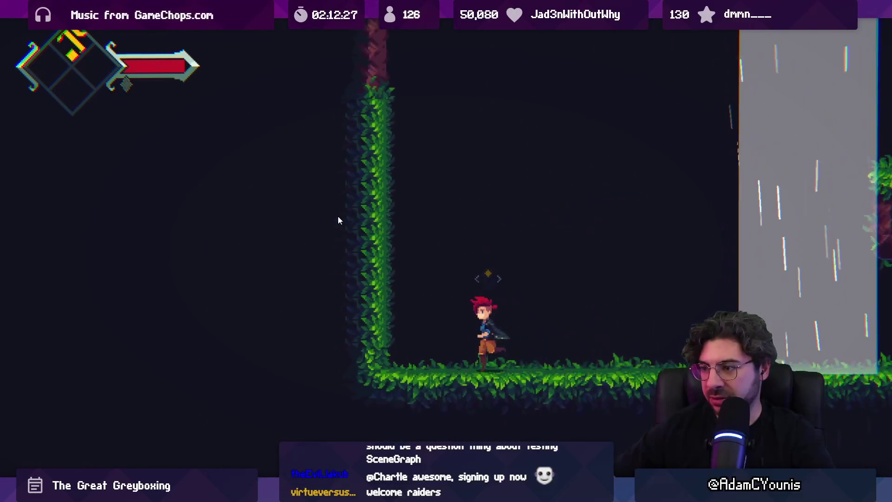
key("Left")
key("space")
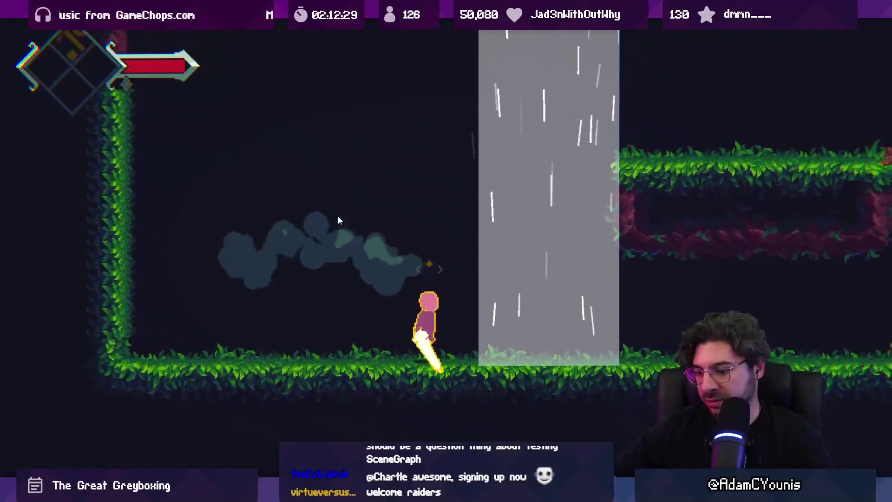
key("ctrl+shift+p")
key("ctrl+p")
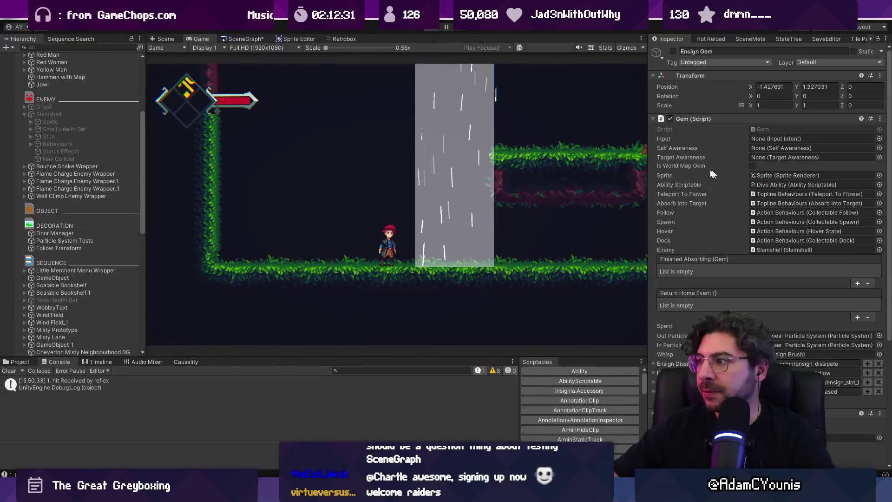
left_click(878, 209)
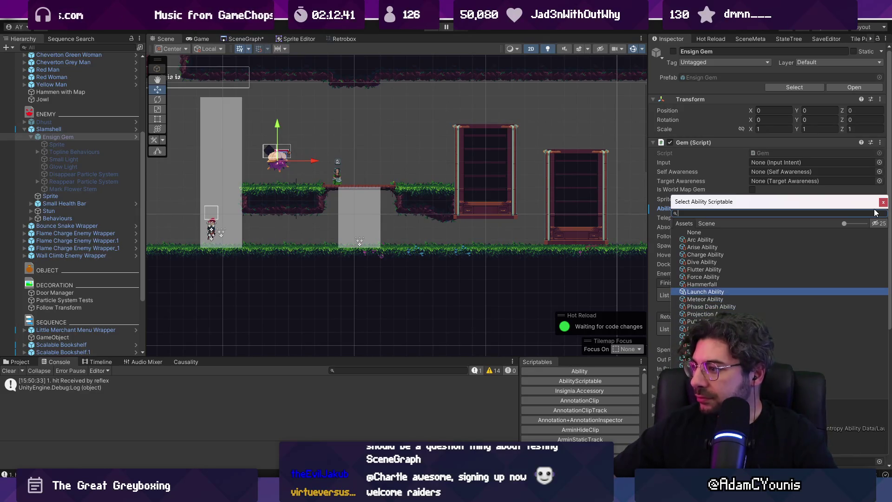
key("Down")
key("Return")
double_click(783, 208)
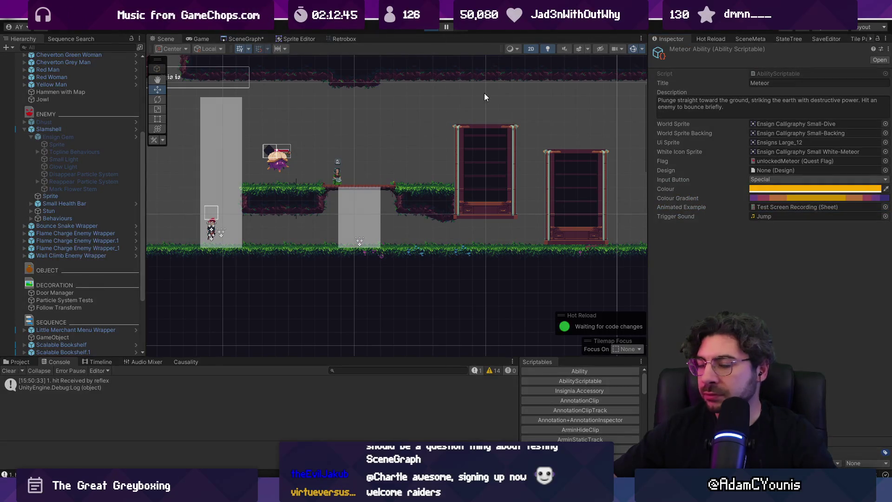
key("ctrl+p")
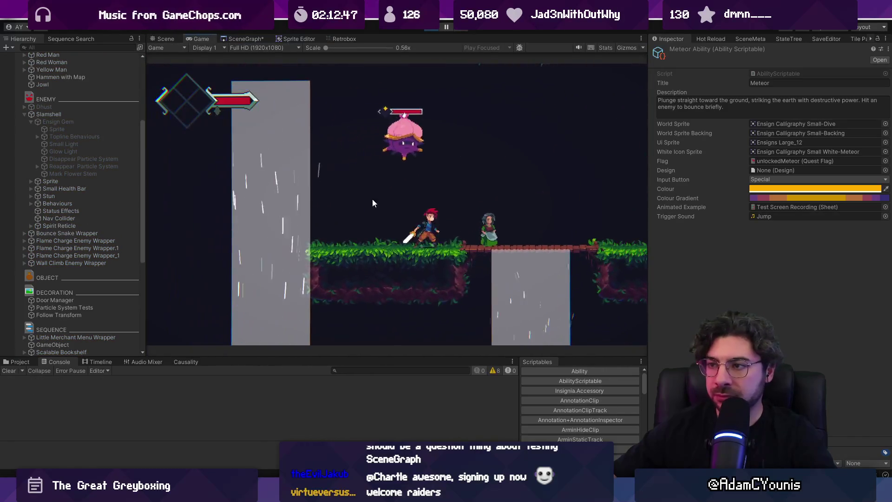
Defeat the enemy and test the Meteor plunge, with the Game view maximized.
key("space")
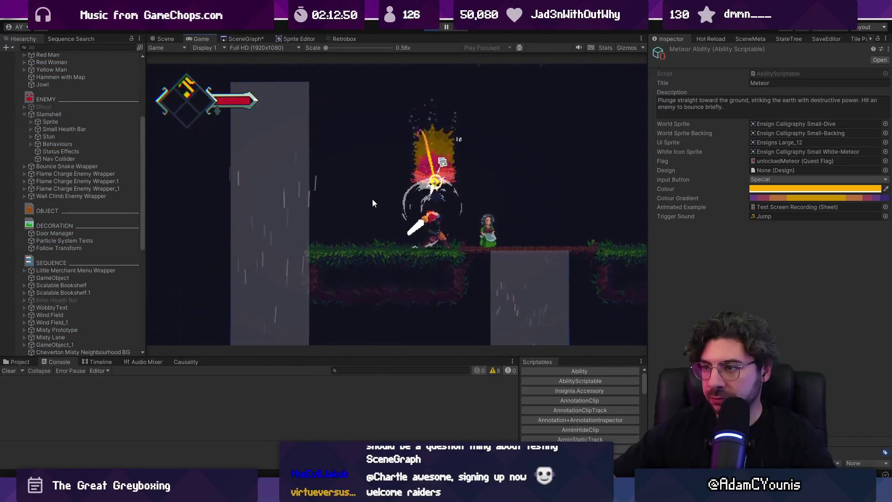
key("Right")
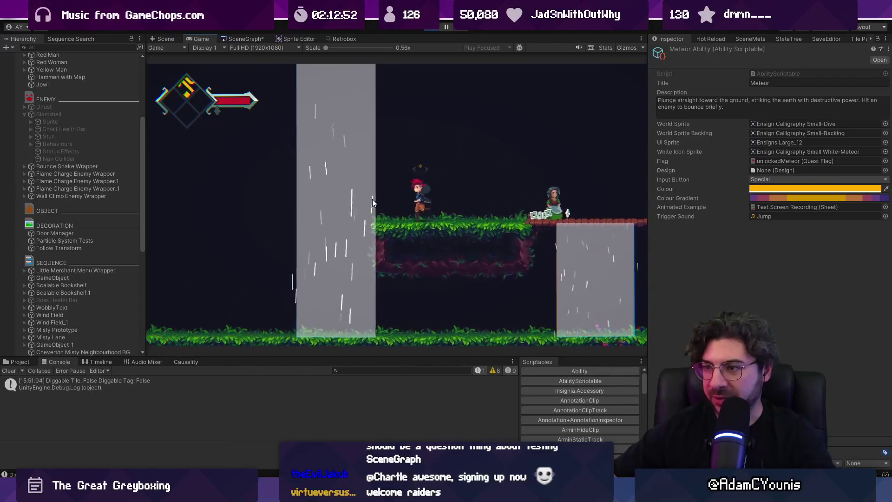
key("space")
key("e")
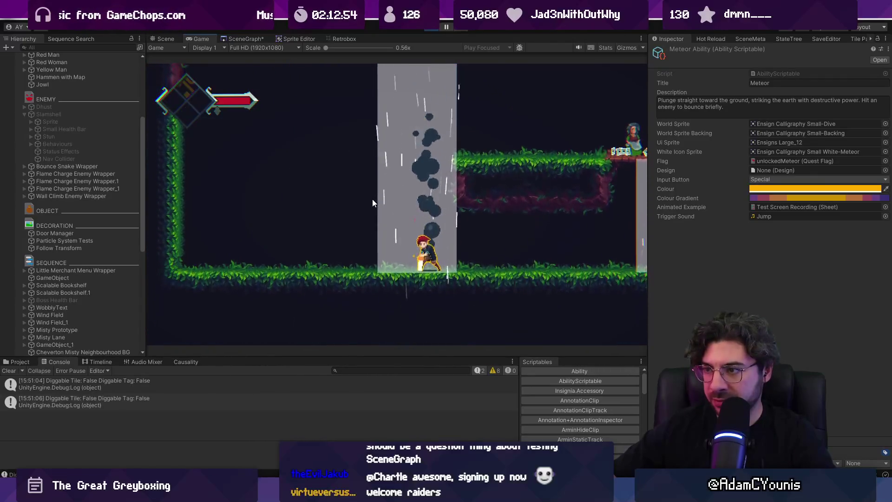
key("shift+space")
key("Left")
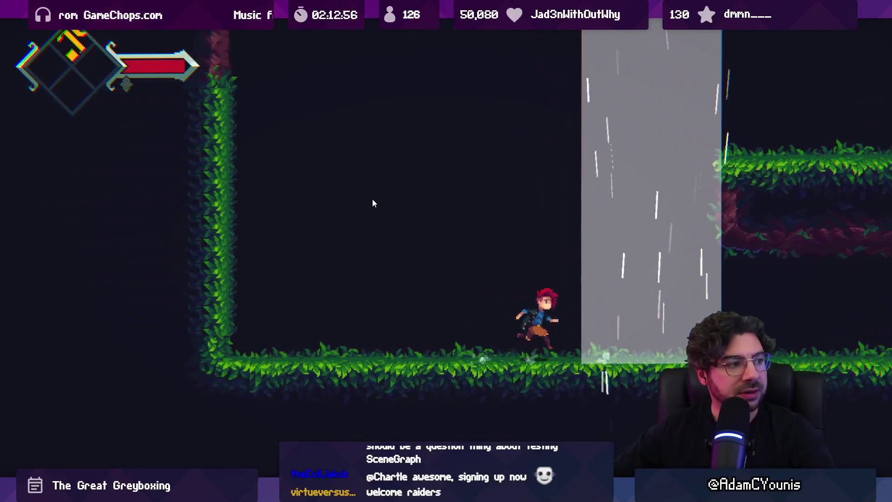
key("space")
key("e")
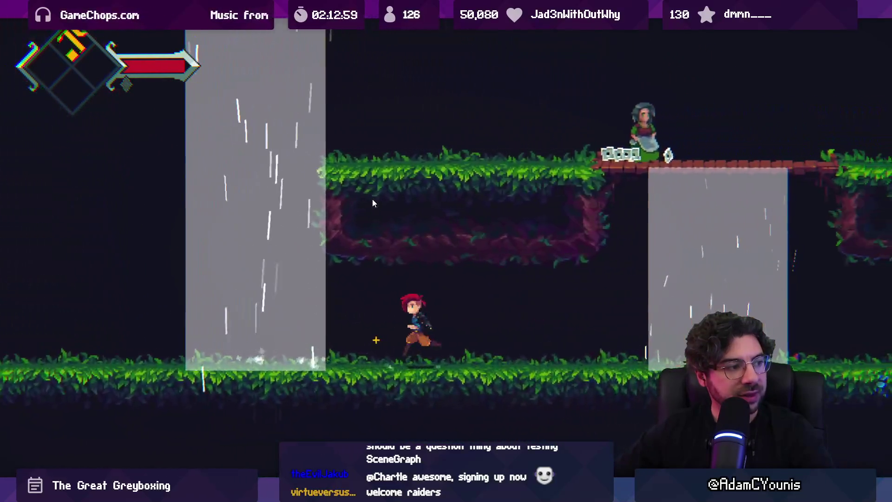
Repeat the Meteor plunge through the waterfall twice more, then leap onto the right ledge.
key("Left")
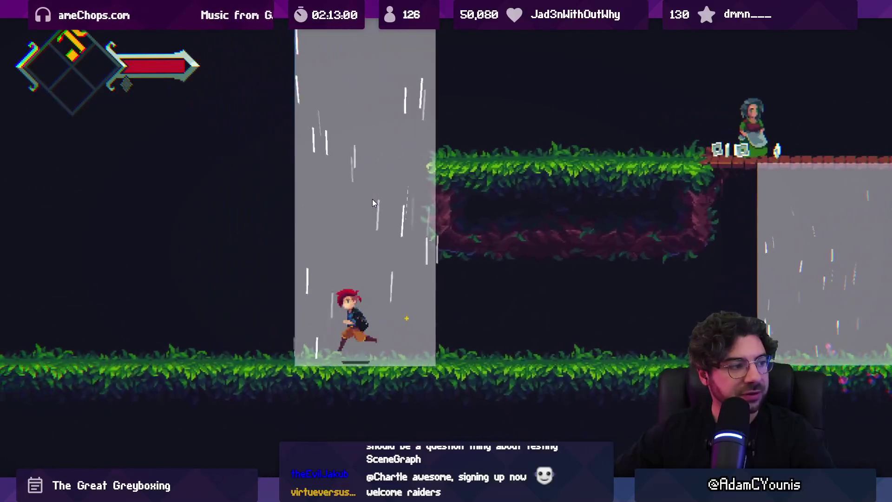
key("Right")
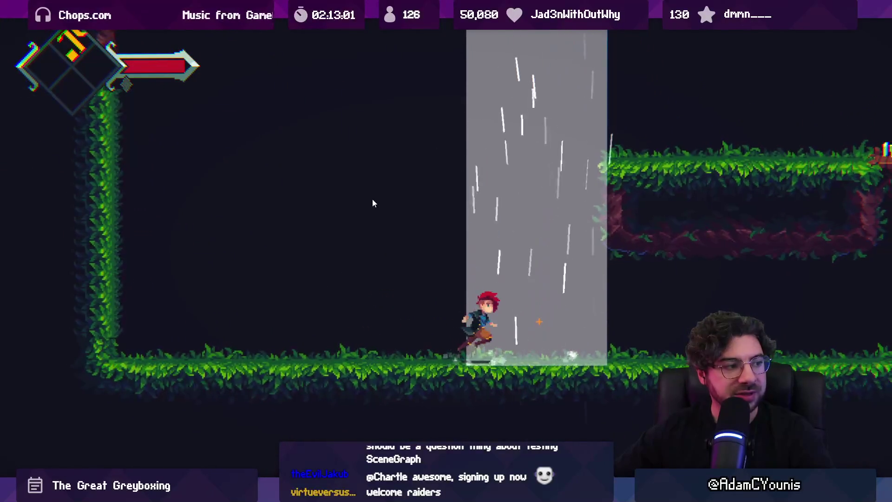
key("space")
key("e")
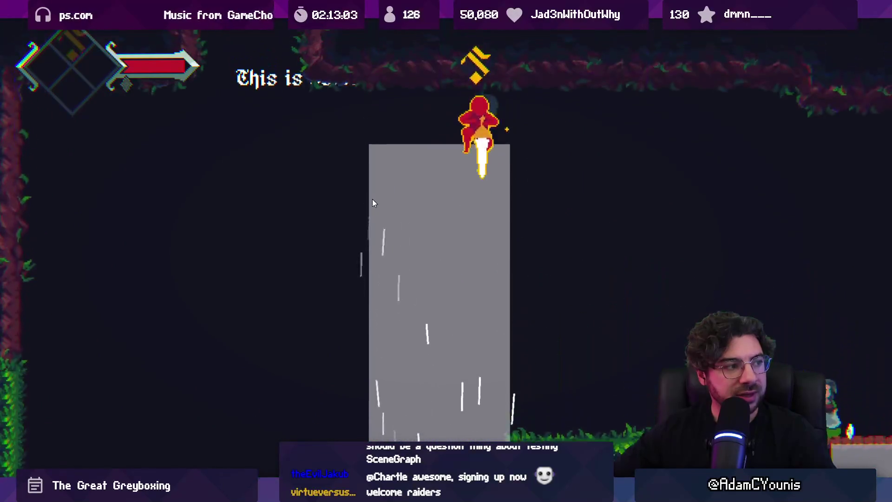
key("Left")
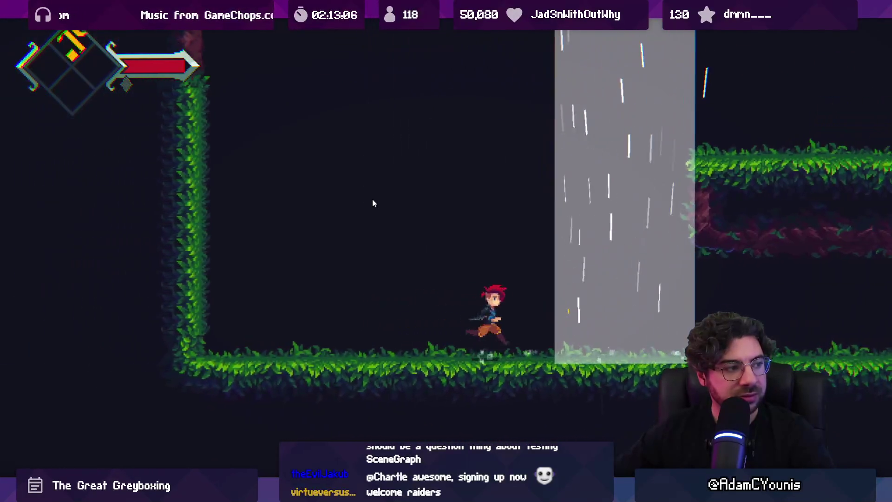
key("Right")
key("space")
key("e")
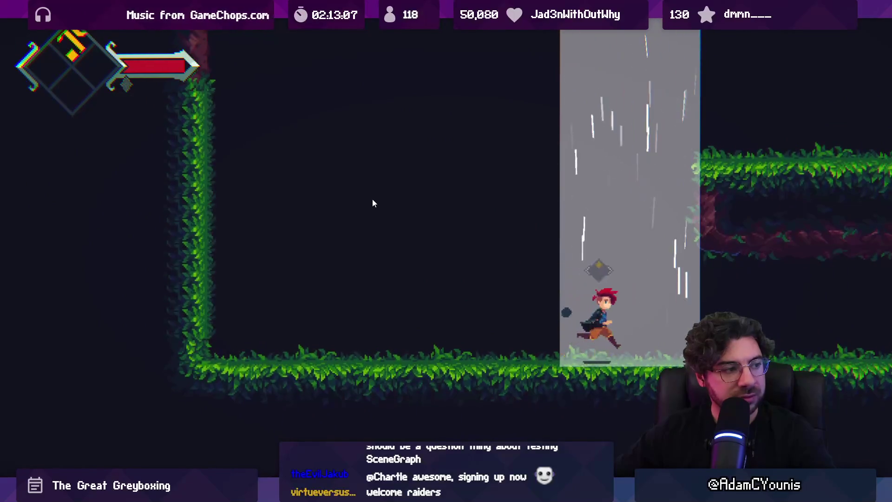
key("space")
key("space")
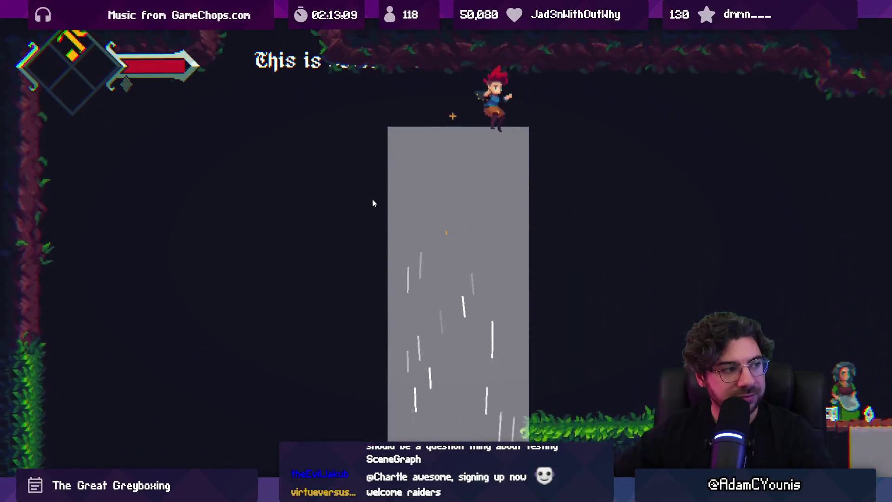
Buy a Chocolate Bar from the merchant and swing the sword on the bridge.
key("Right")
key("e")
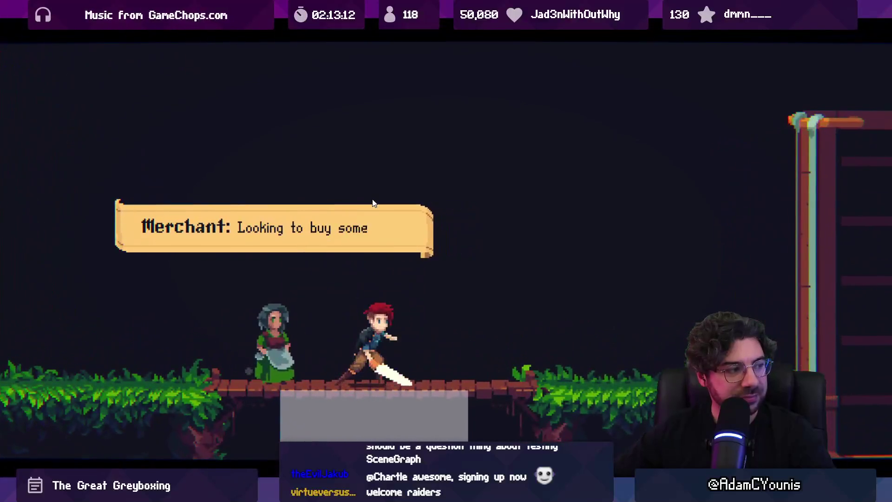
key("e")
key("e")
key("space")
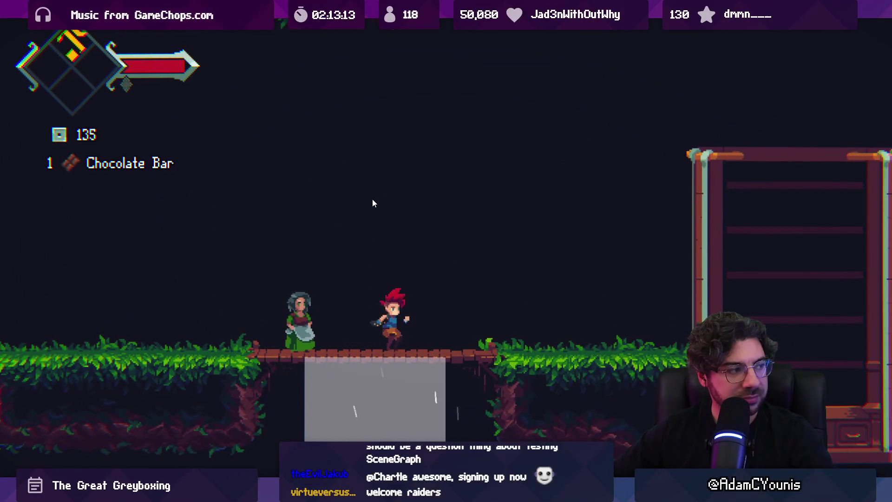
key("x")
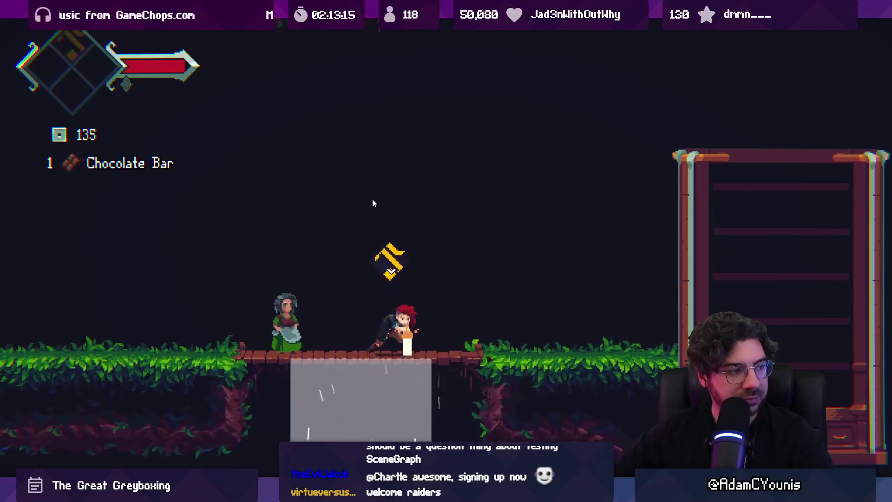
key("x")
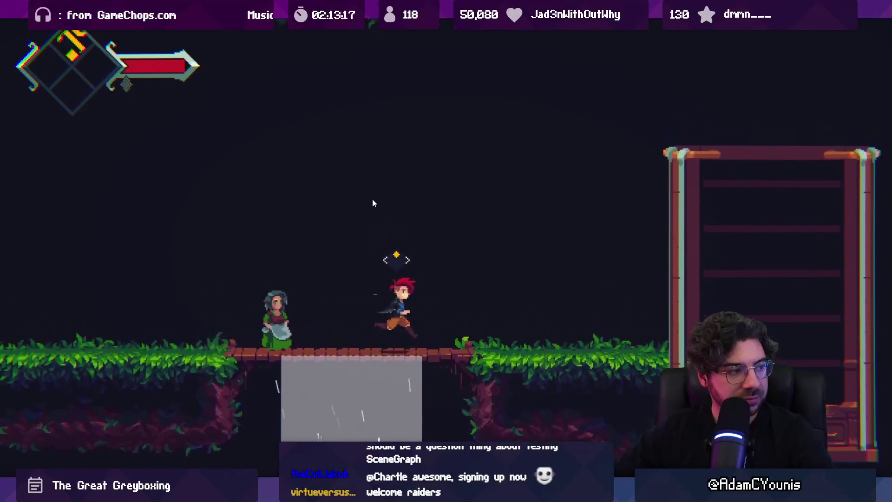
Drop through the bridge and burst upward through the waterfall gaps to the grassy ledge.
key("Right")
key("Down")
key("Left")
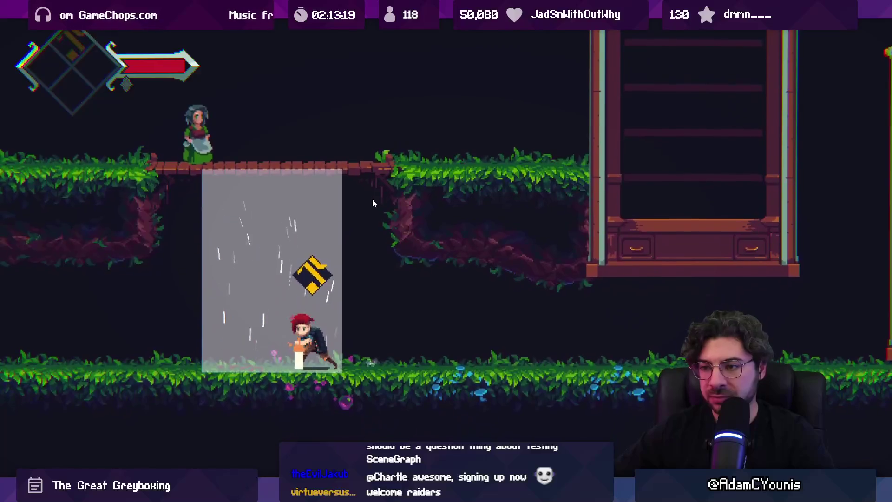
key("space")
key("Left")
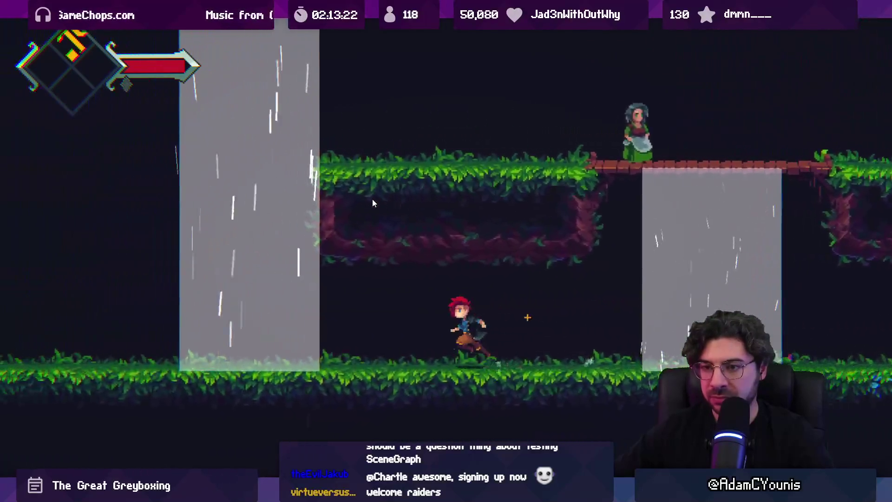
key("Left")
key("space")
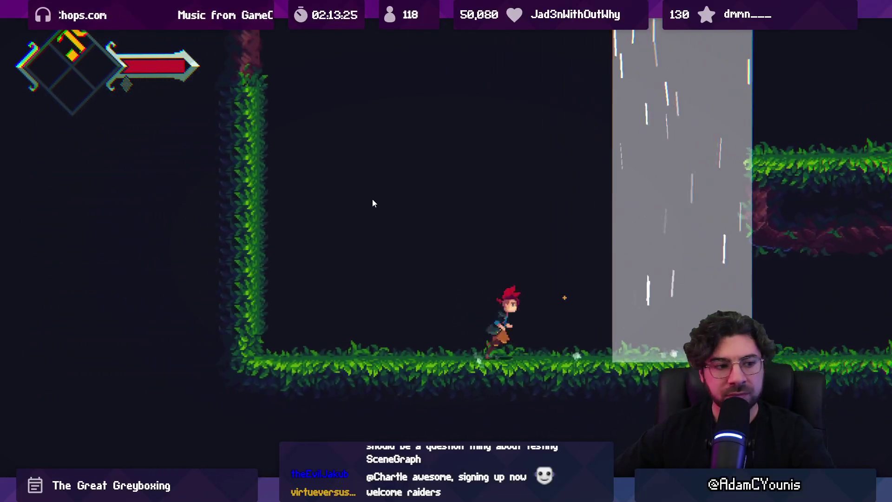
key("Right")
key("space")
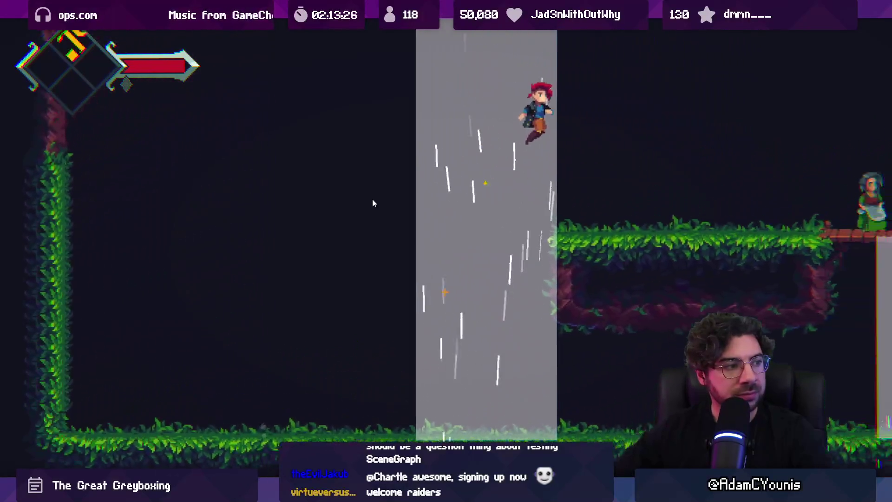
key("space")
key("Right")
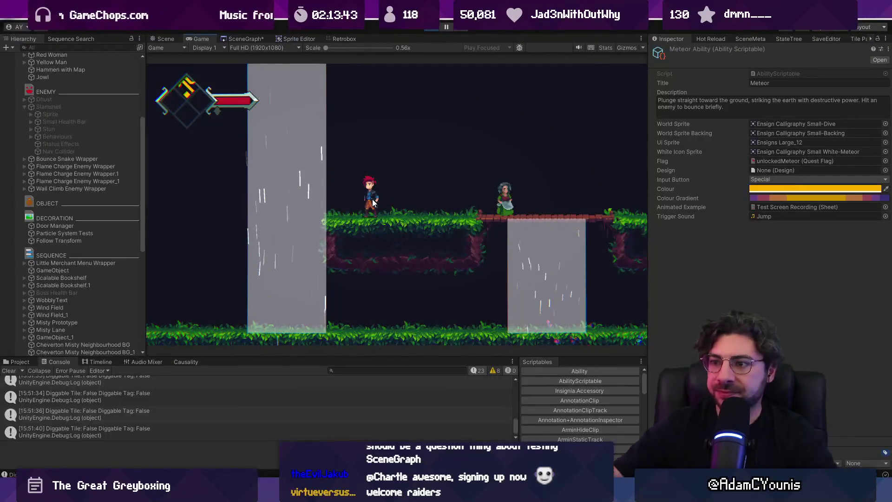
Stop Play, select Armin and browse his Movement and Combat Behaviours.
left_click(431, 28)
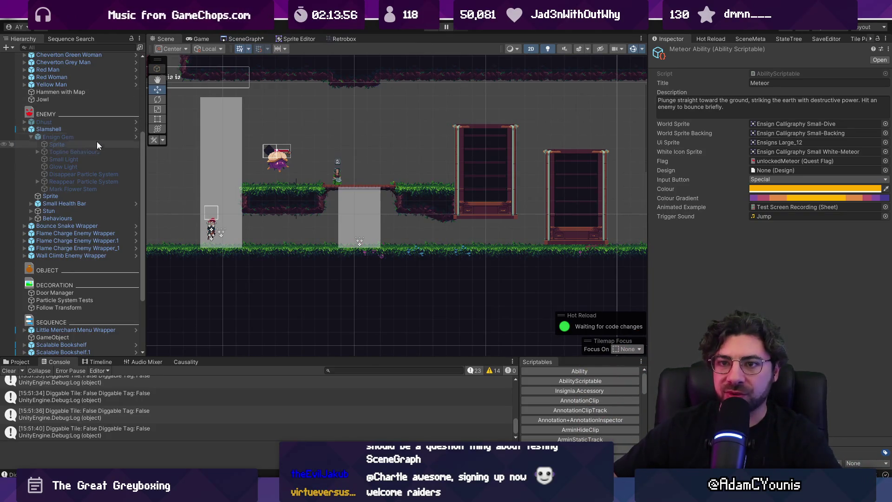
scroll(93, 130, "up", 5)
left_click(37, 160)
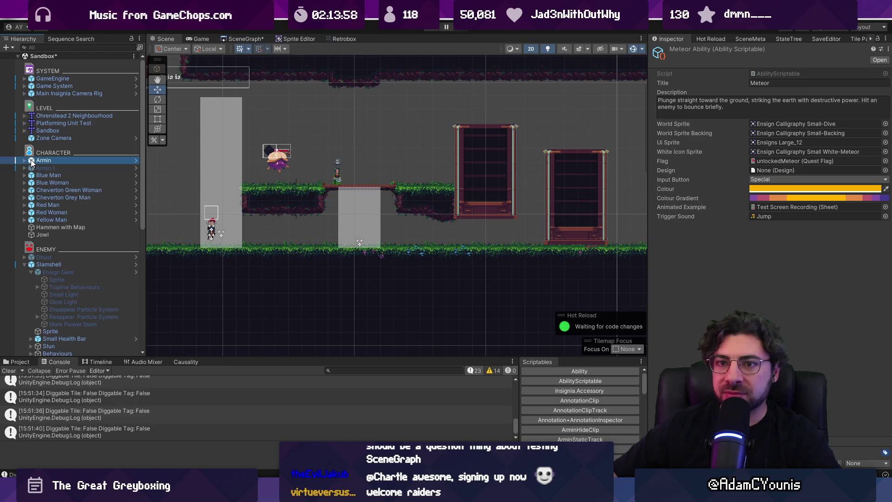
key("Right")
left_click(31, 176)
left_click(42, 183)
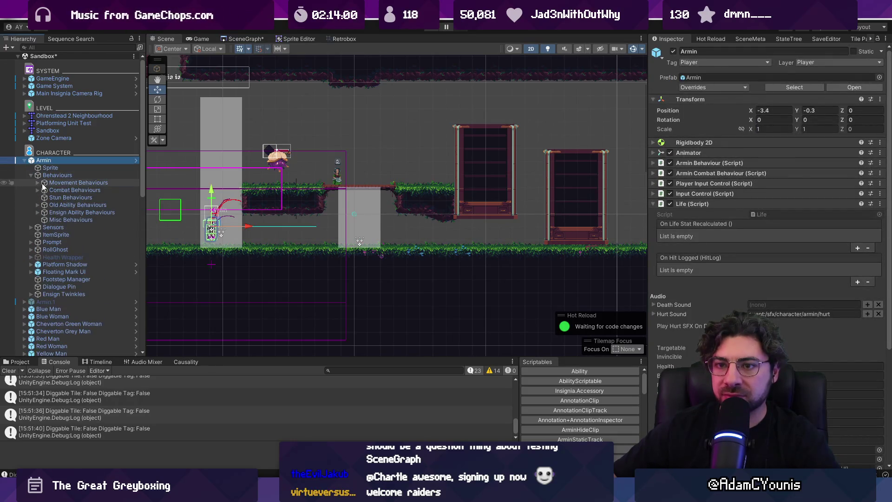
left_click(37, 183)
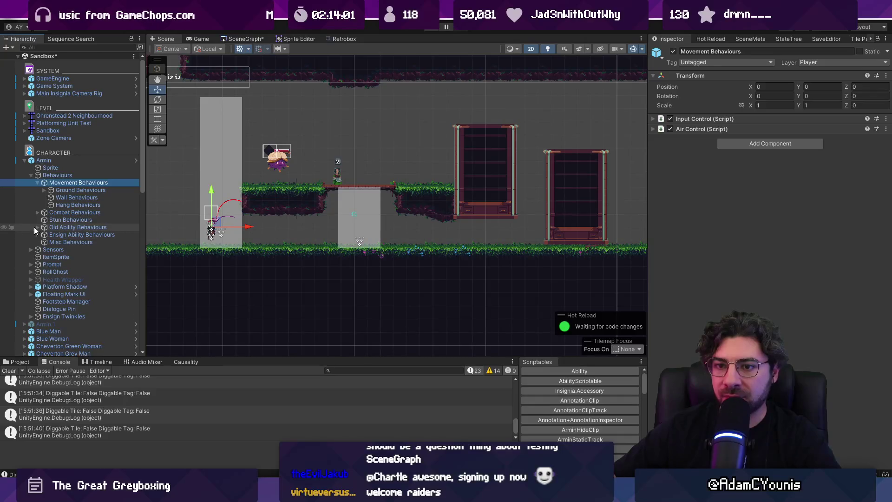
left_click(36, 213)
left_click(36, 212)
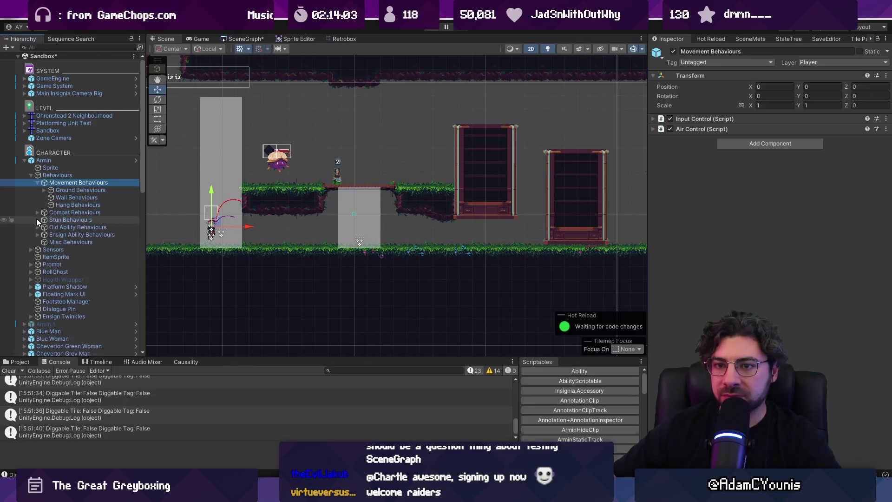
Inspect the Yellow ensign abilities Meteor Dair and Hammer Fall under Ensign Ability Behaviours.
left_click(38, 234)
left_click(44, 242)
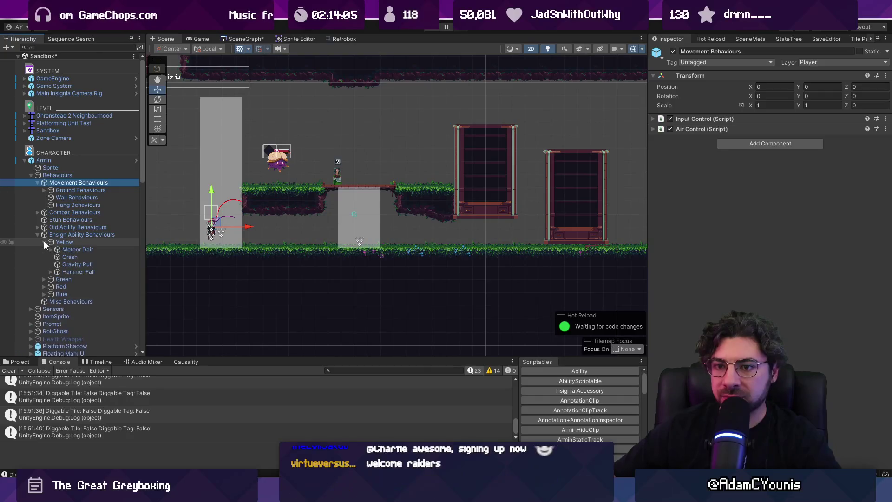
left_click(77, 249)
key("Down")
key("Down")
key("Down")
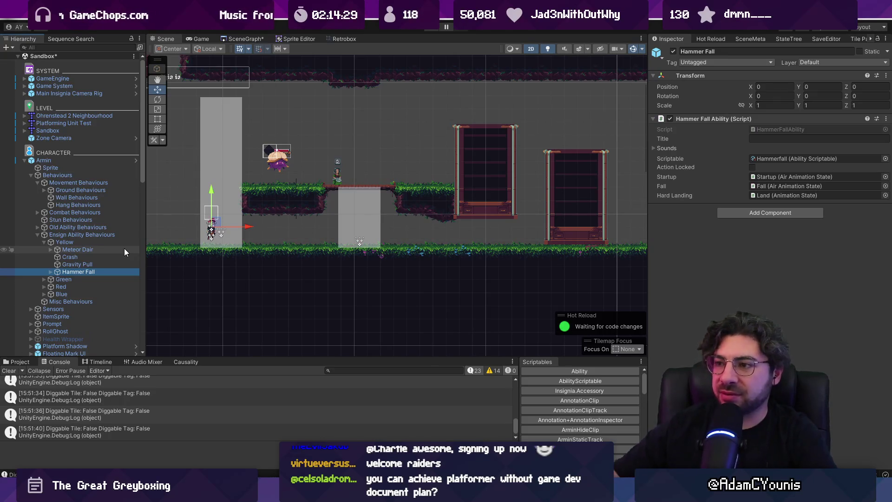
scroll(378, 197, "down", 2)
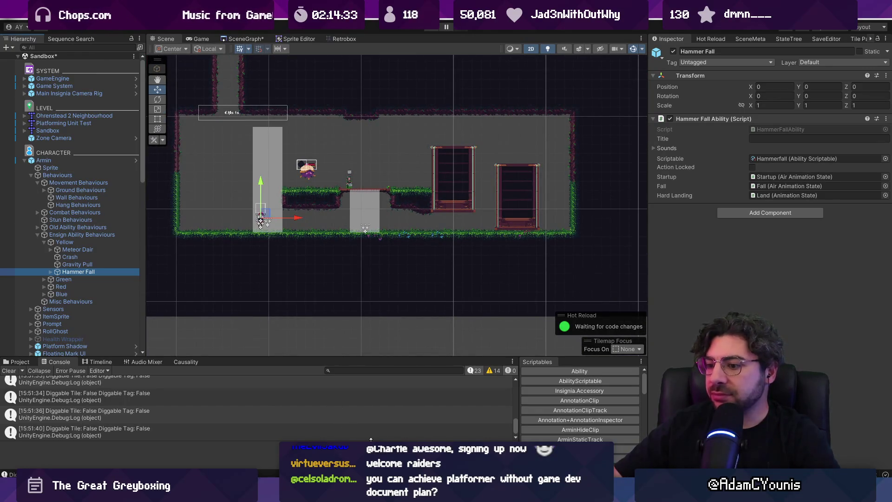
key("alt+Tab")
scroll(433, 223, "down", 3)
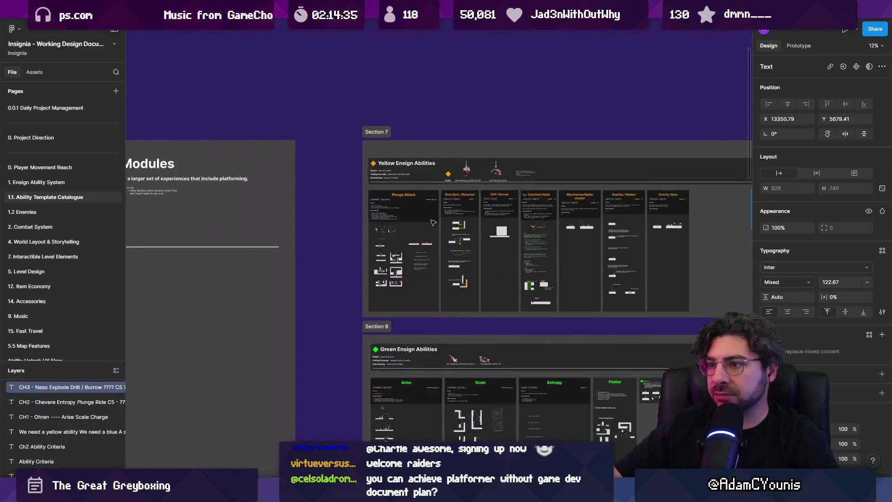
scroll(433, 223, "down", 5)
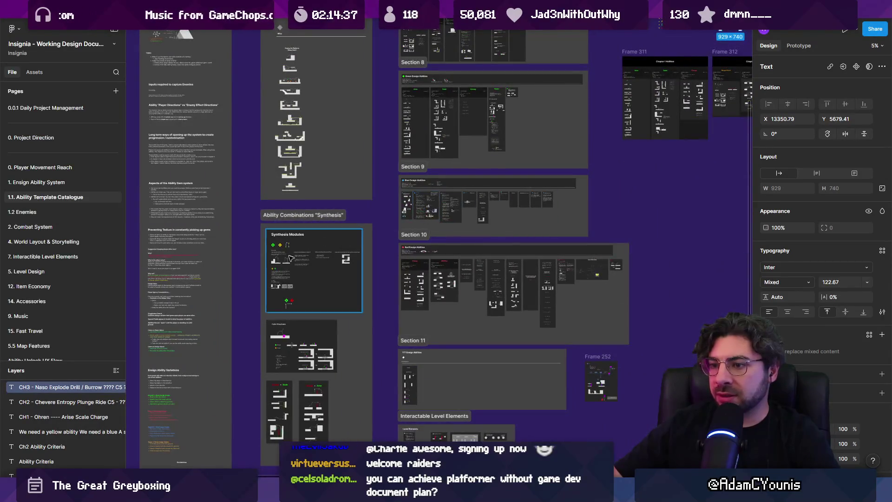
scroll(472, 240, "down", 3)
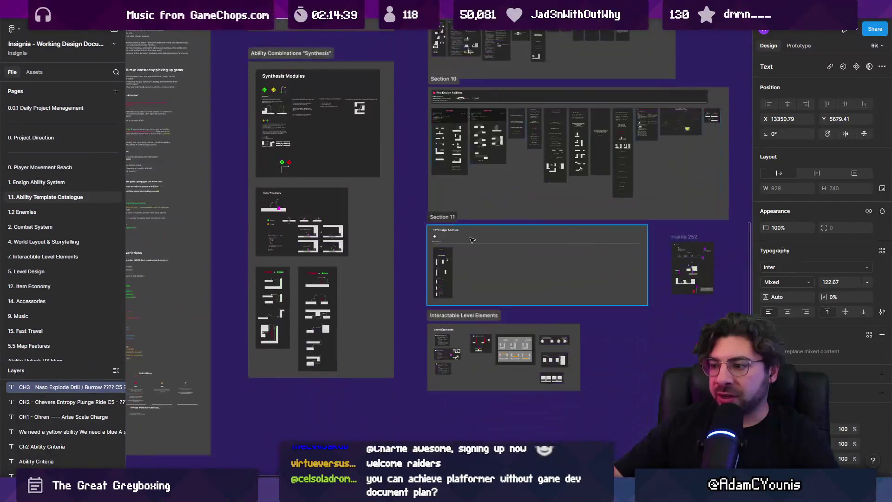
scroll(473, 240, "up", 5)
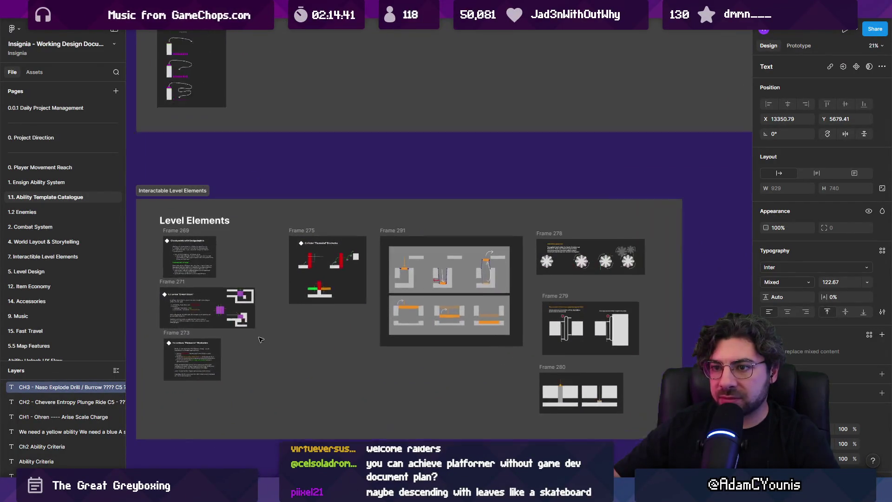
scroll(265, 339, "up", 3)
scroll(388, 313, "down", 1)
scroll(465, 293, "up", 2)
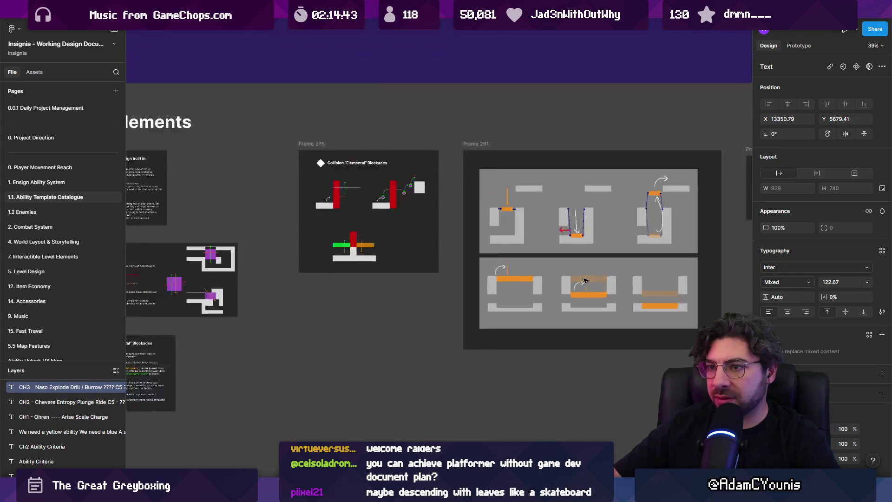
scroll(587, 280, "down", 5)
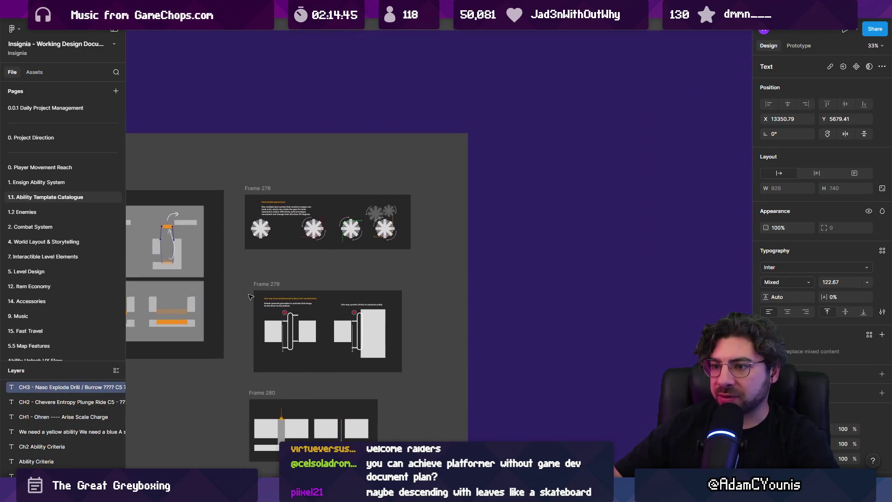
scroll(355, 326, "down", 3)
scroll(710, 253, "up", 3)
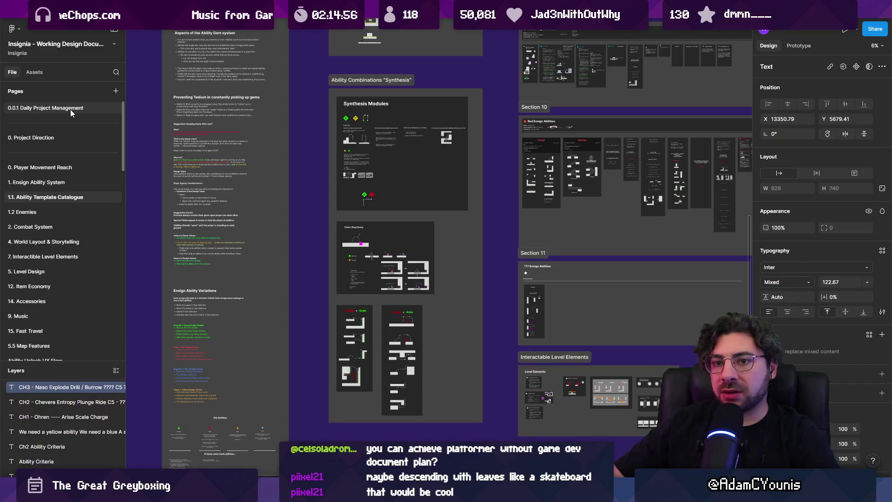
scroll(71, 109, "down", 10)
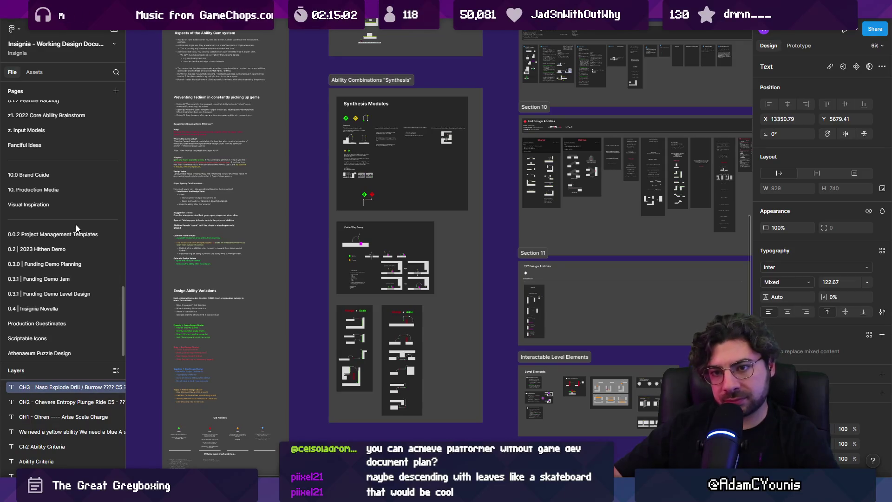
scroll(63, 198, "up", 2)
scroll(71, 251, "down", 2)
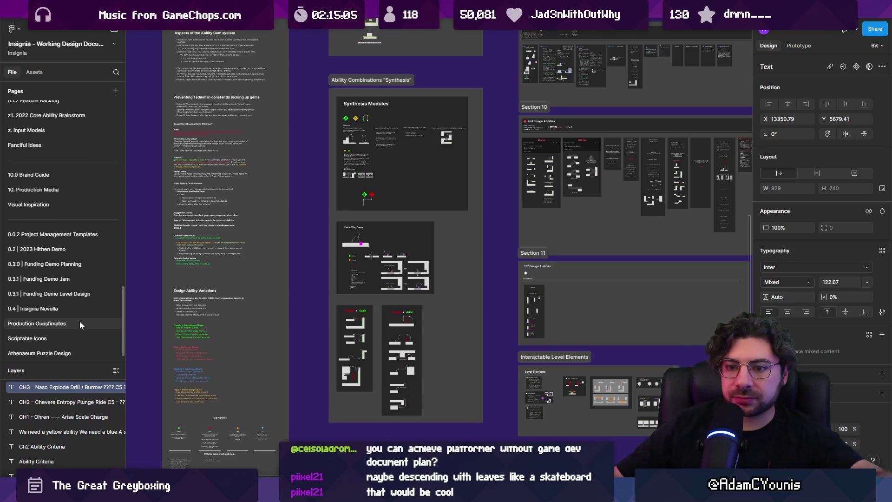
scroll(52, 289, "up", 4)
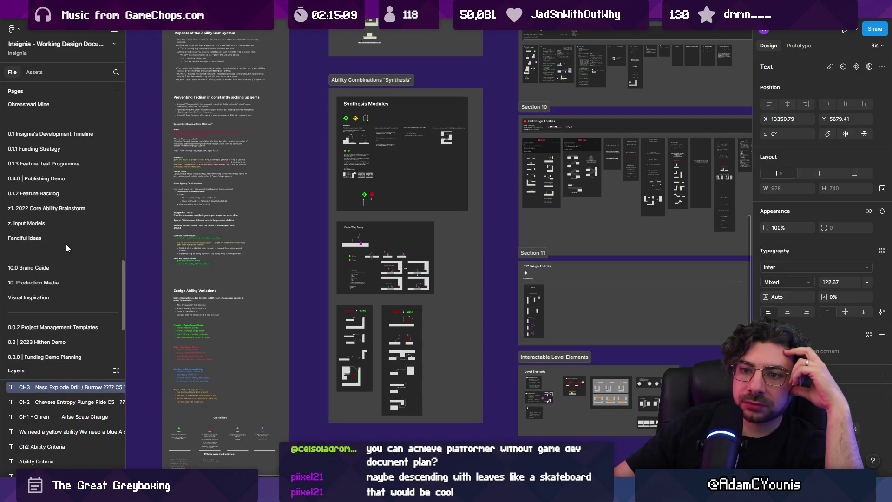
Open the z1. 2022 Core Ability Brainstorm page and pan to the Platforming problem diagrams.
left_click(69, 208)
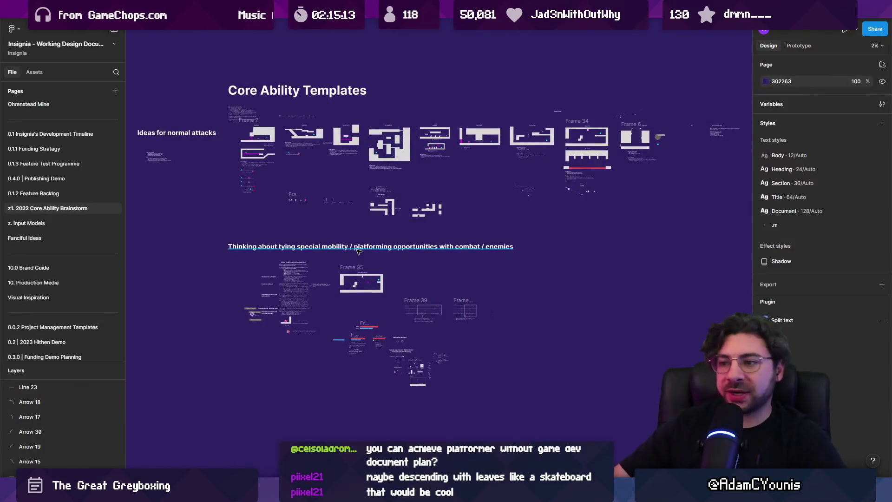
scroll(242, 181, "up", 5)
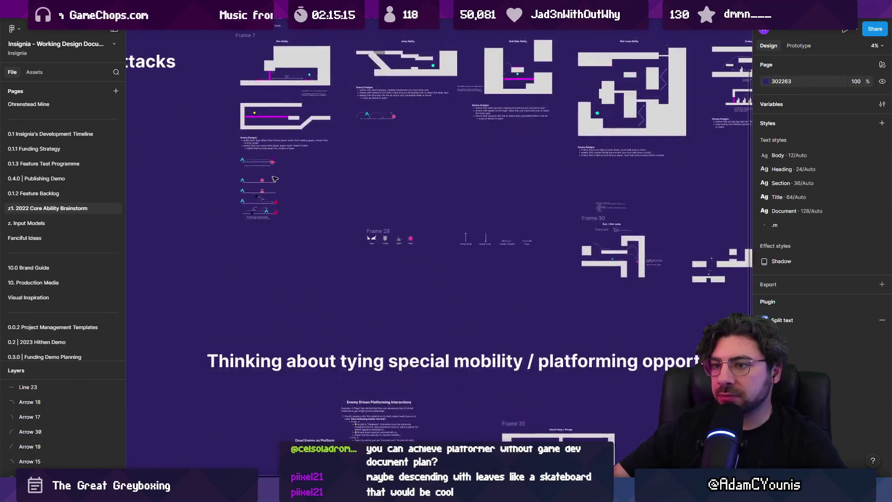
scroll(301, 227, "up", 3)
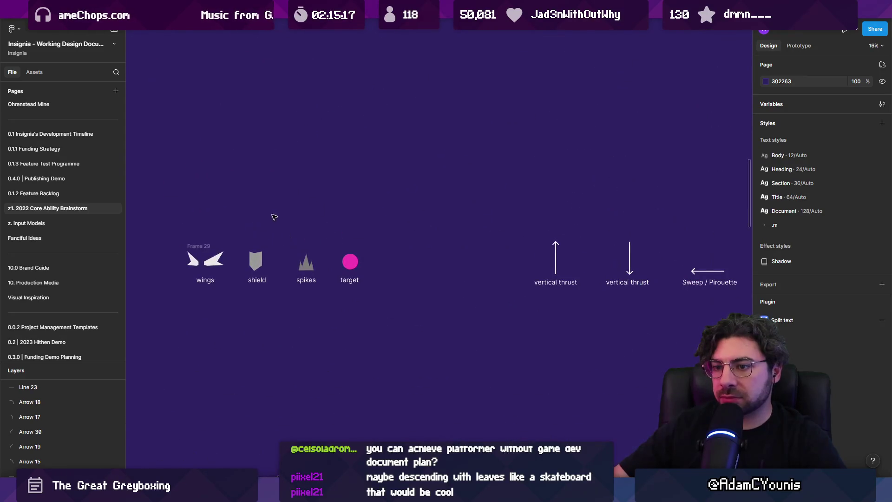
scroll(300, 230, "right", 5)
scroll(297, 234, "down", 3)
scroll(298, 234, "down", 5)
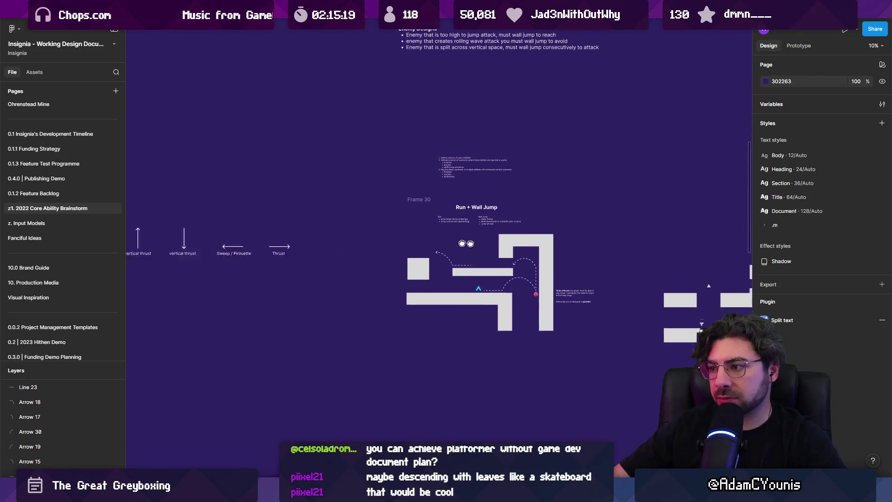
scroll(344, 246, "down", 3)
scroll(344, 246, "up", 10)
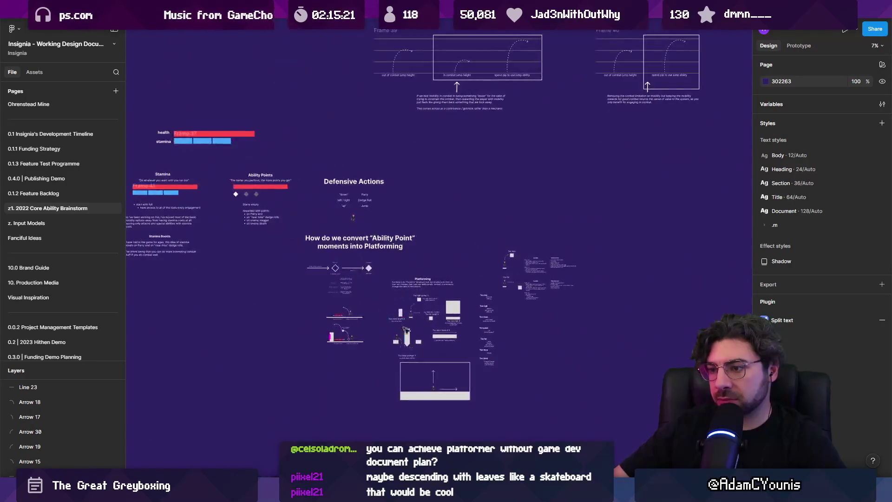
scroll(370, 244, "up", 3)
left_click_drag(397, 278, 308, 105)
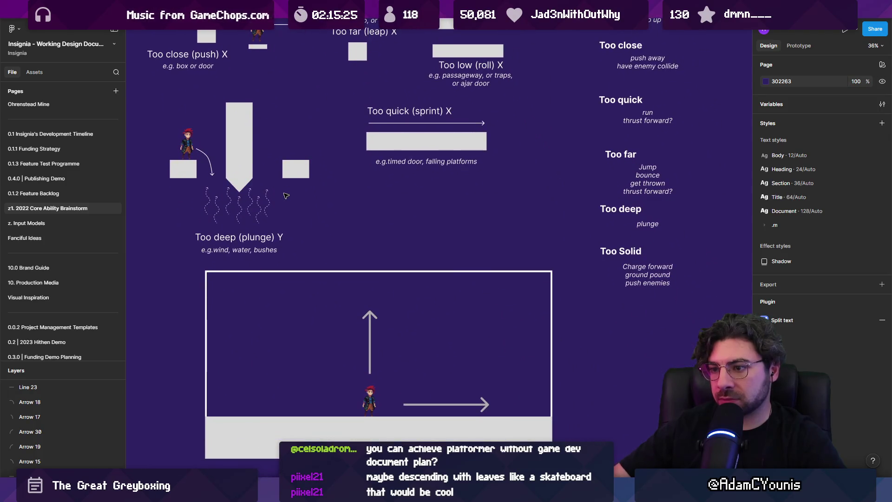
mouse_move(449, 202)
left_mouse_down()
mouse_move(263, 335)
mouse_move(373, 337)
mouse_move(458, 389)
left_mouse_up()
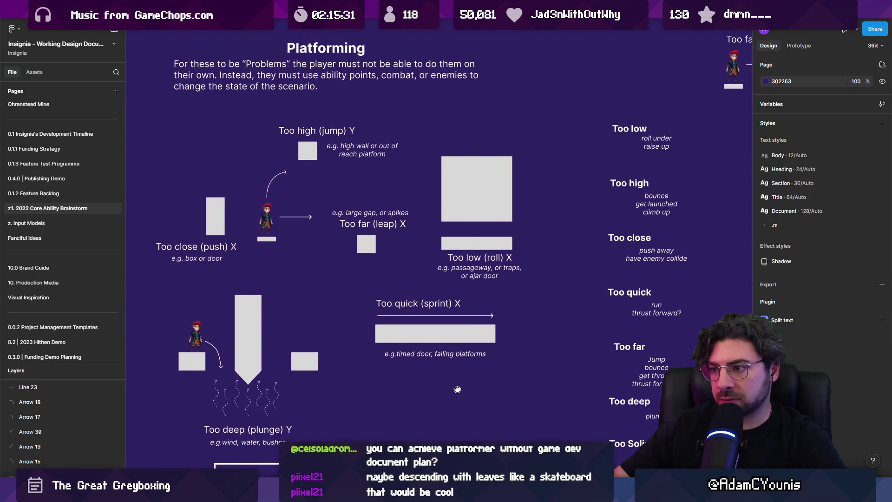
Browse more of the brainstorm boards, then open the 1. Ensign Ability System page.
scroll(457, 390, "up", 2)
scroll(418, 326, "right", 6)
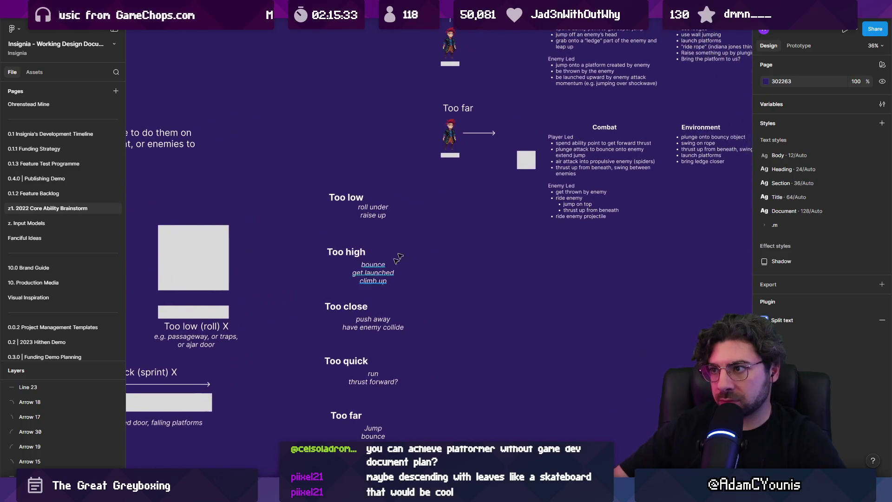
scroll(385, 271, "up", 3)
scroll(709, 241, "left", 6)
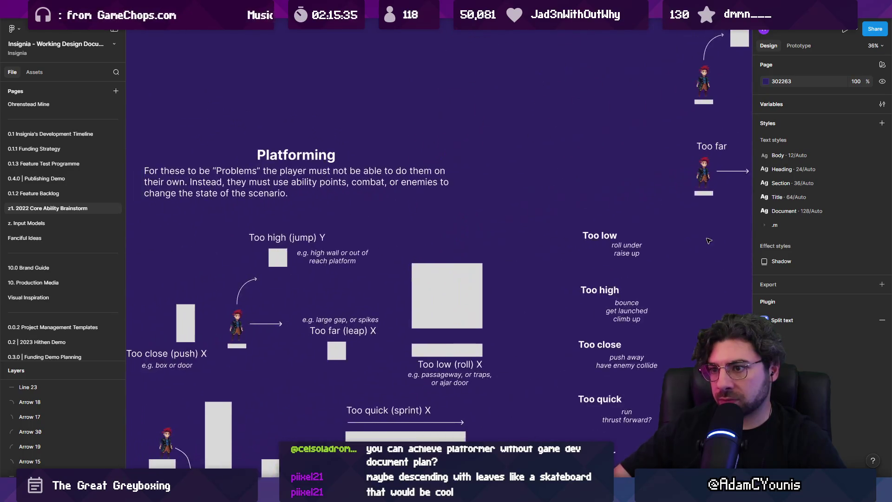
scroll(709, 241, "down", 3)
scroll(410, 341, "up", 5)
scroll(411, 341, "up", 3)
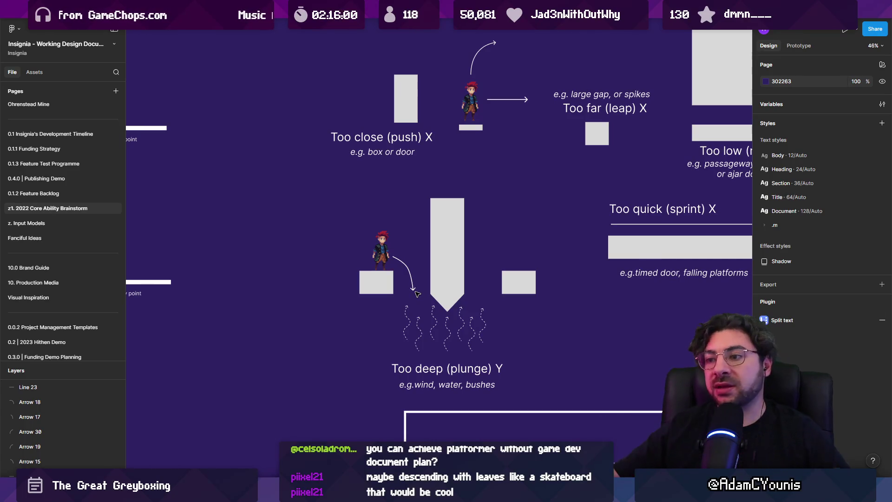
scroll(364, 294, "down", 10)
scroll(86, 160, "up", 10)
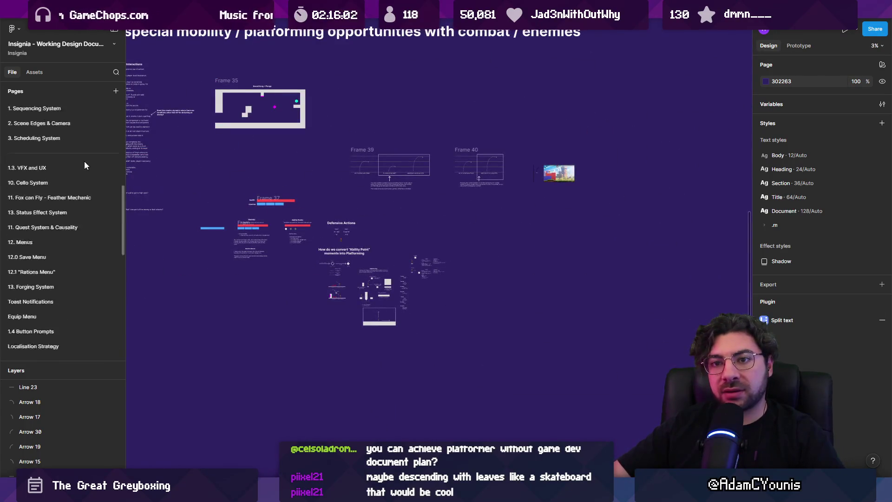
left_click(63, 184)
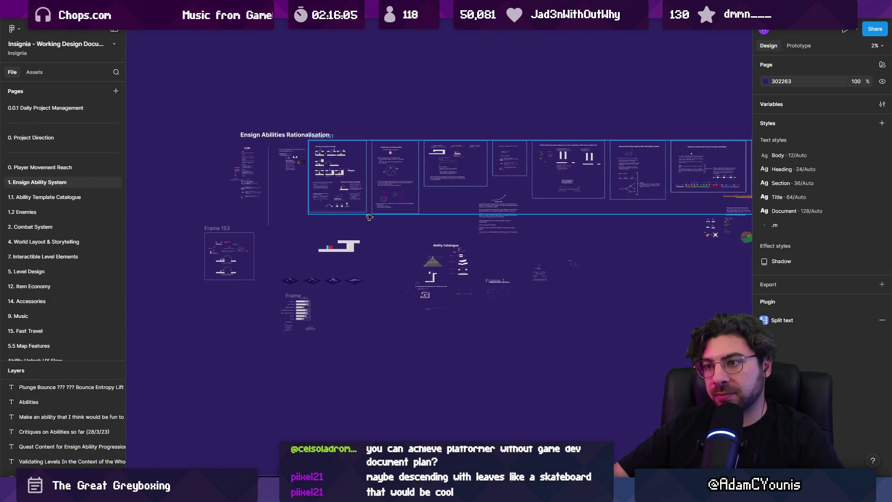
Open the 1.1. Ability Template Catalogue page and browse the Red Ensign Abilities row and Sections 9–10.
left_click(78, 196)
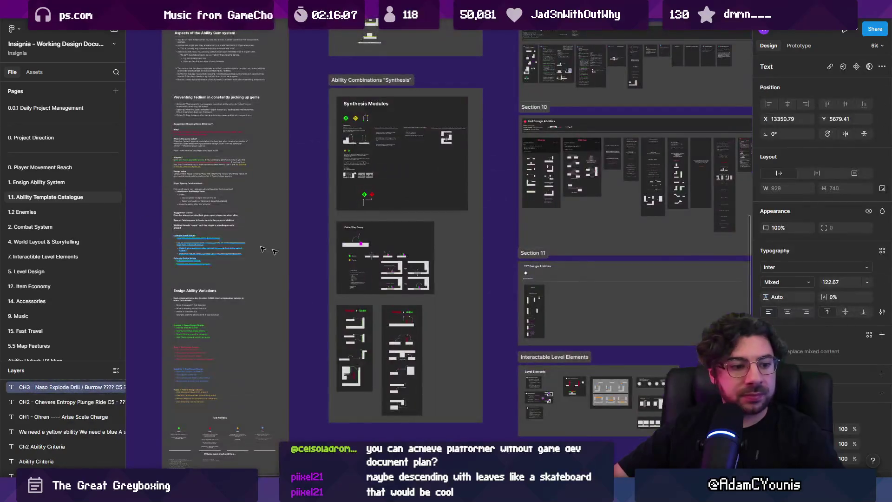
scroll(506, 285, "right", 5)
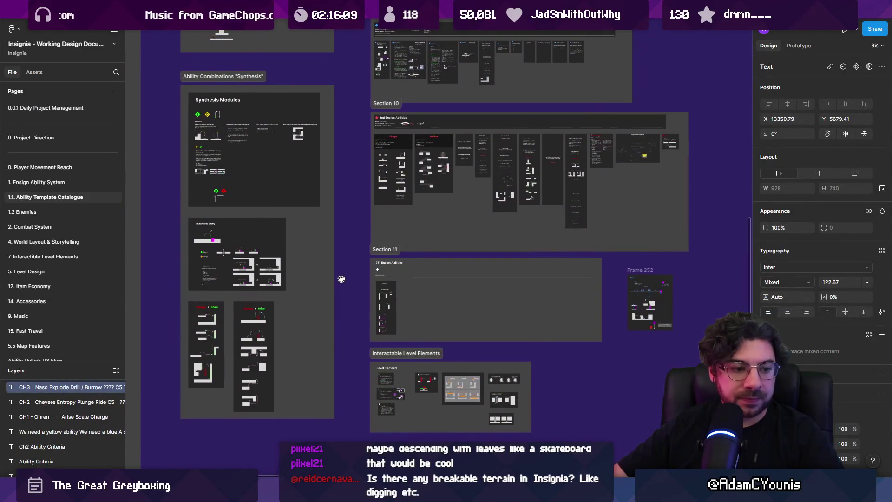
scroll(419, 281, "up", 5)
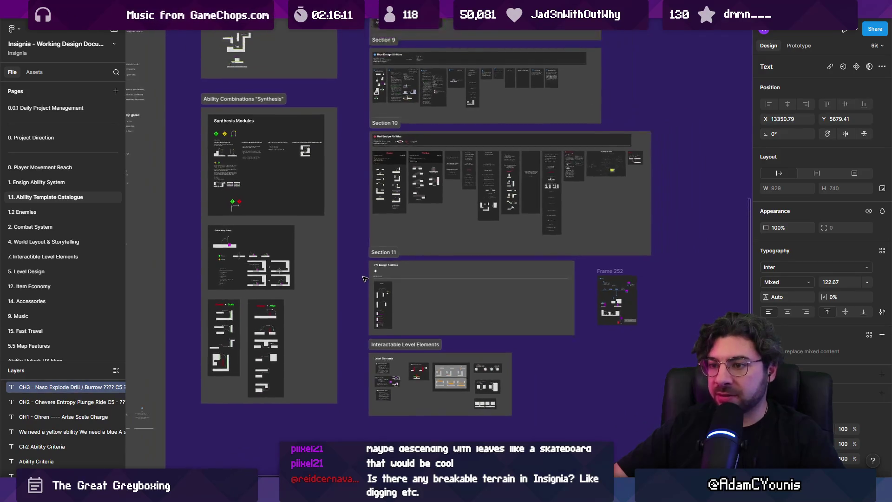
scroll(450, 251, "up", 5)
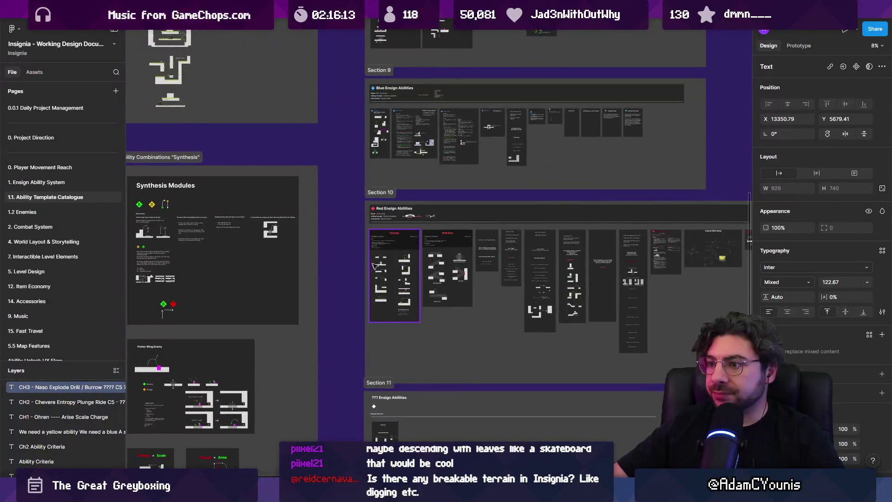
scroll(494, 258, "up", 5)
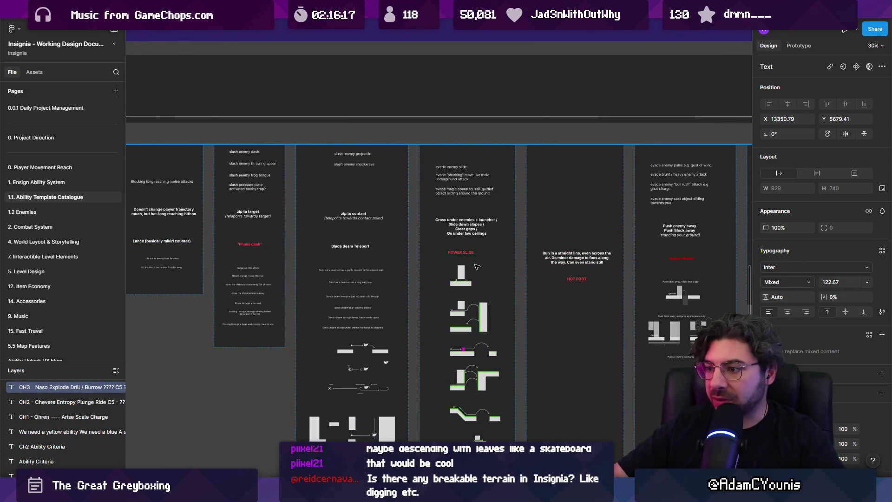
left_click(475, 266)
scroll(465, 272, "down", 5)
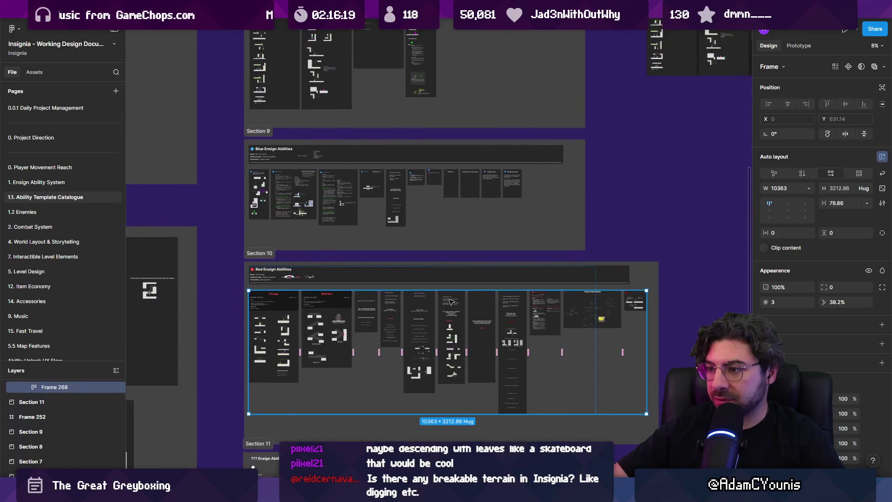
left_click(457, 278)
mouse_move(457, 278)
left_mouse_down()
mouse_move(442, 424)
mouse_move(447, 335)
left_mouse_up()
scroll(447, 336, "down", 5)
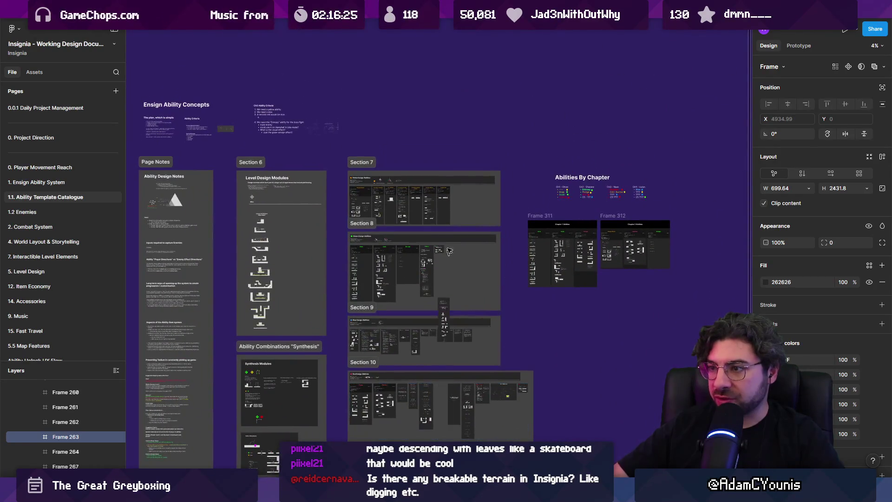
Select ability column frames in Section 7 and zoom to 190% on the Power Slide diagrams.
left_click(454, 199)
double_click(439, 203)
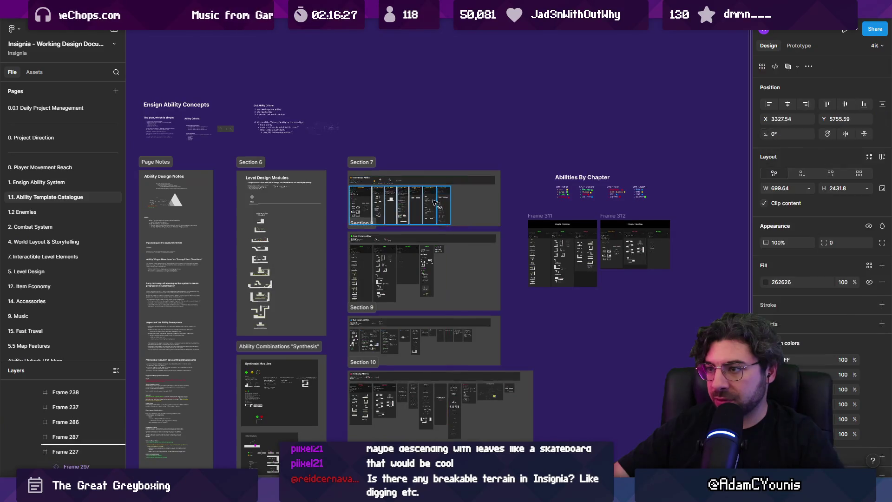
left_click(439, 204)
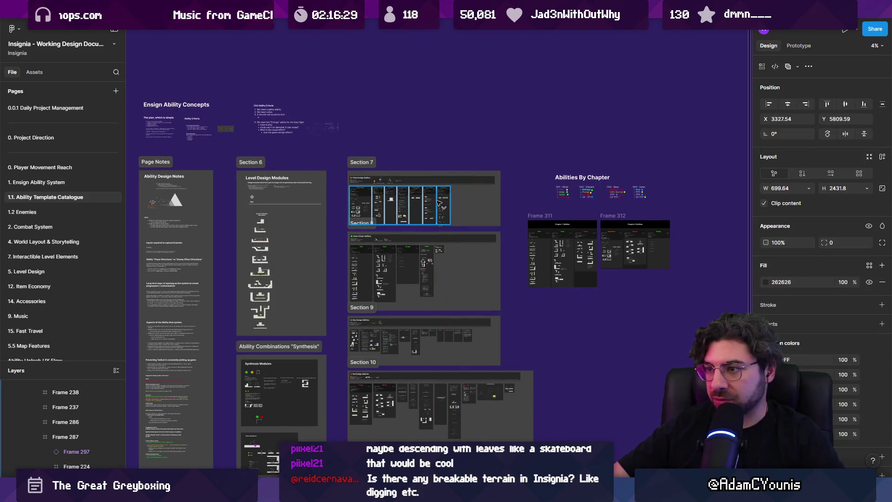
scroll(442, 204, "up", 8)
scroll(447, 204, "up", 5)
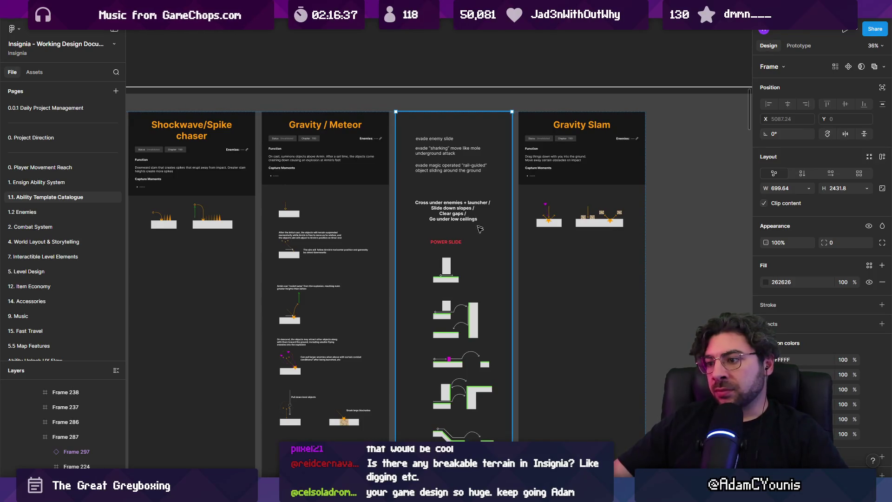
scroll(477, 222, "up", 5)
scroll(367, 333, "down", 3)
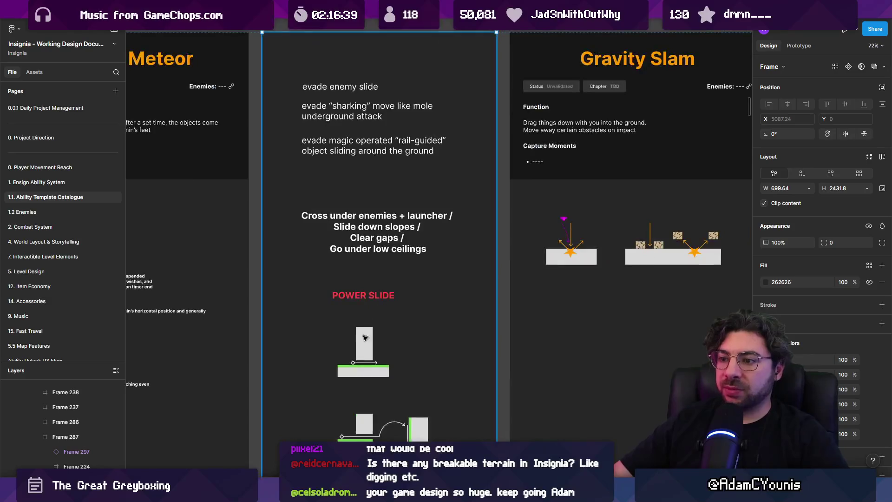
scroll(367, 334, "up", 5)
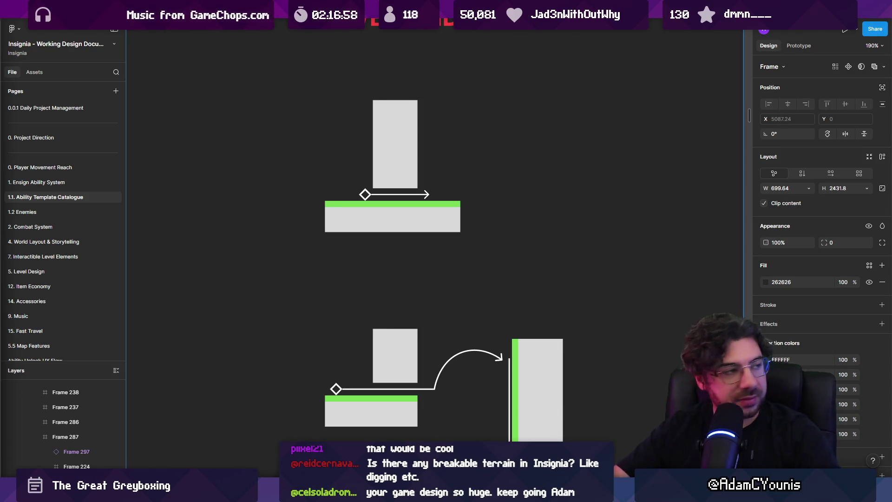
In Chrome, search for 'baby mario pipes' and show the image results.
key("alt+Tab")
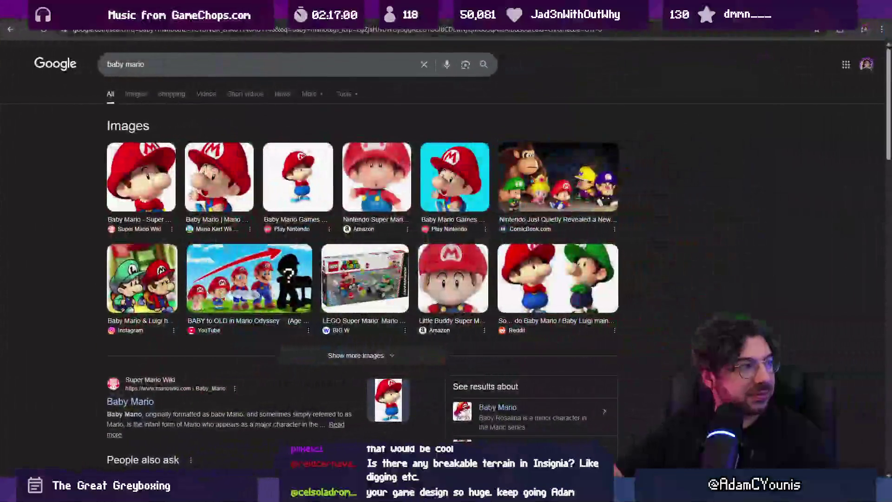
type(" pipes")
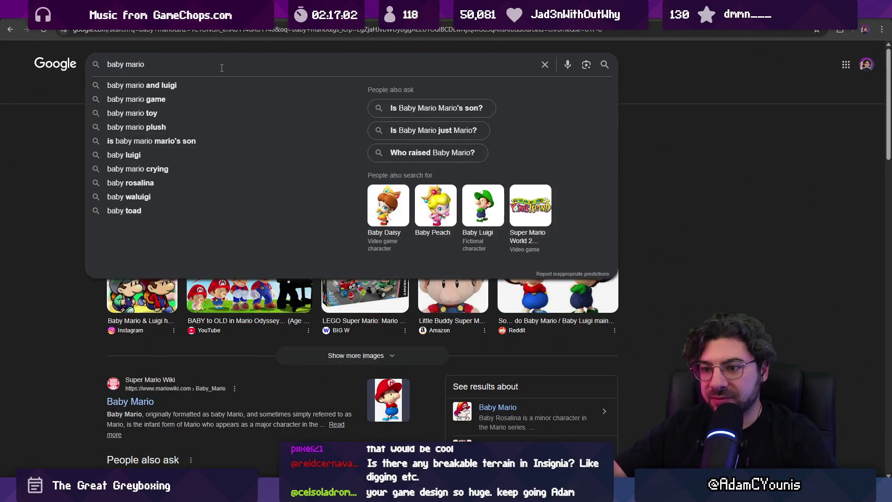
key("Return")
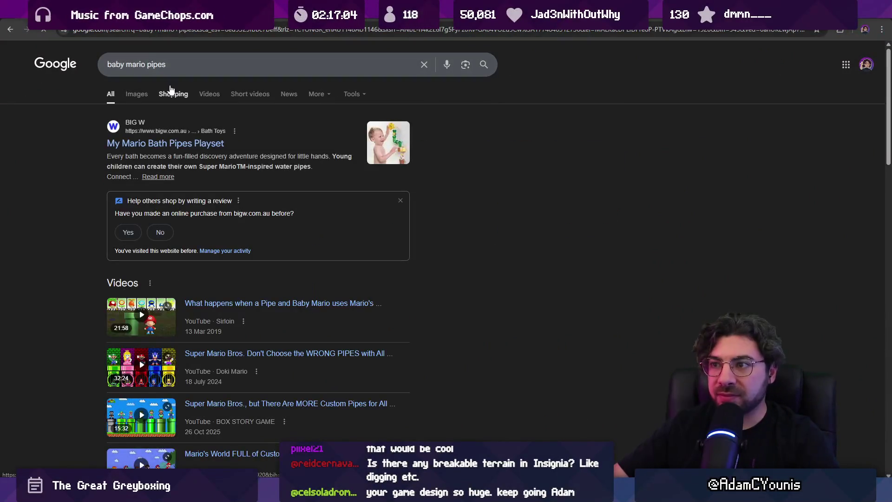
left_click(136, 93)
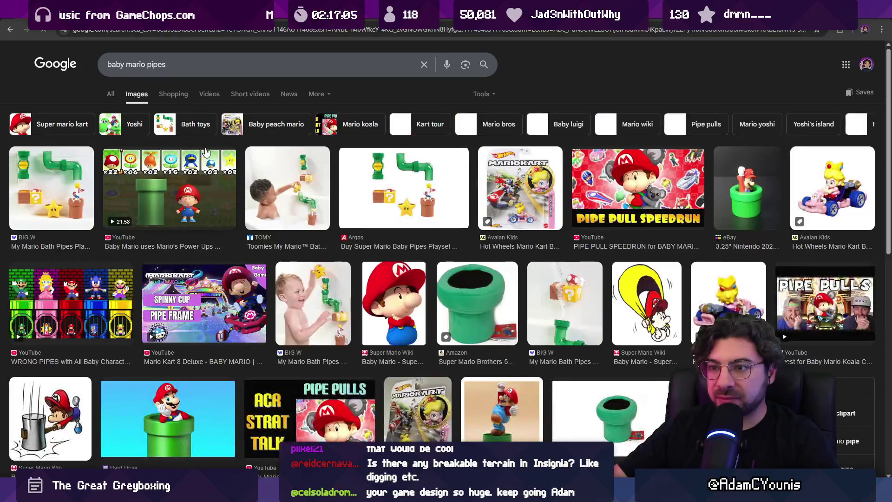
Refine the image search to 'nsmb baby mario pipes' and open the Neoseeker Mini Mario wiki page.
triple_click(212, 69)
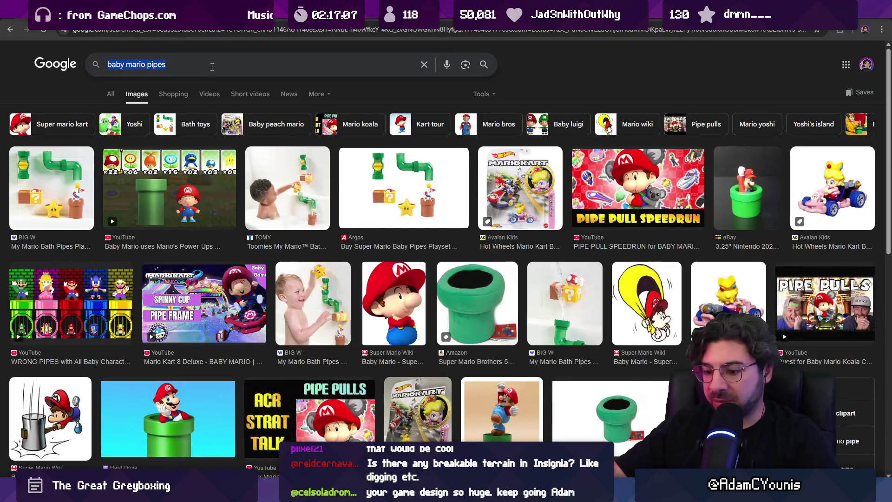
type("nsmb ba")
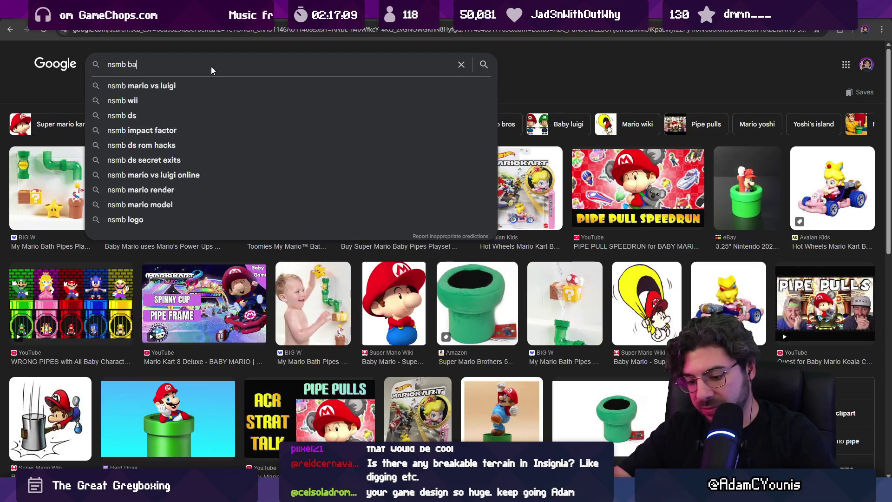
type("by mario pipes")
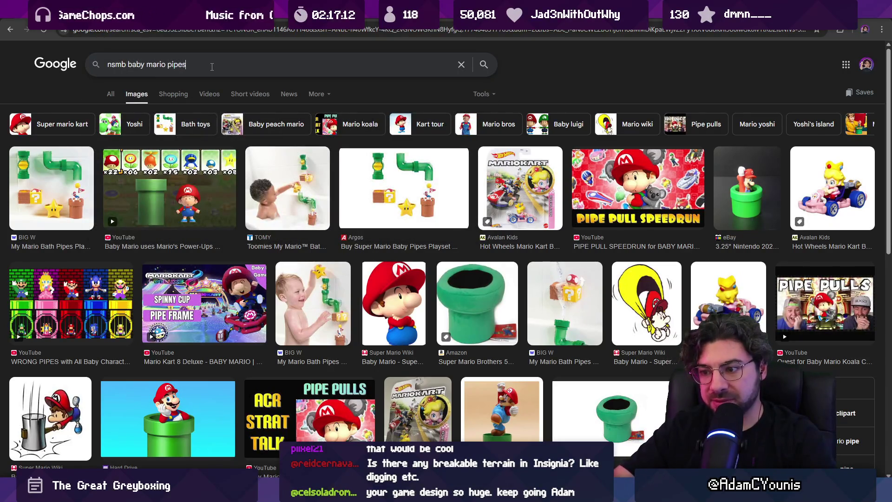
key("Return")
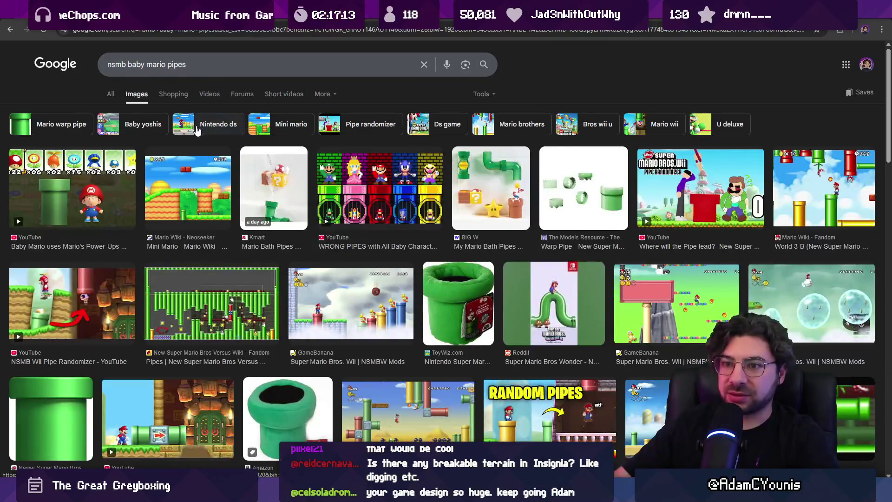
left_click(195, 208)
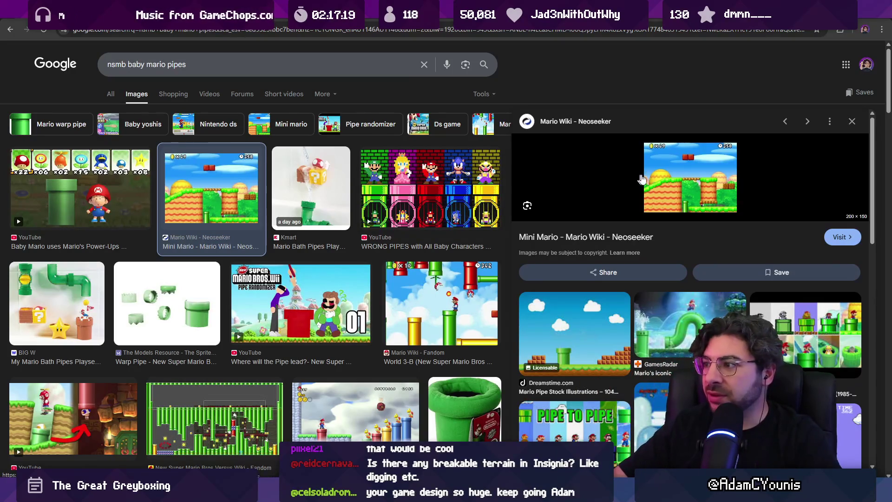
left_click(581, 224)
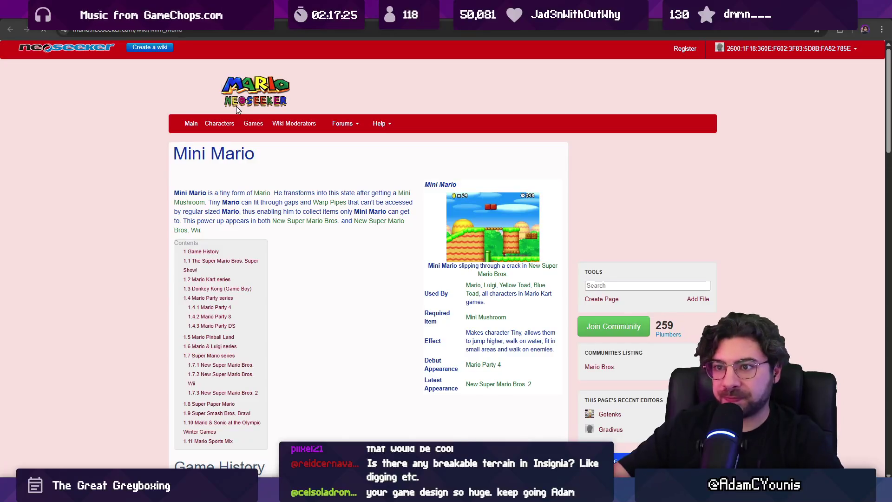
Scroll the Mini Mario wiki page, then search Google Images for 'mini mario nsmb'.
scroll(326, 174, "down", 13)
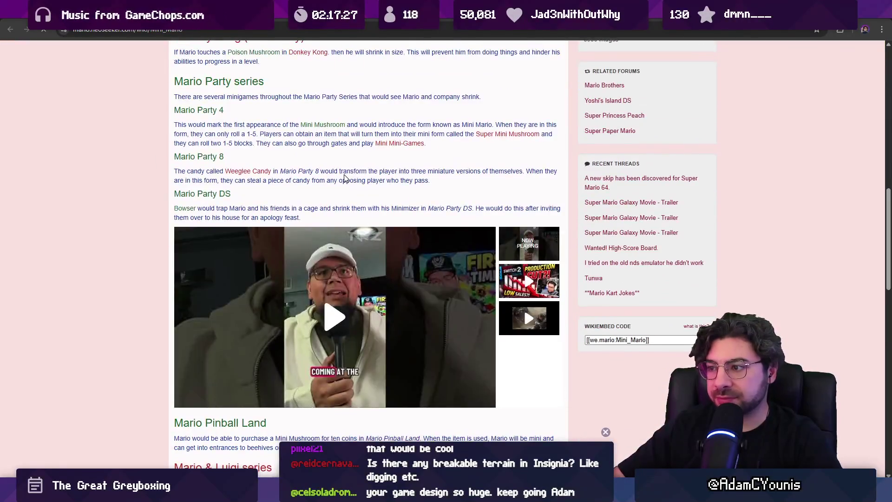
scroll(228, 100, "down", 18)
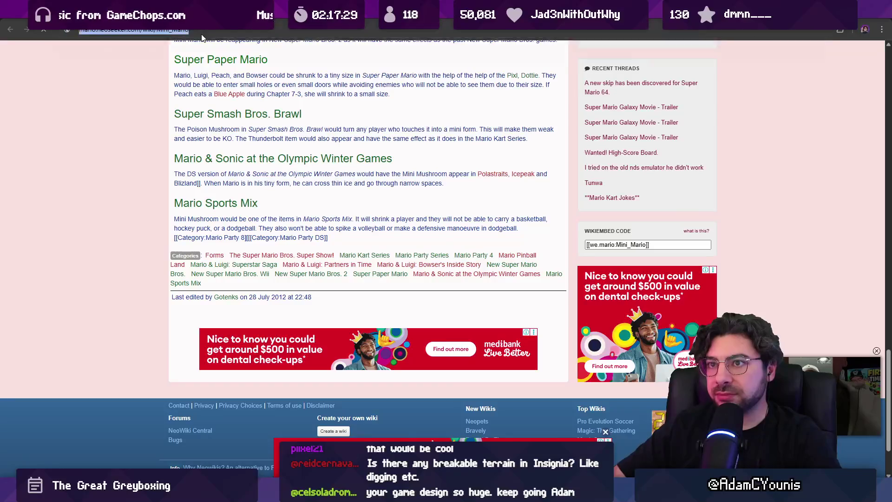
left_click(201, 34)
type("mini mario n")
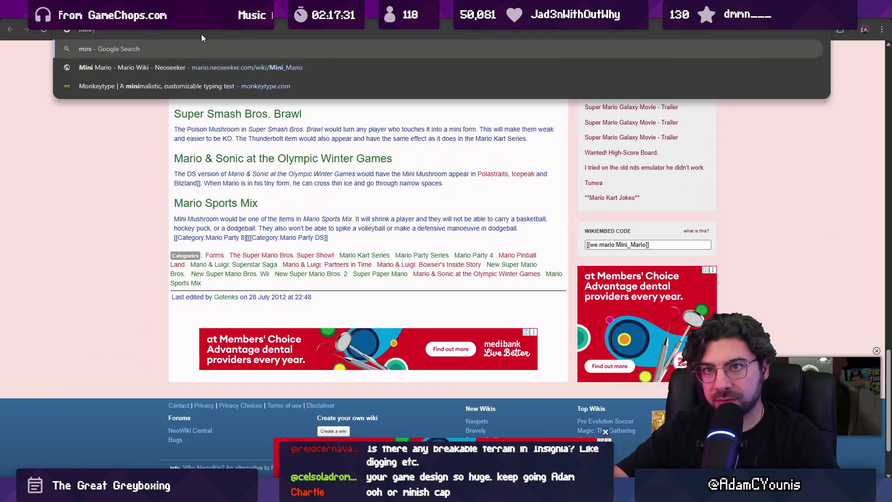
type("smb")
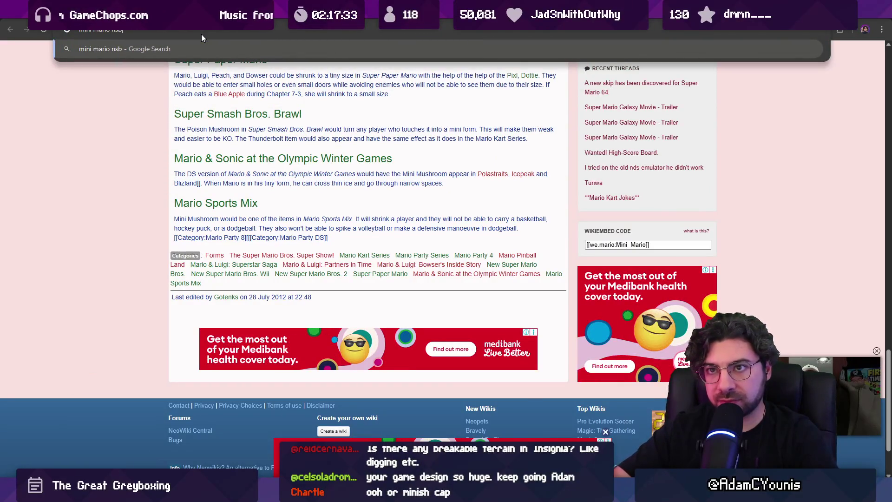
key("Return")
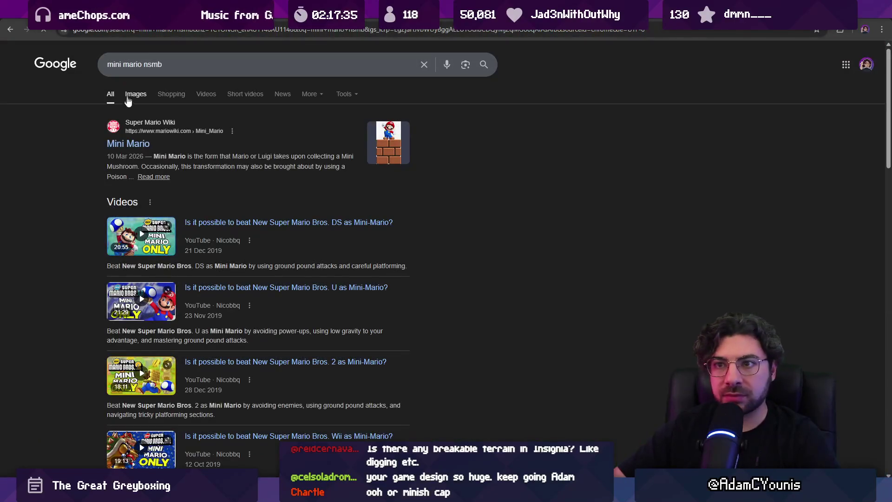
left_click(136, 94)
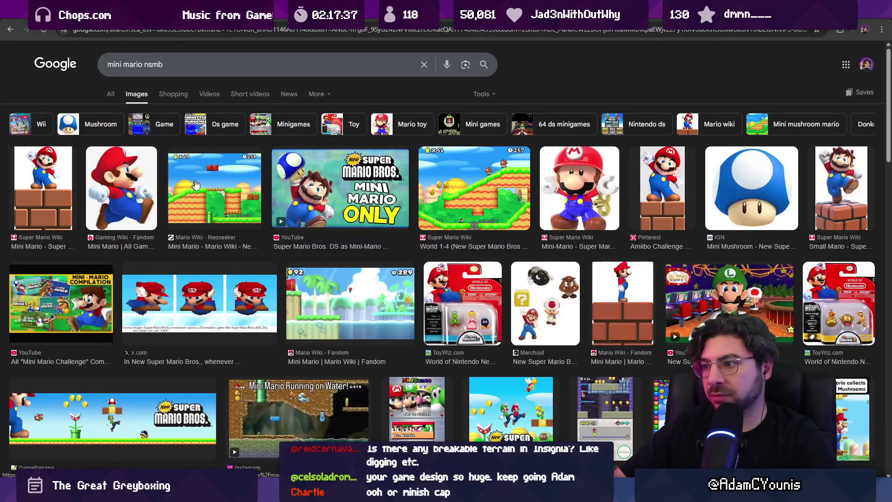
Preview the World 1-4 screenshot, scroll the results, then return to the 'nsmb baby mario pipes' results.
left_click(474, 220)
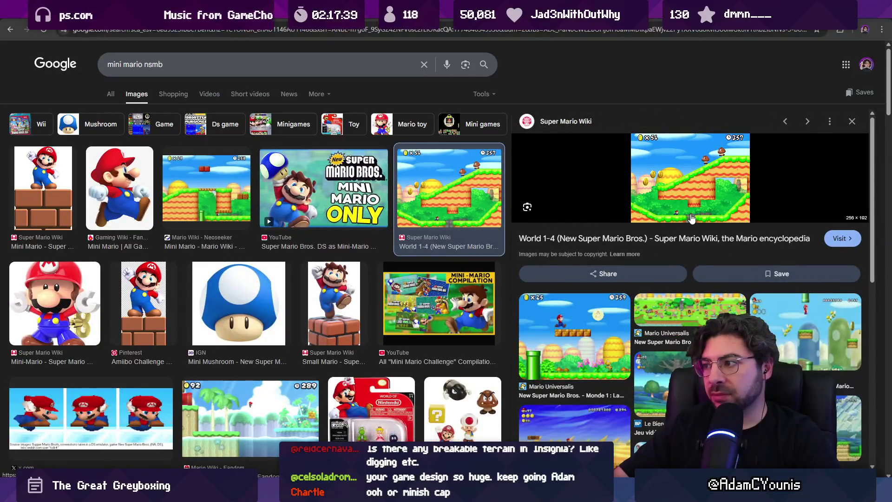
scroll(575, 212, "down", 3)
scroll(574, 212, "down", 2)
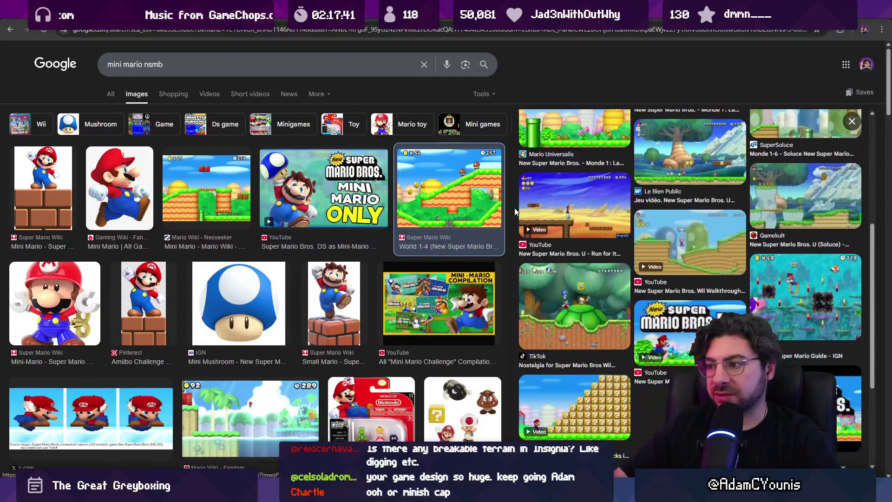
scroll(351, 194, "down", 4)
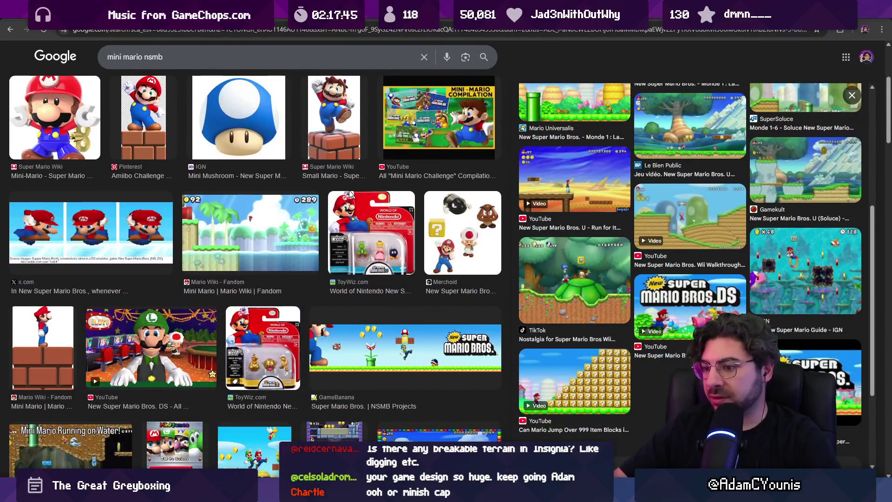
scroll(369, 205, "down", 7)
scroll(369, 204, "down", 4)
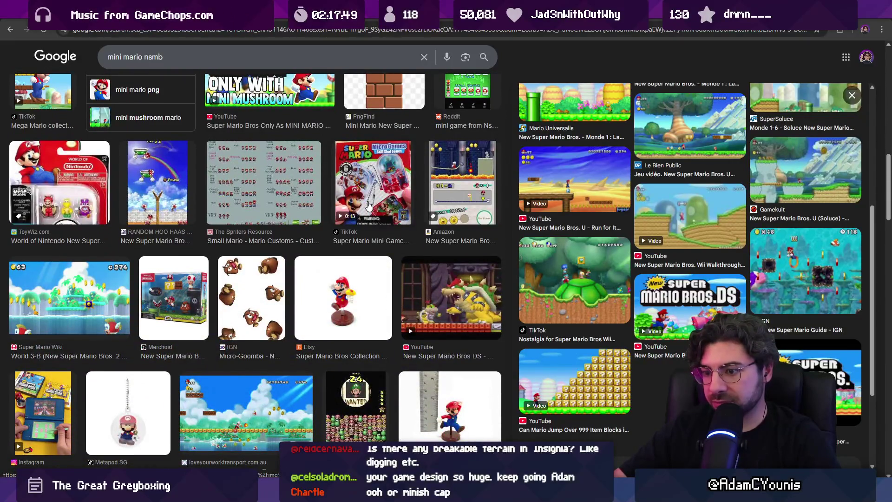
scroll(368, 205, "down", 7)
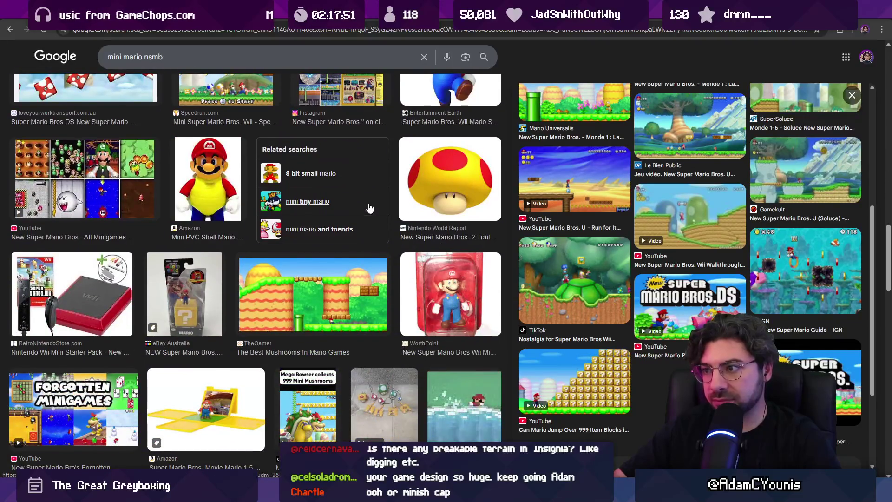
scroll(370, 207, "down", 5)
scroll(378, 210, "down", 6)
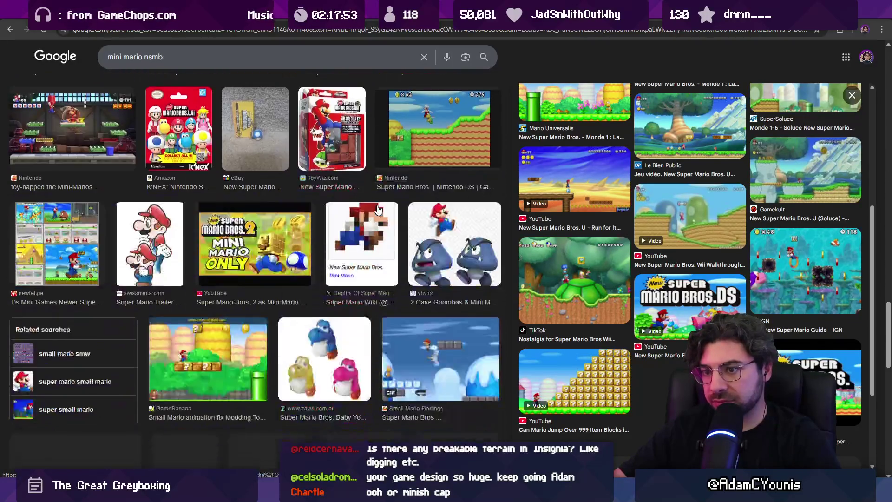
scroll(506, 252, "down", 4)
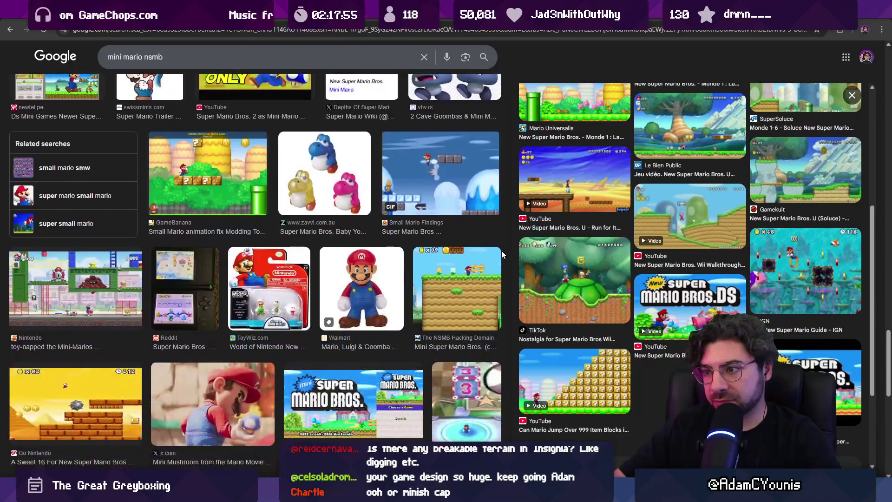
scroll(507, 251, "down", 2)
key("alt+Left")
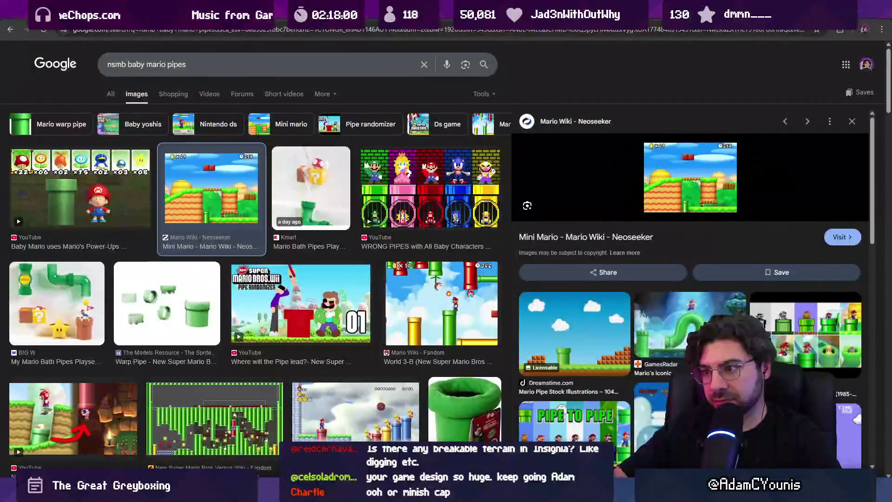
In Figma, place a text layer on empty canvas near Section 7 and type 'Reasons to go “down” with an…'.
key("alt+Tab")
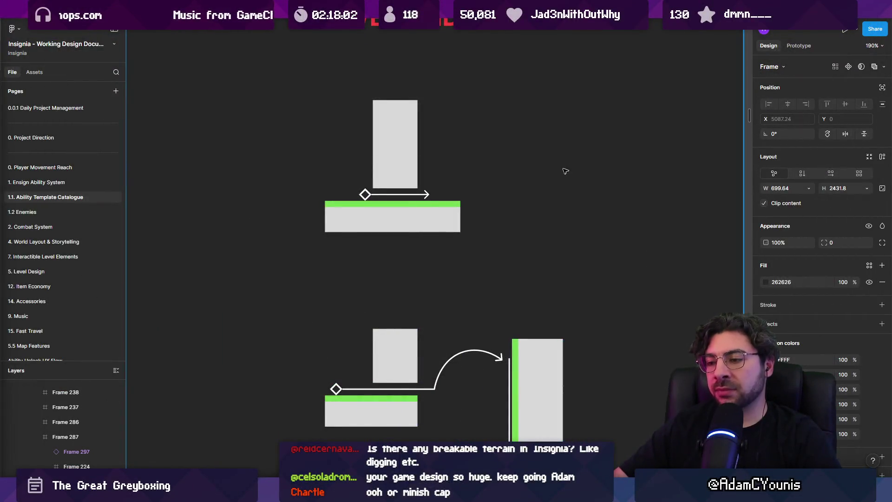
scroll(567, 170, "down", 15)
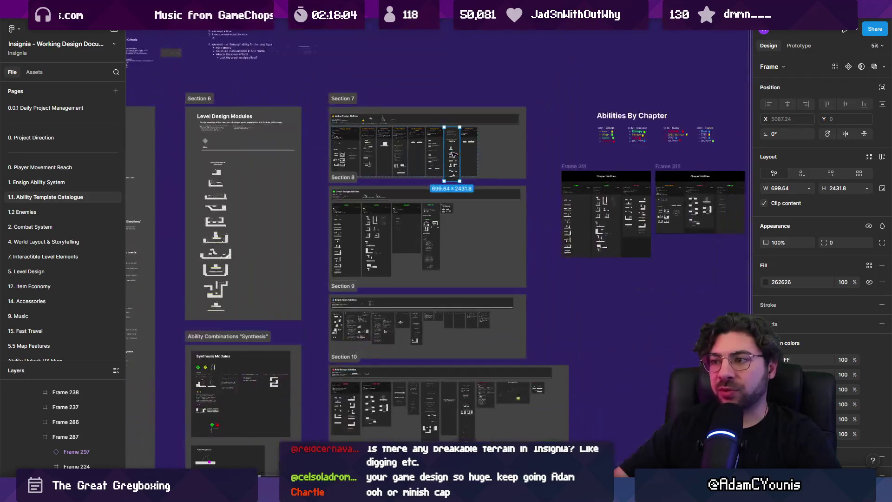
scroll(452, 154, "right", 5)
scroll(498, 185, "down", 3)
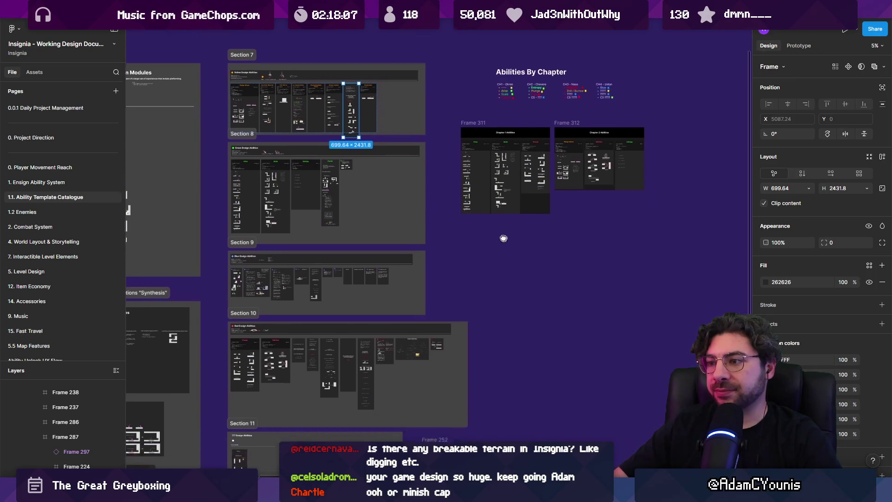
scroll(505, 241, "up", 10)
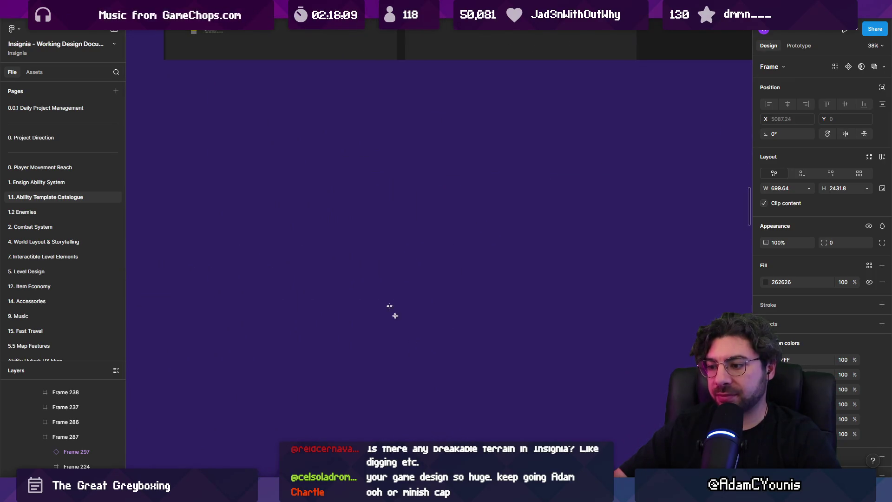
left_click(362, 267)
type("Reasons st")
key("BackSpace")
key("BackSpace")
type("to go “down” with an abni")
Finish the heading as '…with an ability' and duplicate it just below as the list's text box.
key("BackSpace")
key("BackSpace")
type("ility")
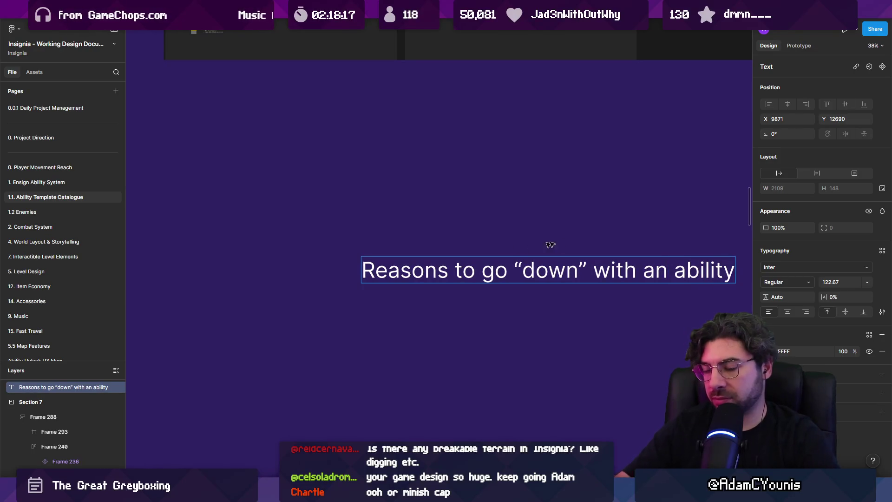
left_click_drag(534, 245, 379, 137)
key("Escape")
left_click_drag(365, 175, 365, 212)
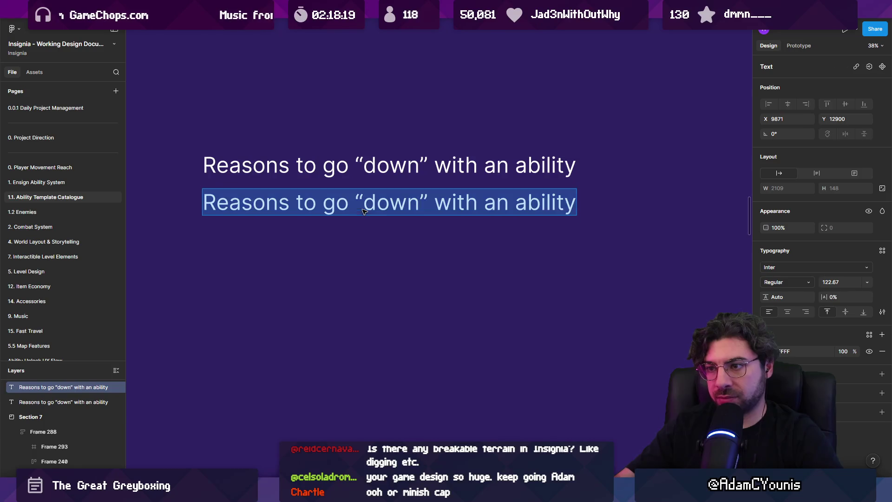
Write the first bullet: 'Push against upward wind draft'.
type("- Pi")
key("BackSpace")
type("ushg")
key("BackSpace")
type("against up")
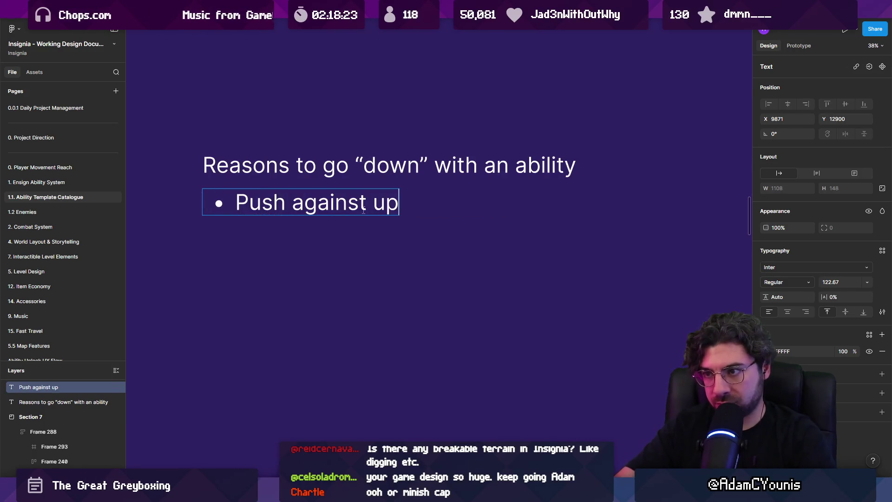
type("ward air")
key("BackSpace")
type("aird")
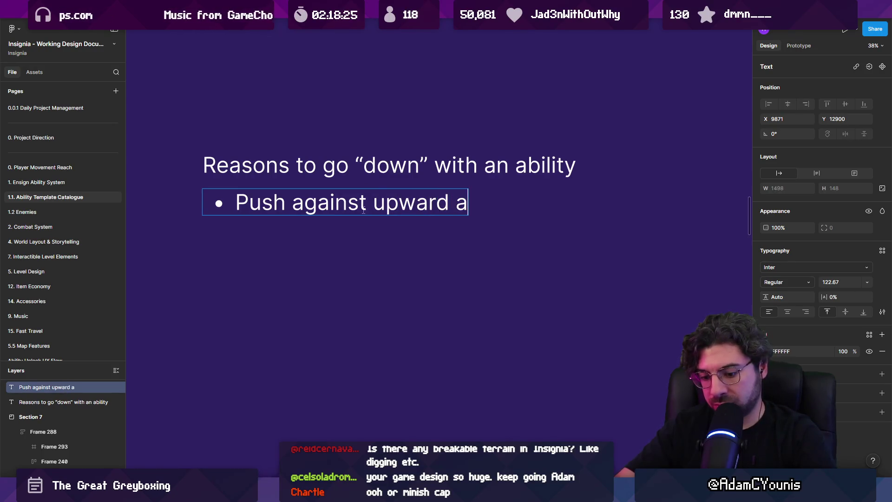
key("BackSpace")
type("draft")
key("ctrl+Left")
key("ctrl+Left")
key("ctrl+shift+Left")
type("wind")
Add bullets 'Down through water' and 'Down into crevasses'.
key("Return")
type("Down through water")
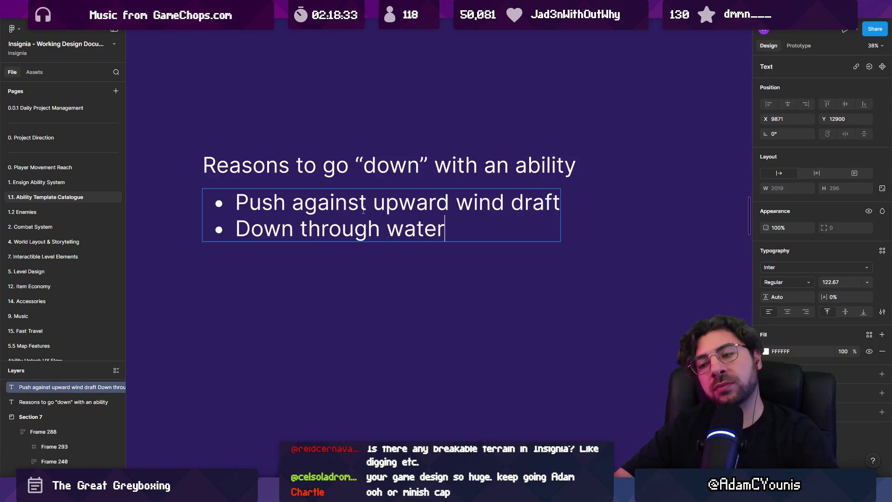
key("Return")
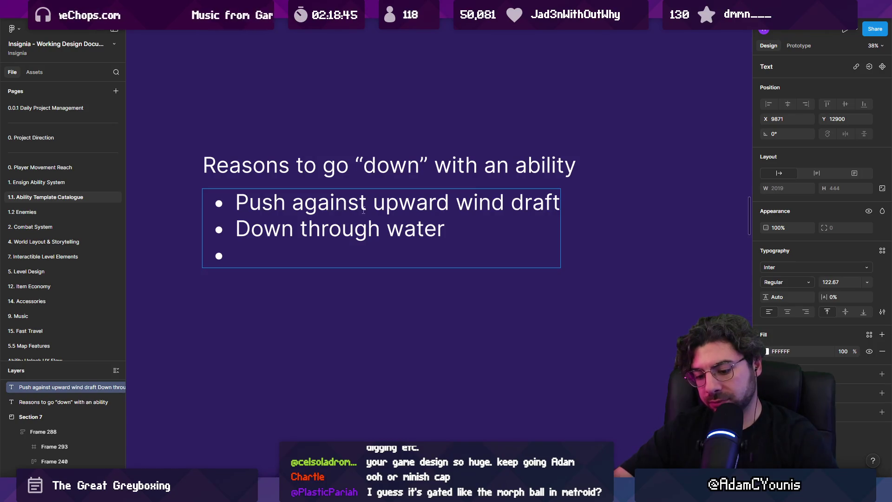
type("Down into cra")
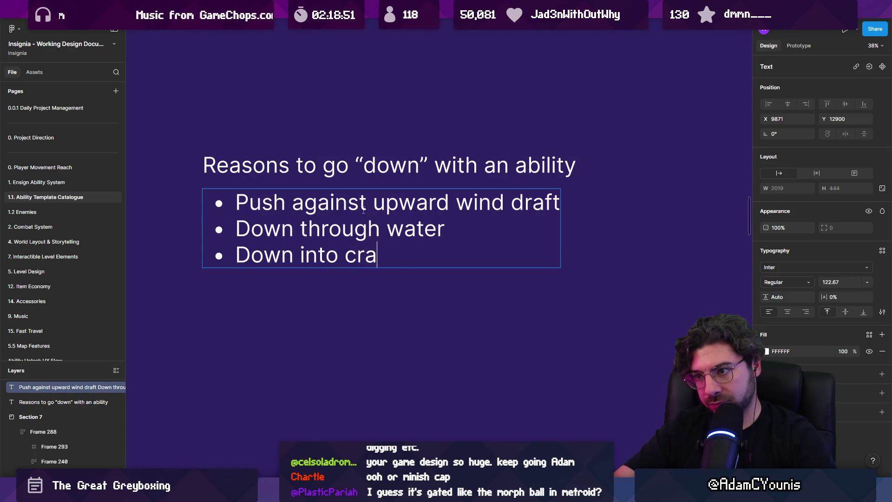
type("vasses")
key("ctrl+shift+Left")
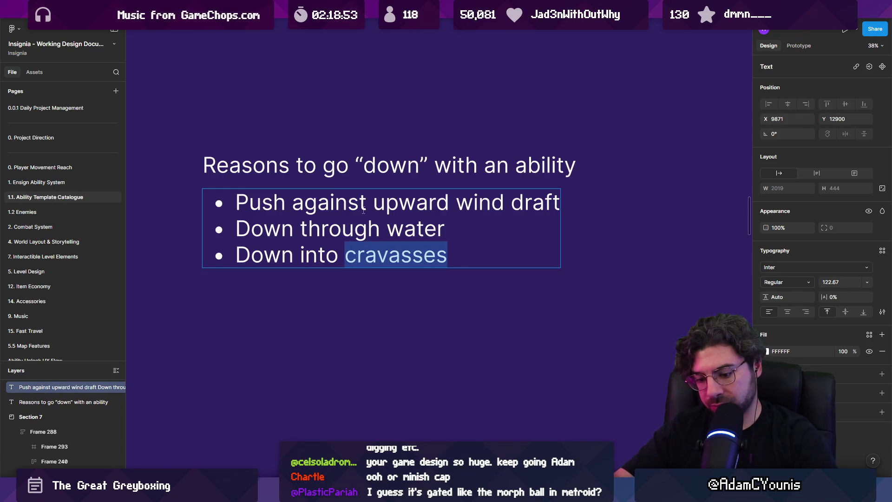
type("crevasses")
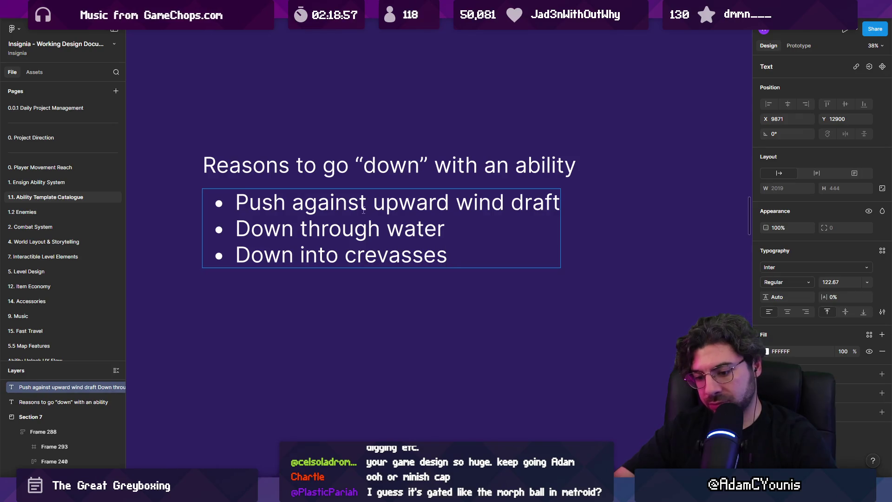
Add a fourth bullet 'Break destructible objects / false floors'.
key("Return")
type("Break")
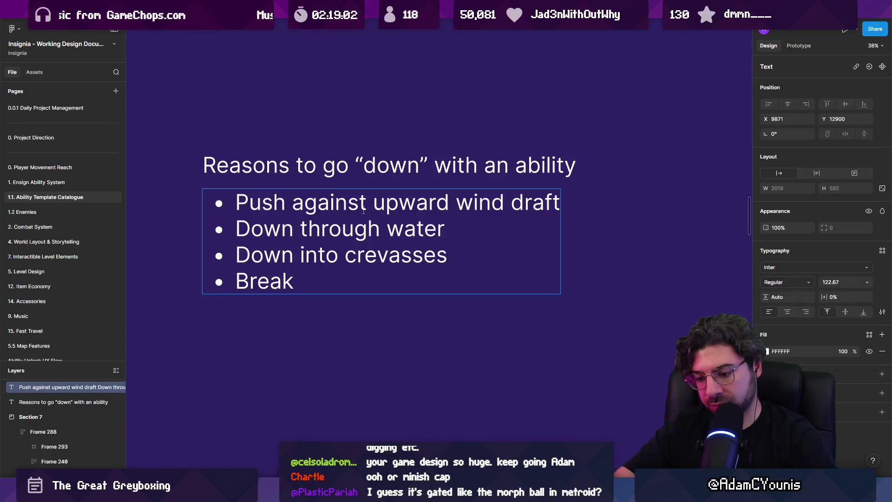
type(" floor")
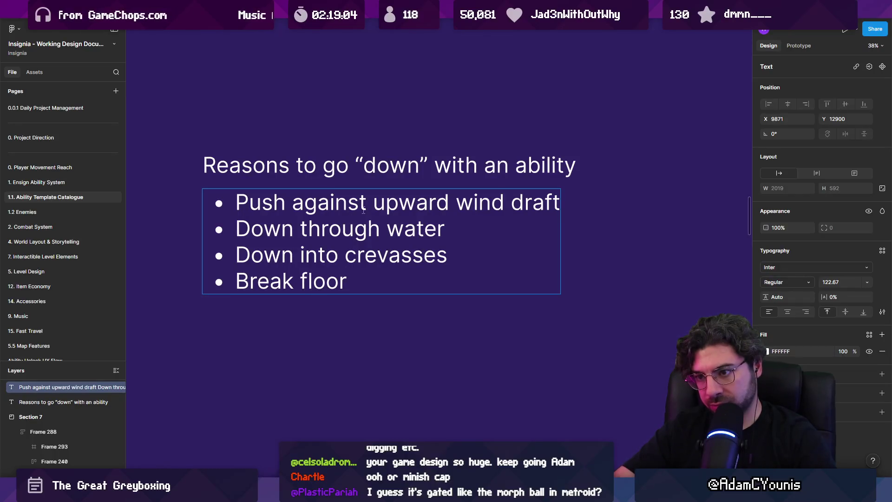
key("ctrl+shift+Left")
key("Left")
type("destruc")
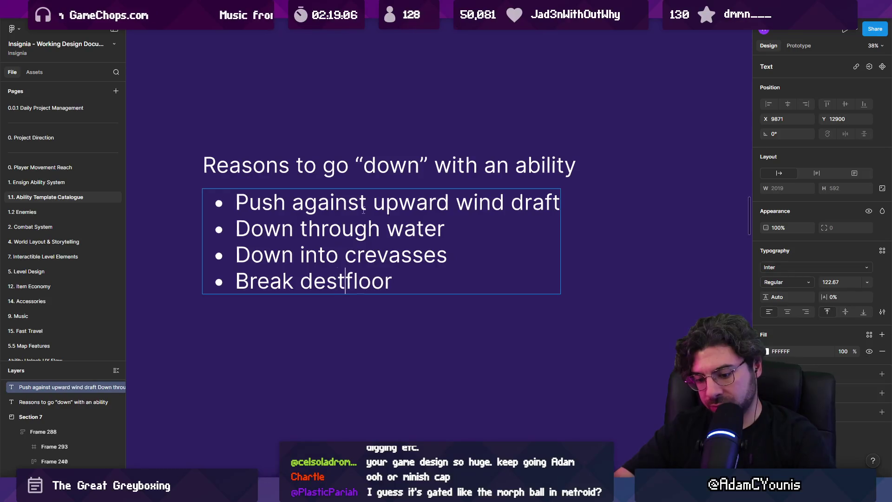
type("tible")
key("End")
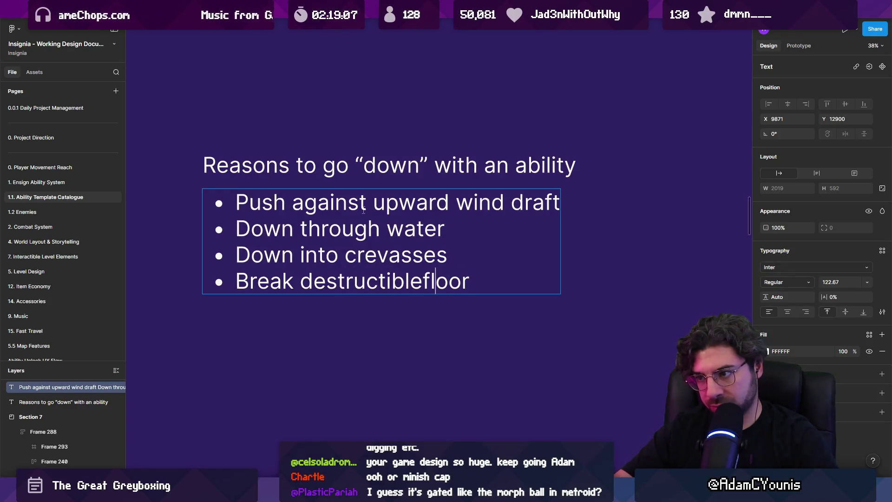
key("ctrl+Left")
key("ctrl+shift+Left")
type("obje")
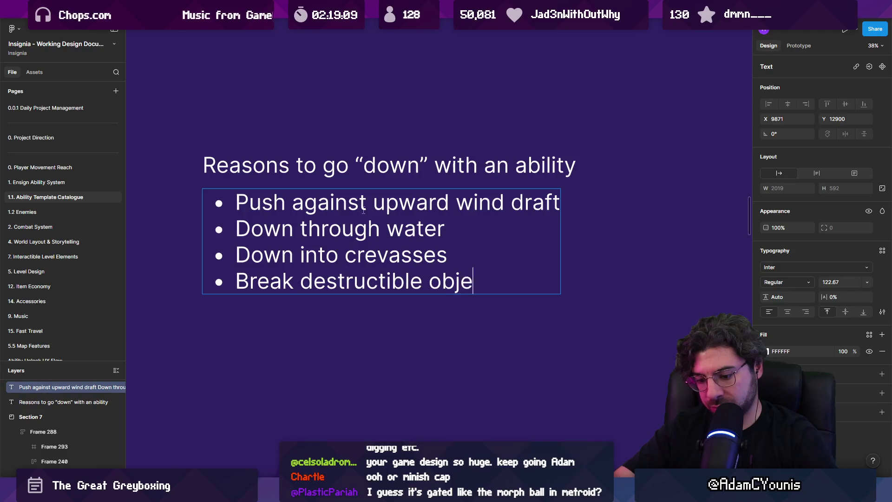
type("cts  floor")
key("BackSpace")
key("BackSpace")
key("BackSpace")
key("BackSpace")
type("alse floorfs")
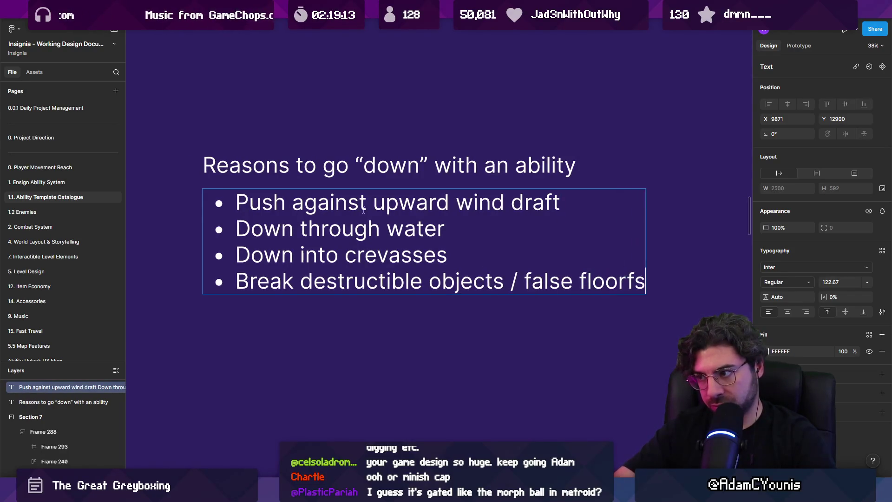
key("BackSpace")
key("BackSpace")
Add bullets 'See-saw operation?' and 'Trampoline operation?' to the list.
type("s")
key("Return")
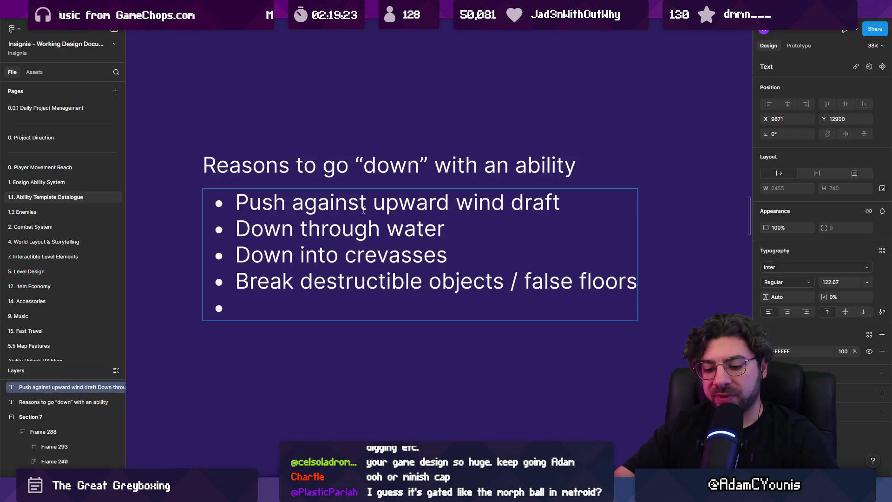
key("BackSpace")
type("See-s")
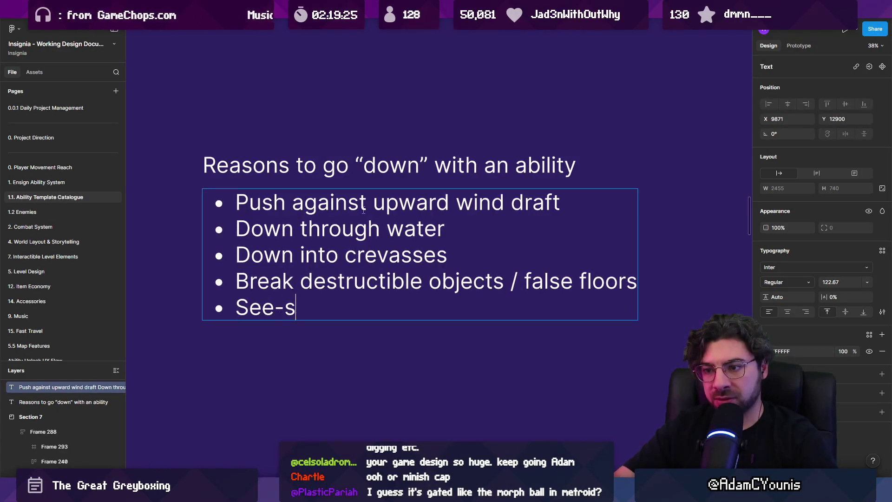
type("aw operation?")
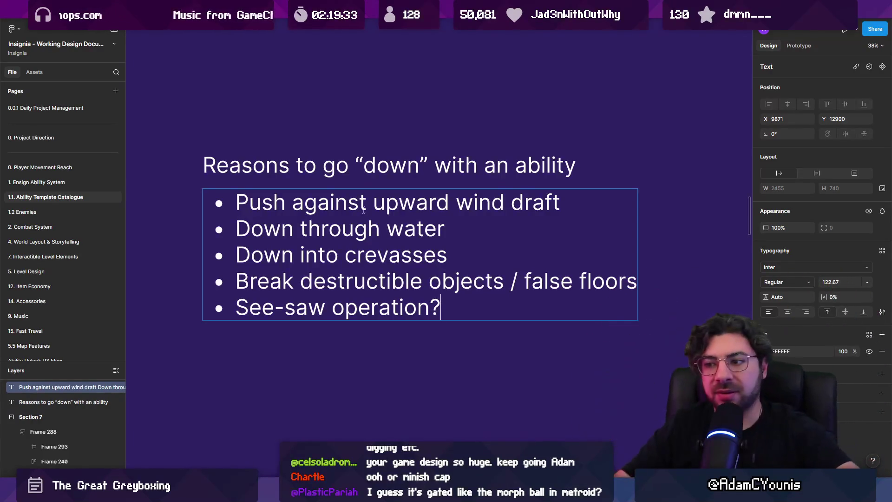
key("Return")
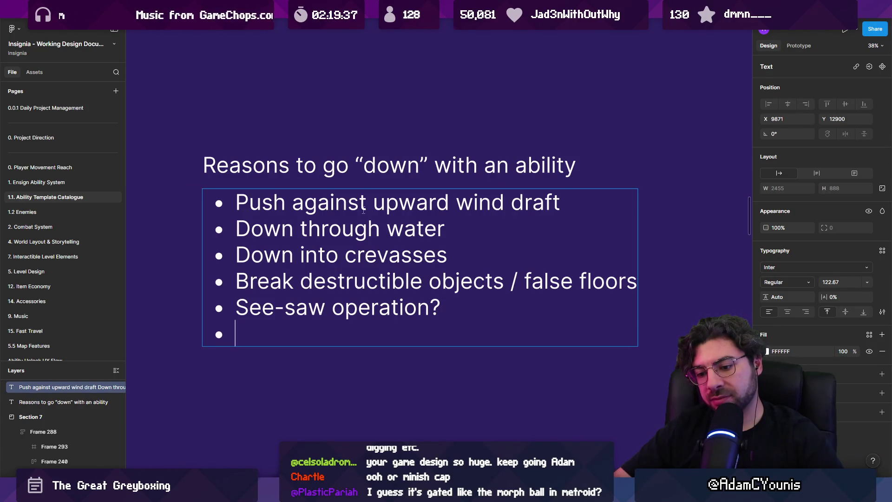
type("Reeb")
key("BackSpace")
key("BackSpace")
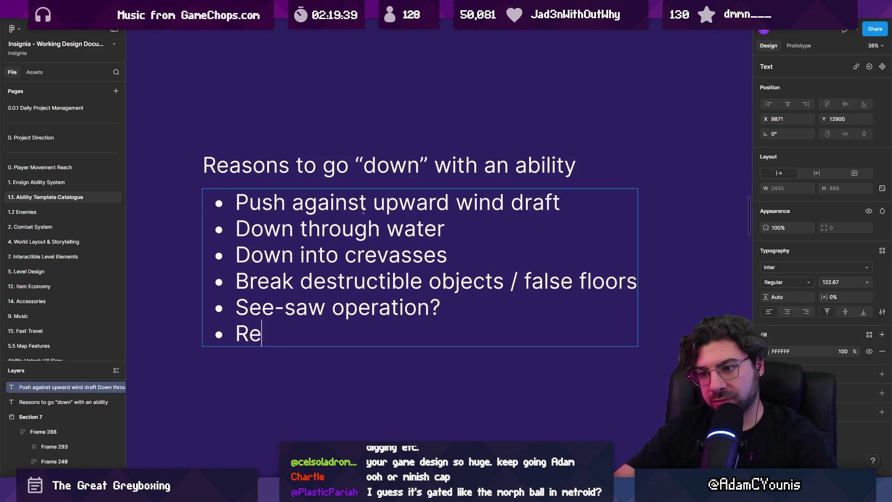
type("boundopera")
key("ctrl+shift+Left")
key("ctrl+shift+Left")
type("Trampoline operation")
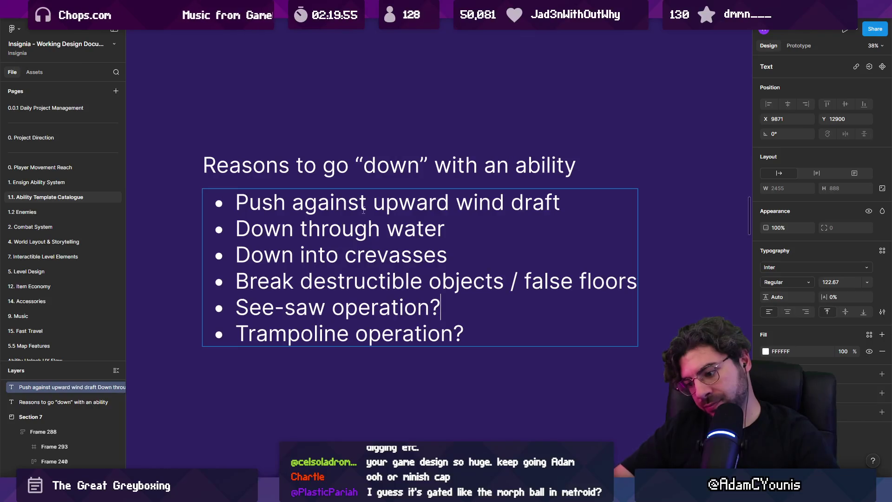
Add a 'Dig through floor' bullet and move it above 'Break destructible objects'.
key("Return")
type("Dig through floor")
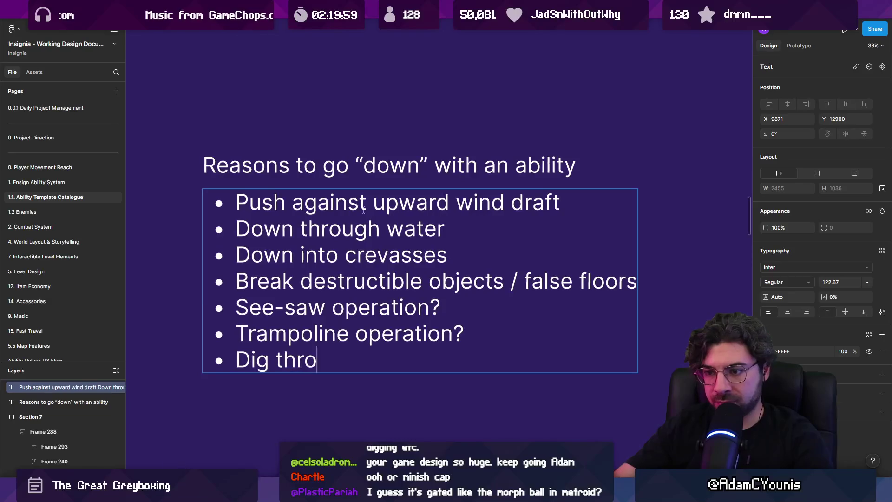
key("shift+Home")
key("ctrl+c")
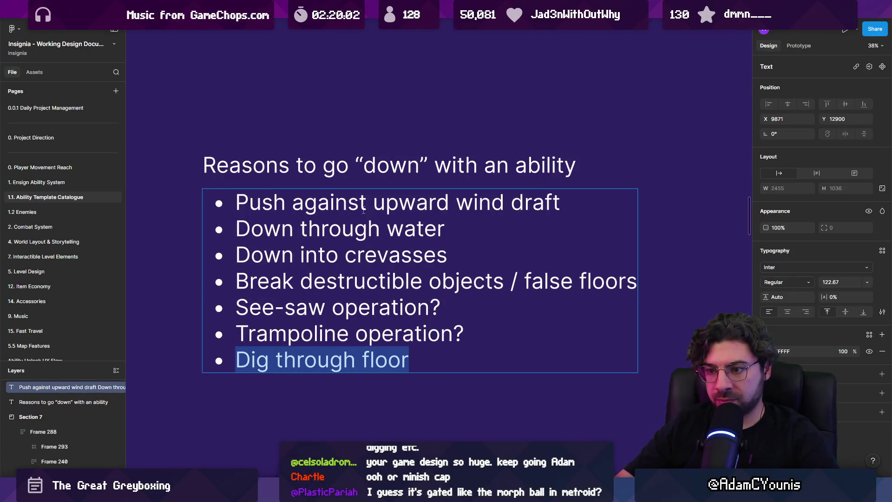
key("BackSpace")
key("Return")
key("ctrl+v")
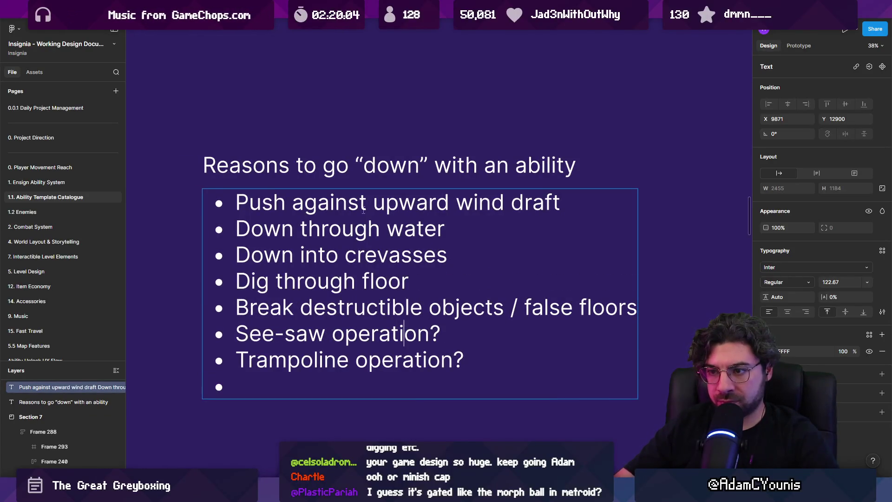
key("BackSpace")
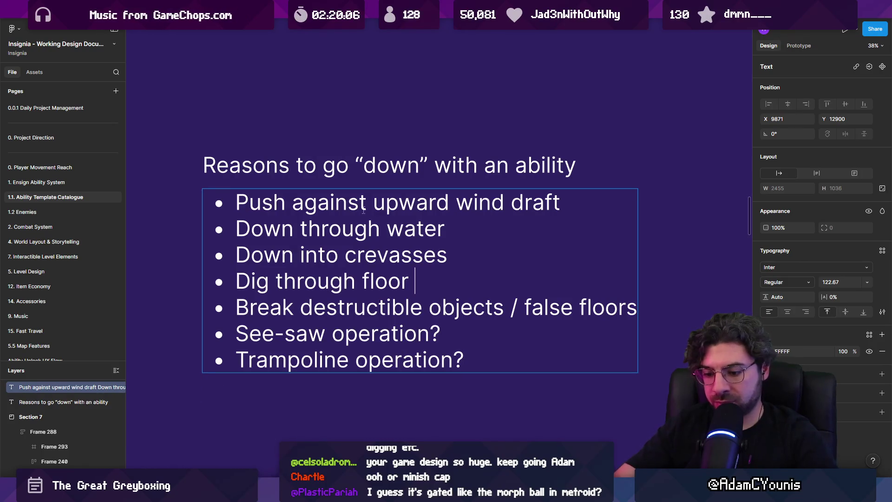
Annotate digging as '(drill style)' and crevasses as '(warp pipe style)', then finish editing.
type("(dri")
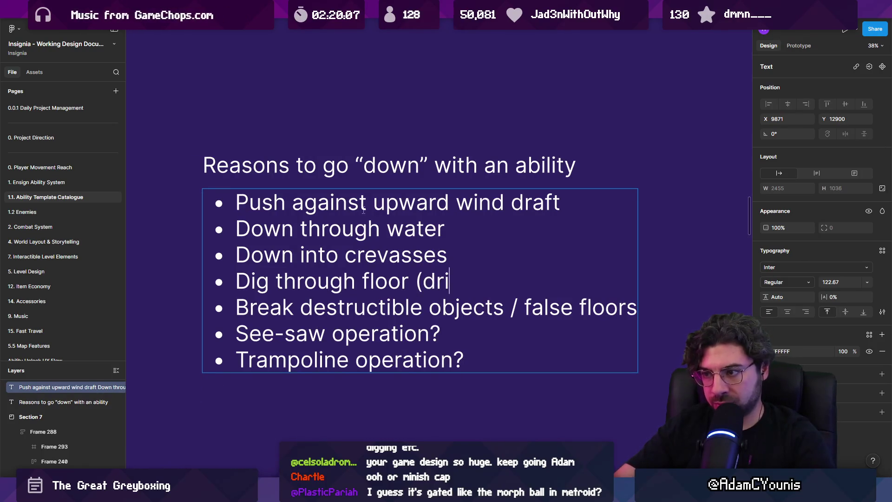
type("ll style")
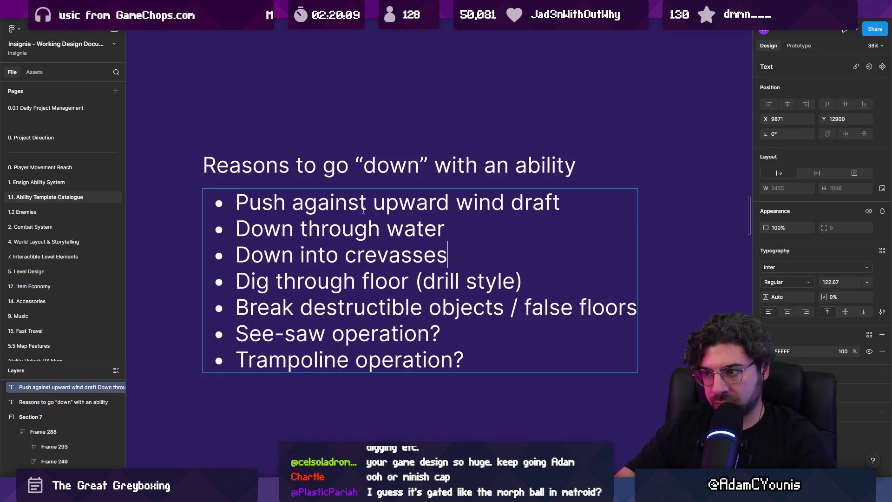
type("onb a")
key("BackSpace")
key("BackSpace")
key("BackSpace")
type("a")
key("BackSpace")
key("BackSpace")
key("BackSpace")
type("wartp")
type("p pu")
key("BackSpace")
type("ipe styhle")
key("BackSpace")
key("BackSpace")
key("BackSpace")
type("le")
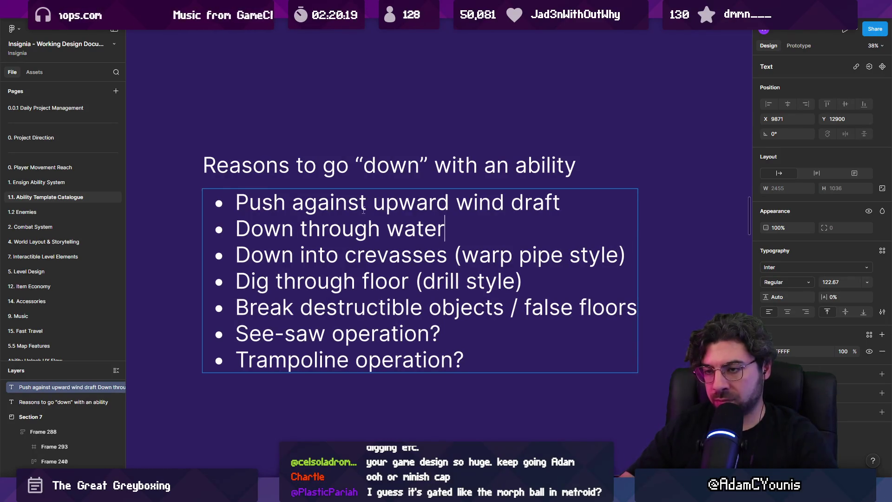
key("Escape")
scroll(367, 214, "down", 3, "ctrl")
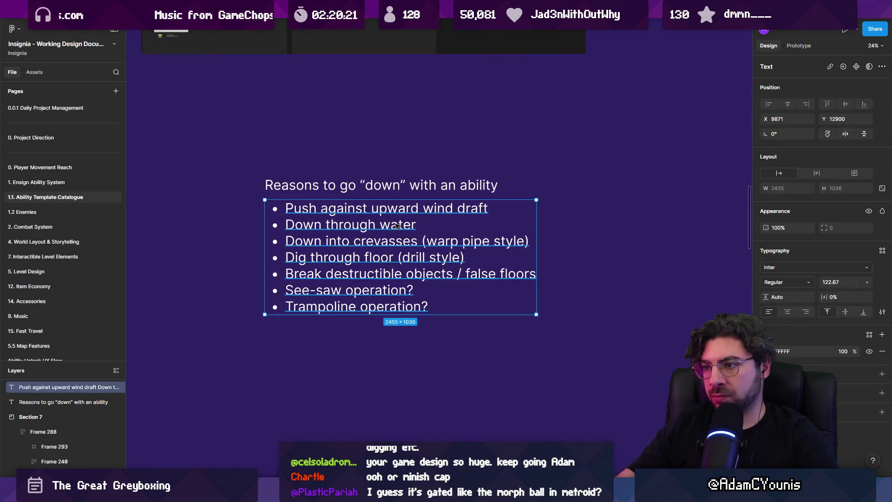
Append a 'Pogo enemies' bullet to the end of the “down” list, leaving a new empty bullet.
double_click(416, 224)
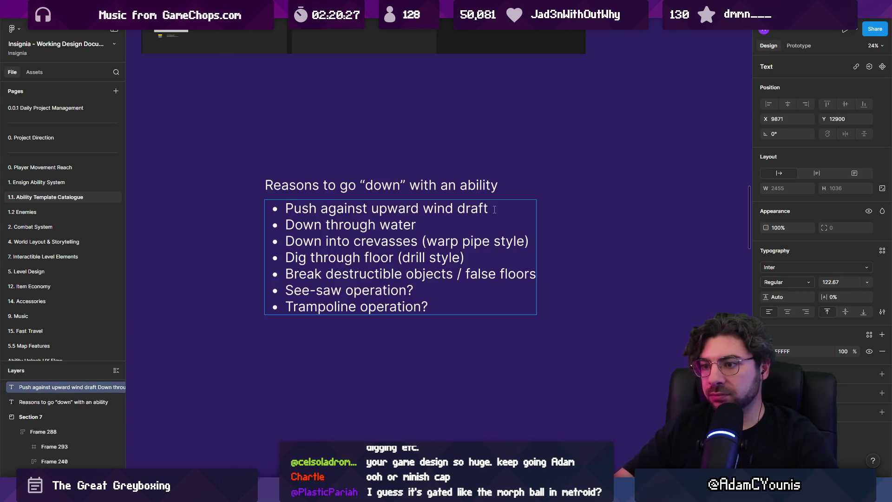
key("Escape")
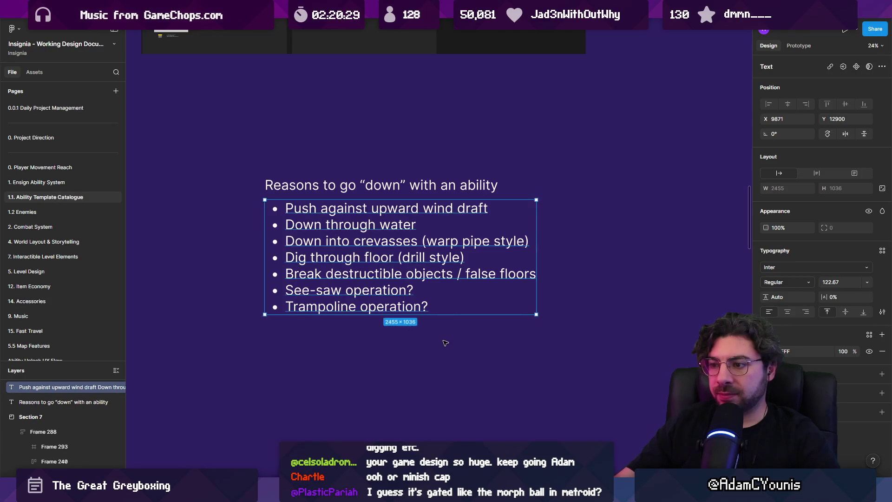
key("Escape")
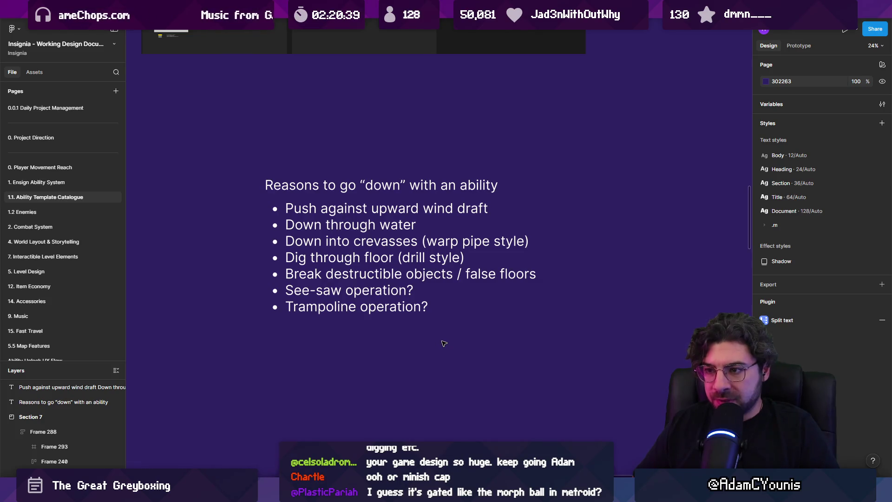
double_click(455, 308)
key("Return")
type("Po")
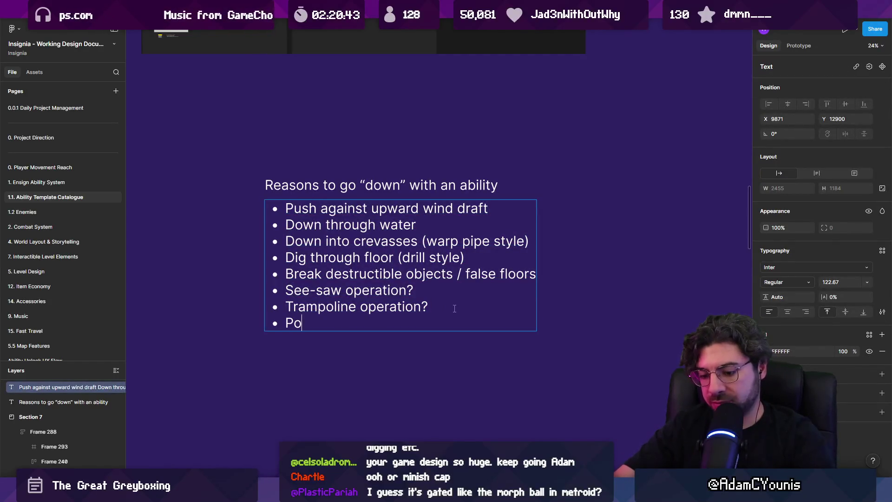
type("go enemies")
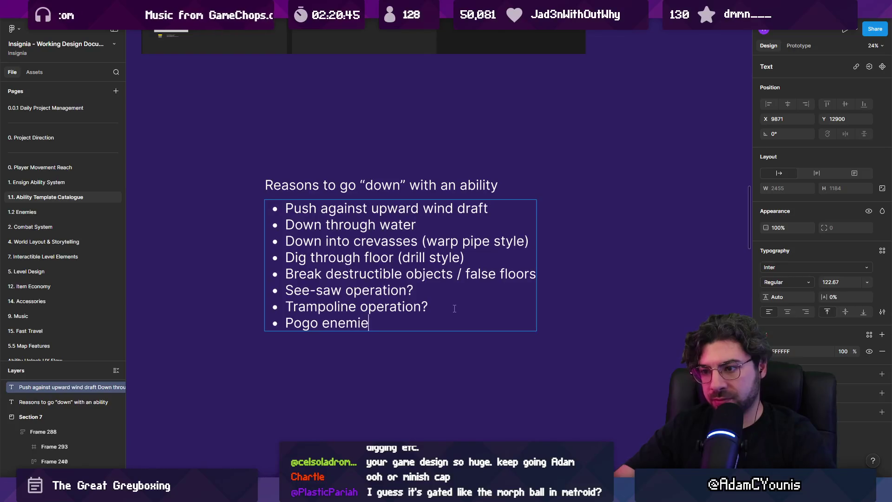
key("Return")
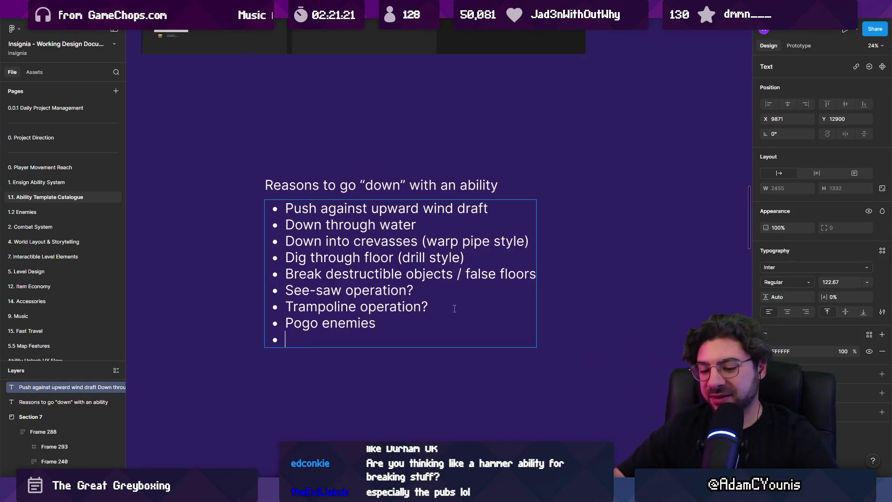
Launch Chrome from system search and search the web for 'durham uk'.
key("super")
type("chrome")
key("Return")
type("durham uk")
key("Return")
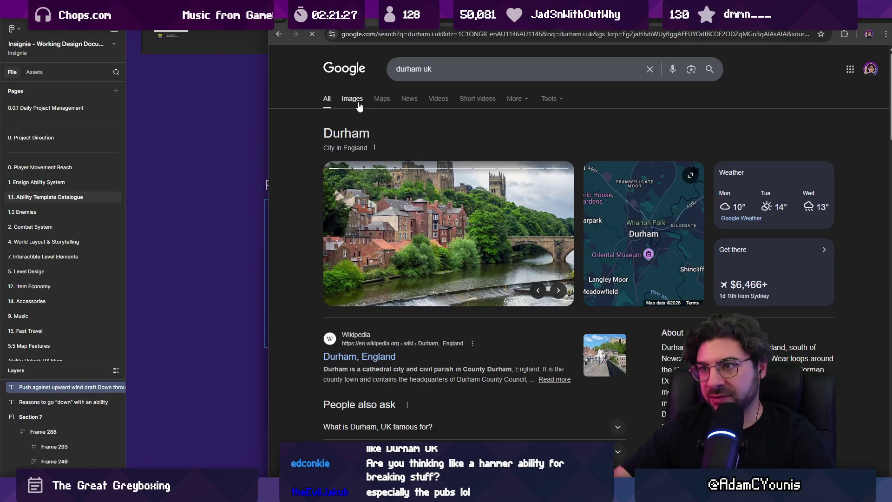
Show image results for 'durham uk' and page through previews of the cathedral, castle, bridges and streets.
left_click(358, 103)
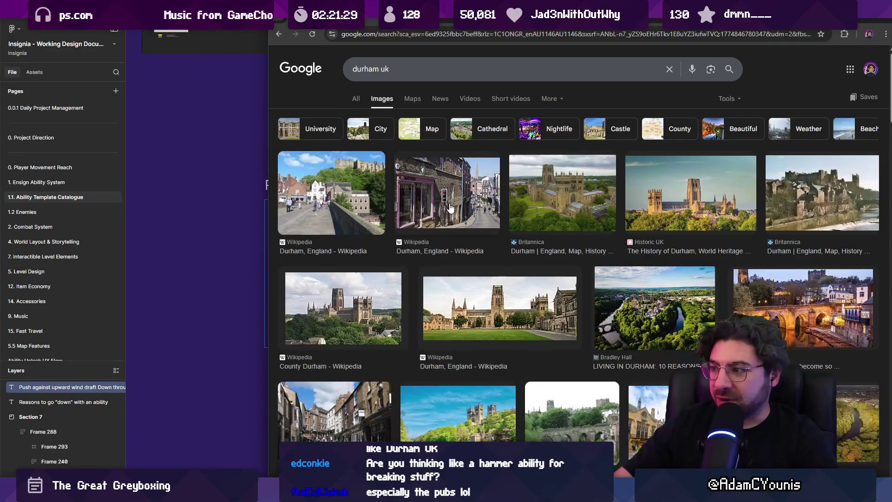
left_click(450, 208)
key("Right")
key("Right")
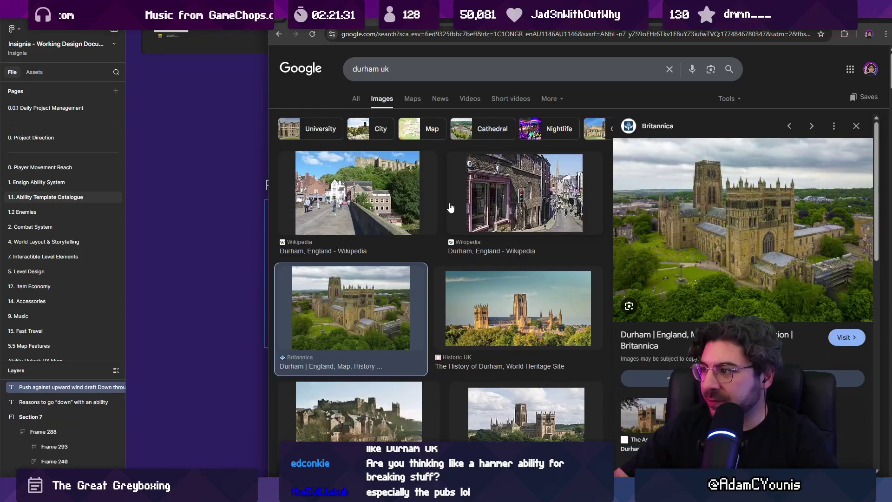
key("Left")
key("Left")
key("Right")
key("Right")
key("Right")
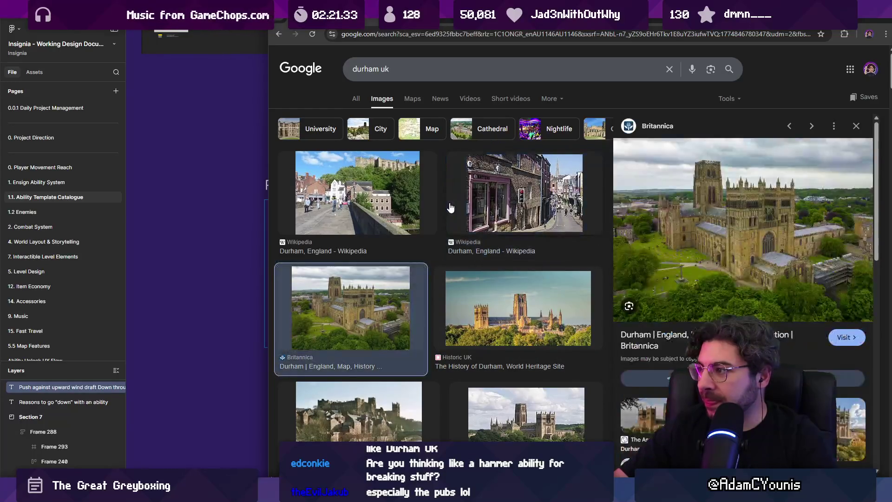
key("Right")
key("Right")
key("Right")
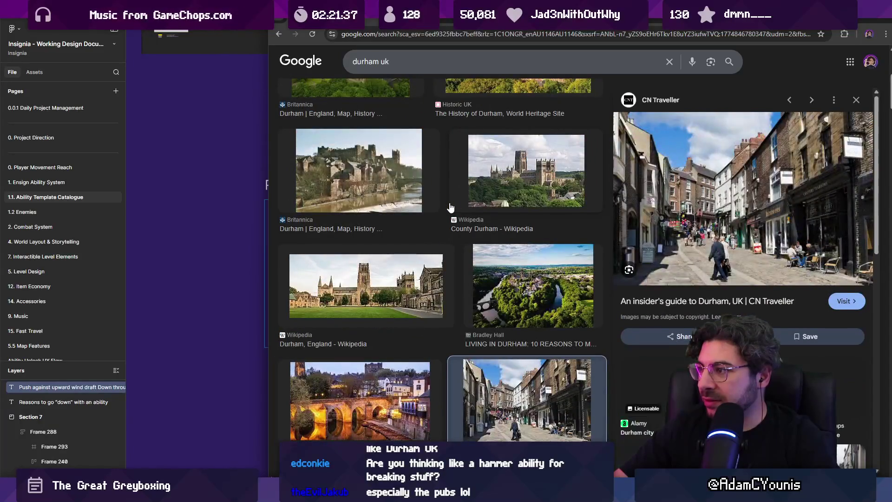
key("Right")
key("Right")
key("Right")
key("Right")
key("Right")
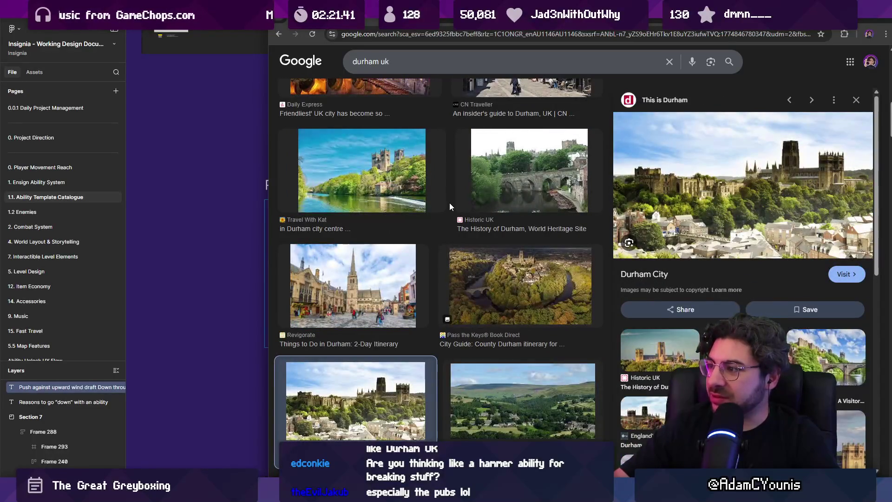
key("Right")
key("Right")
key("Right")
key("Right")
key("Right")
key("Right")
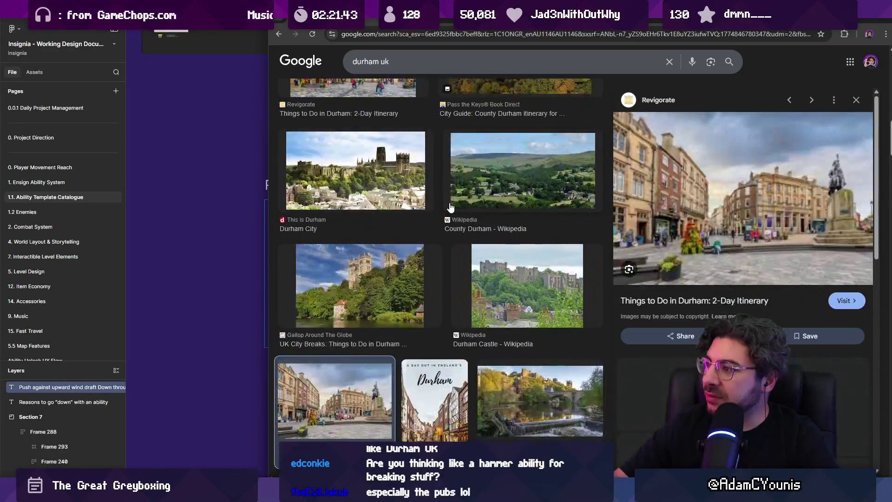
key("Right")
key("Right")
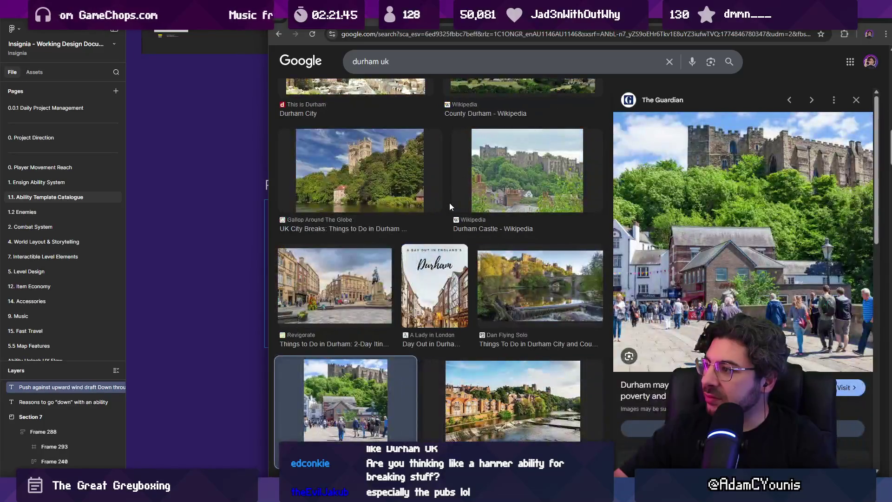
key("Right")
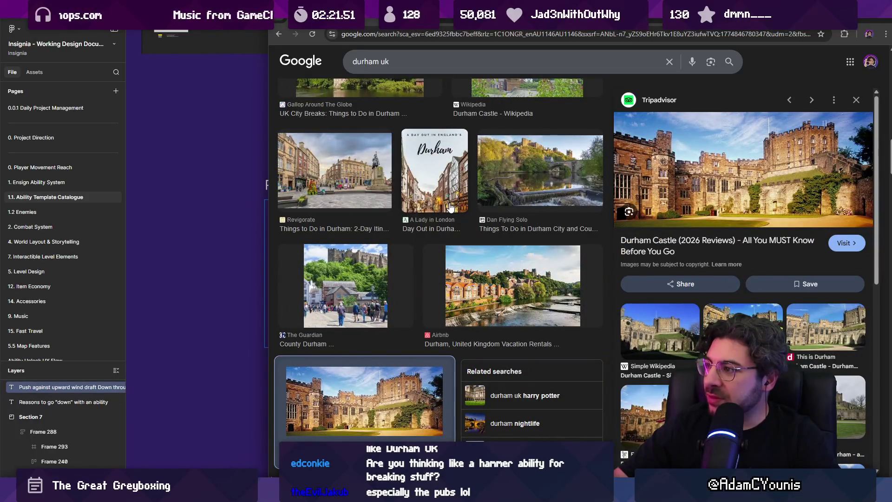
key("Right")
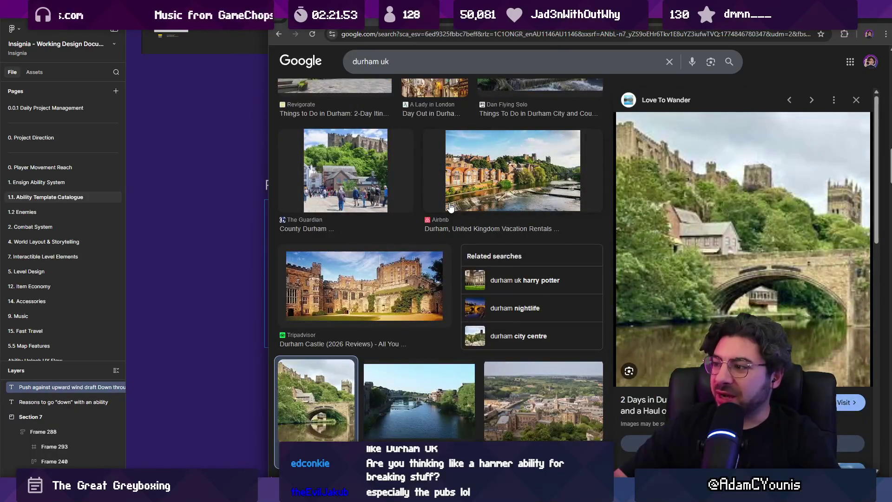
key("Right")
key("Right")
key("Right")
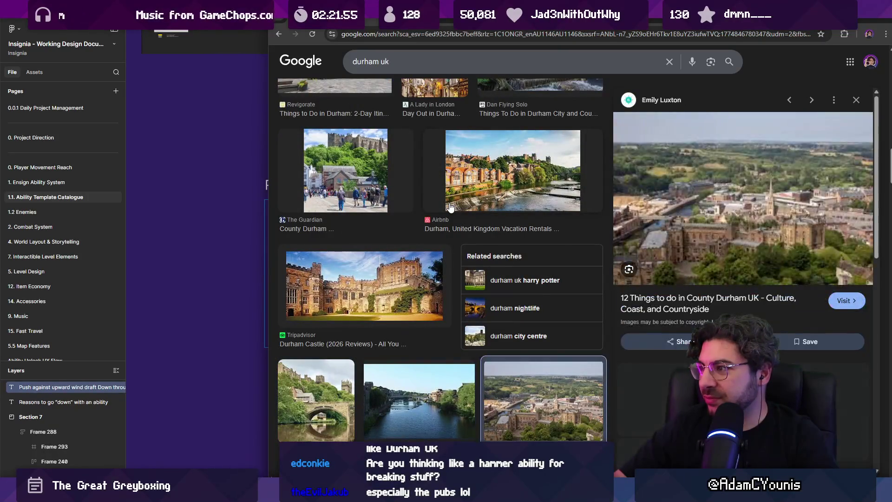
key("Right")
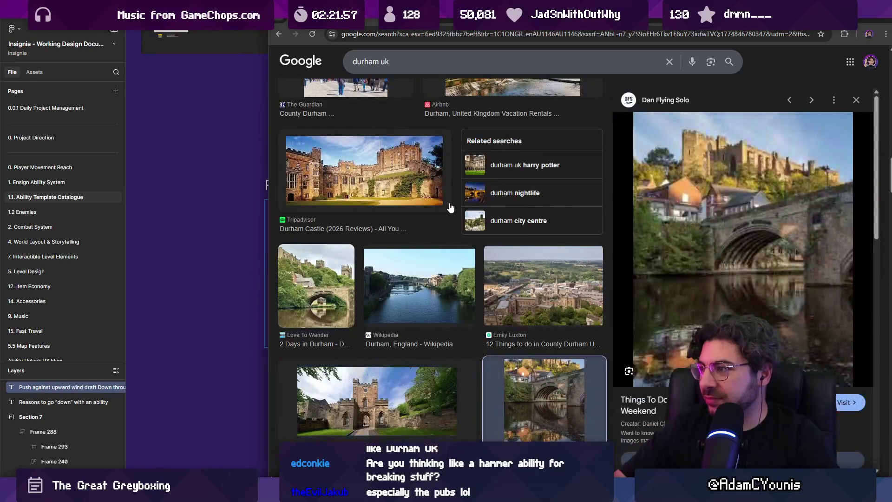
key("Left")
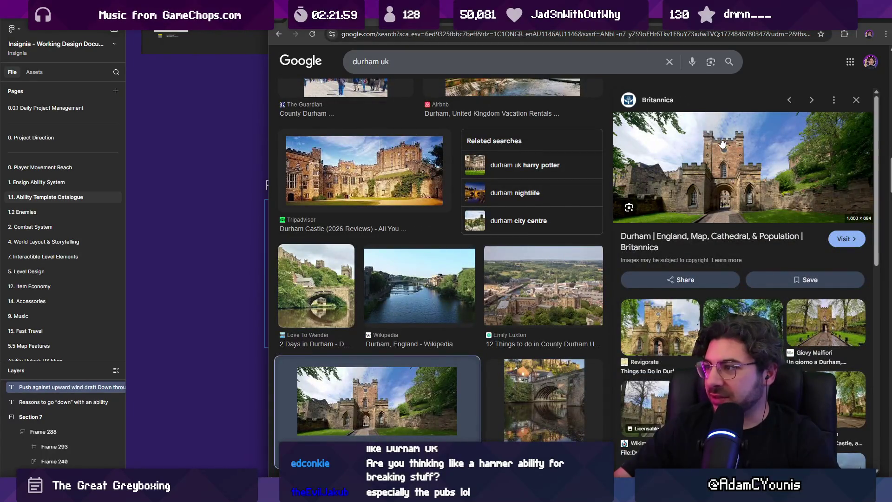
key("Right")
key("Right")
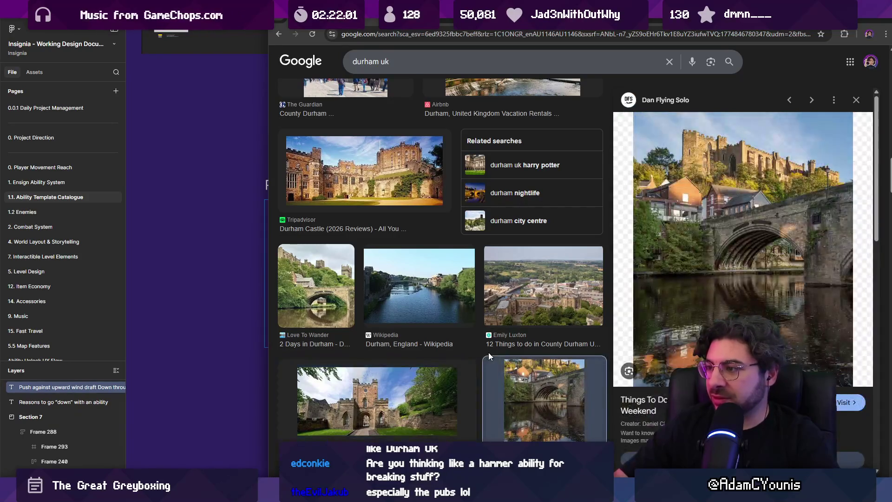
key("Right")
key("Right")
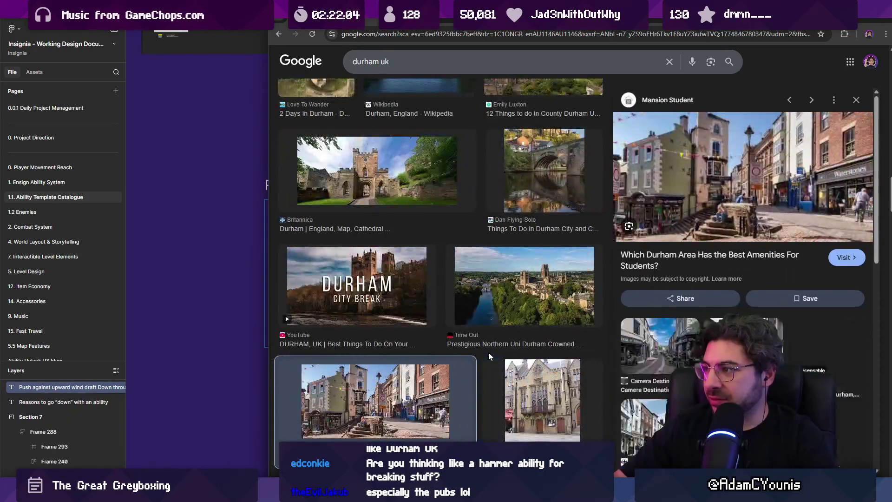
key("Right")
key("Right")
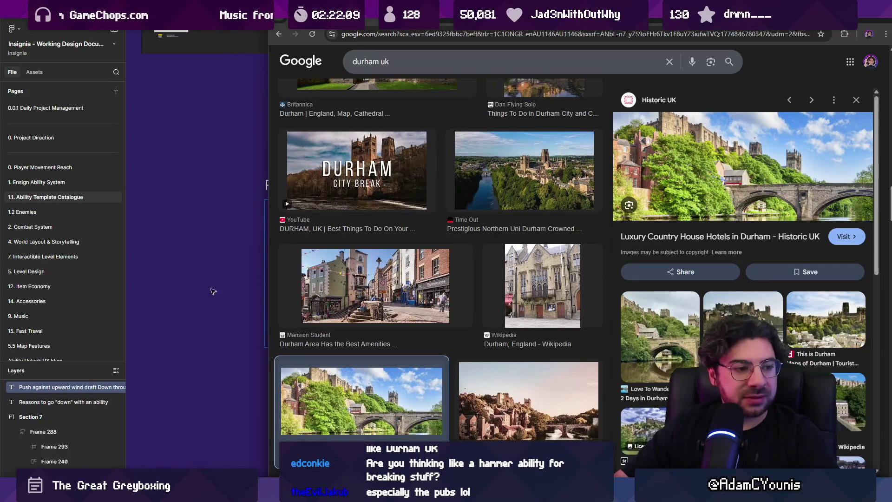
left_click(450, 64)
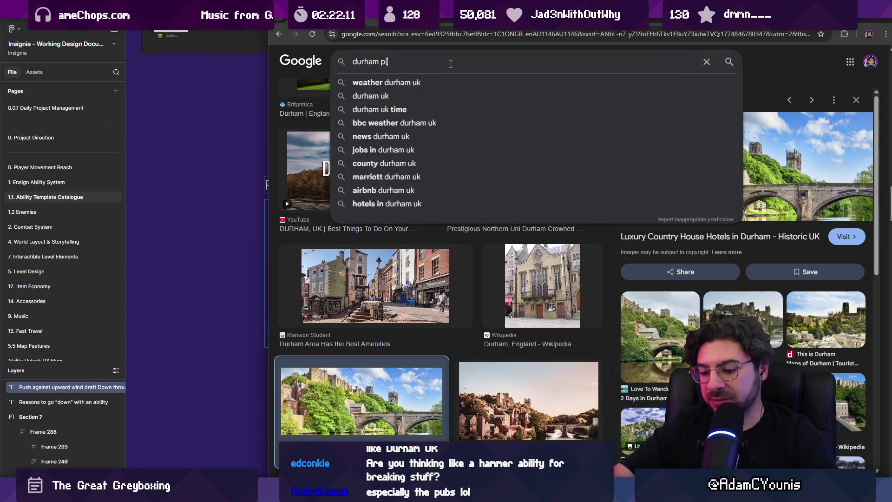
Change the image search to 'durham pub', scroll the pub photos, then switch to the drawing app.
key("BackSpace")
key("BackSpace")
type("p")
key("BackSpace")
type("pub")
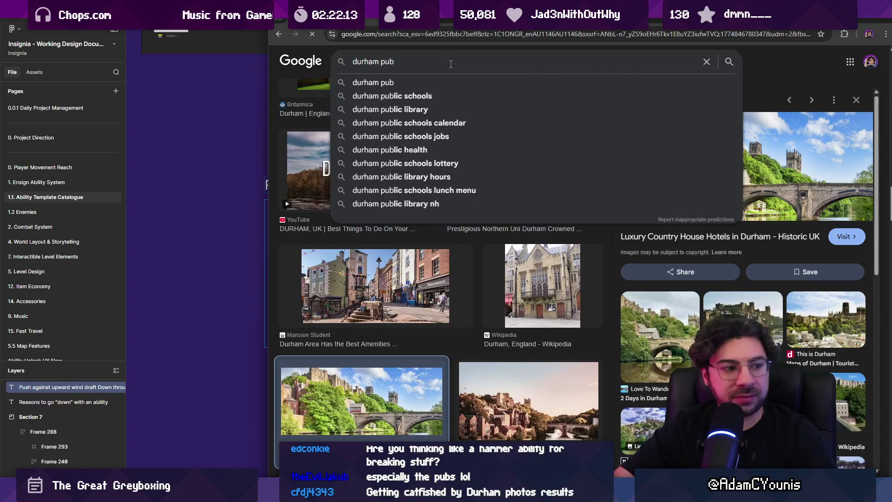
key("Return")
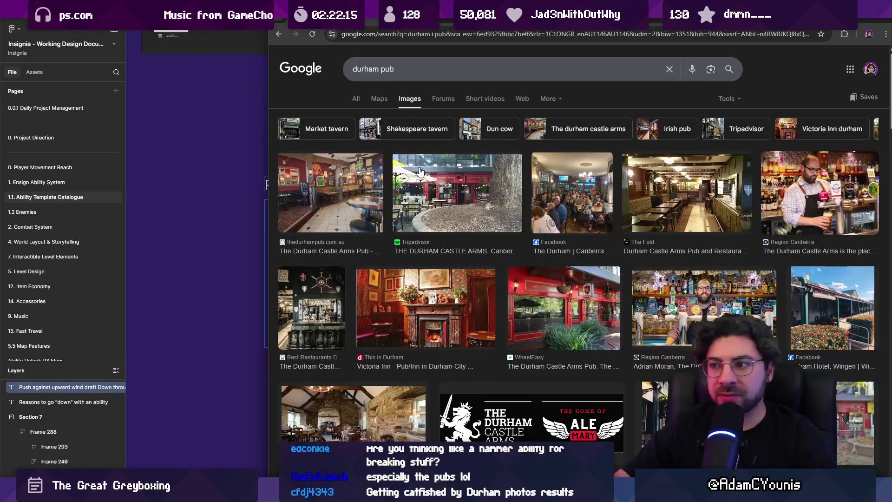
scroll(386, 185, "down", 1)
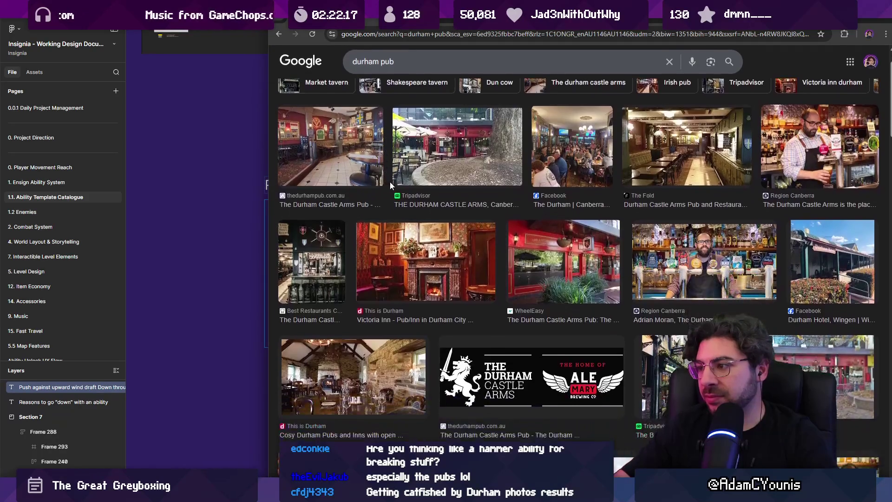
scroll(362, 158, "down", 4)
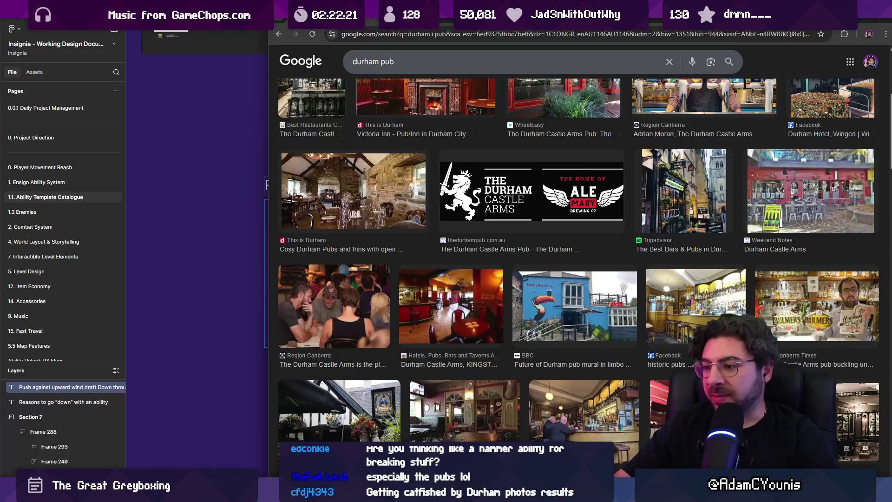
key("alt+Tab")
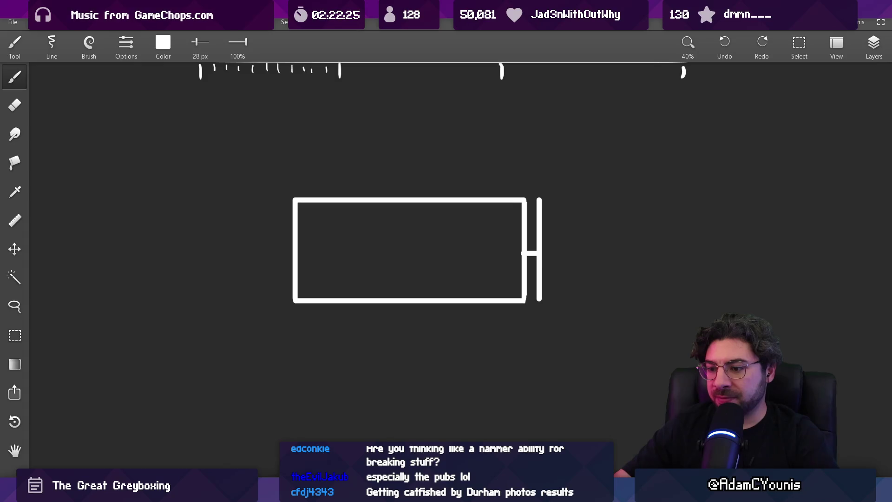
Find 'shoe inn .ase' in the file search and open The Shoe Inn sprite in Aseprite.
key("alt+Tab")
type("shoe inn ")
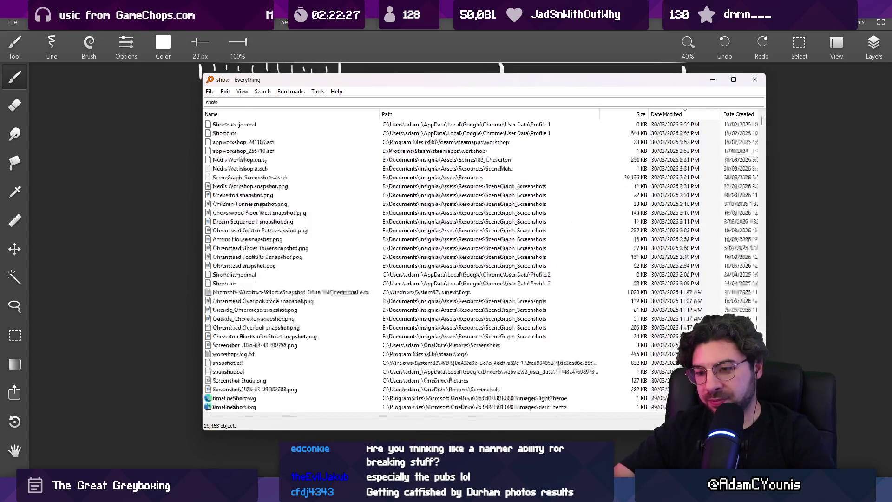
type(".ase")
key("Down")
key("Down")
key("Down")
key("Return")
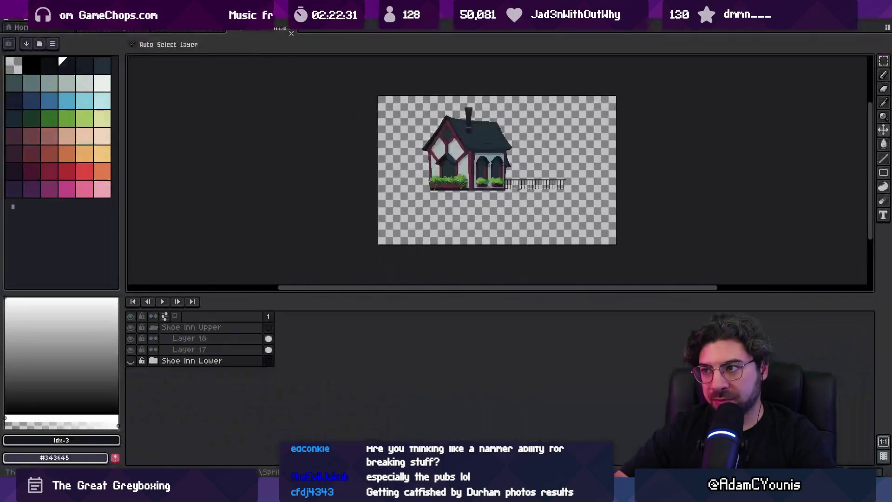
key("ctrl+Tab")
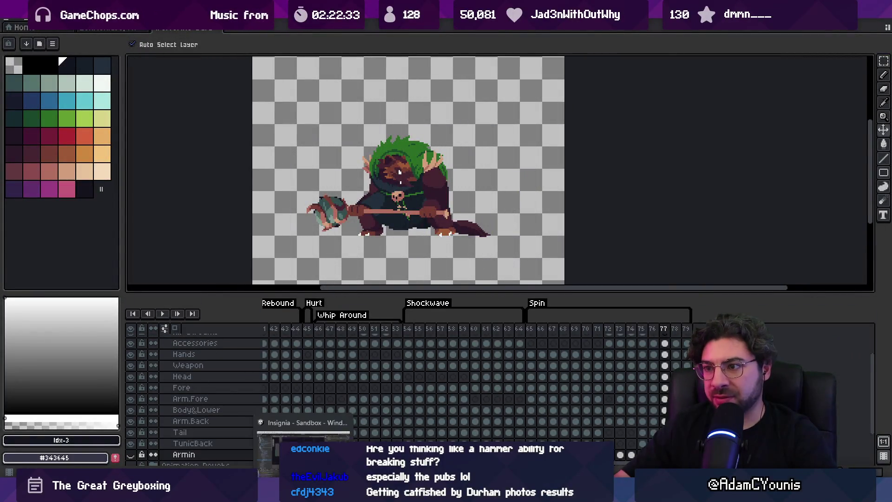
Search 'cheverton envi' and open the Cheverton Environment Concepts file in the drawing app.
key("alt+Tab")
key("ctrl+f")
type("cheverton envi")
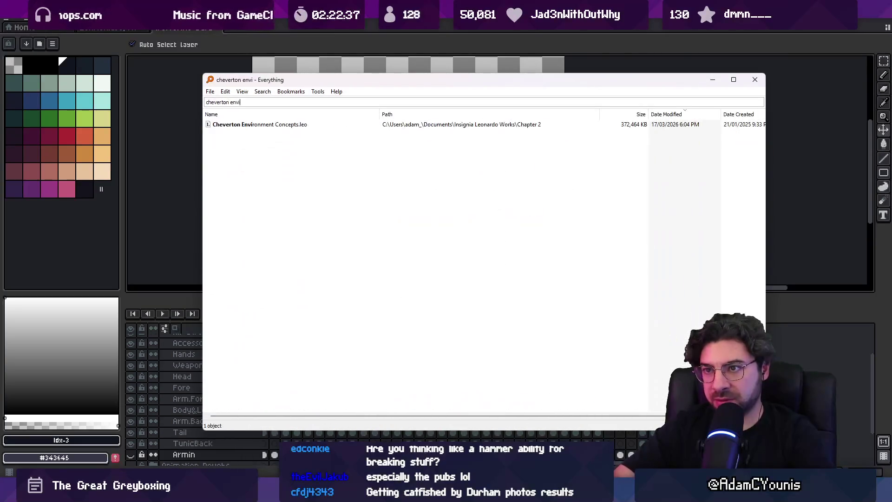
key("Down")
key("Return")
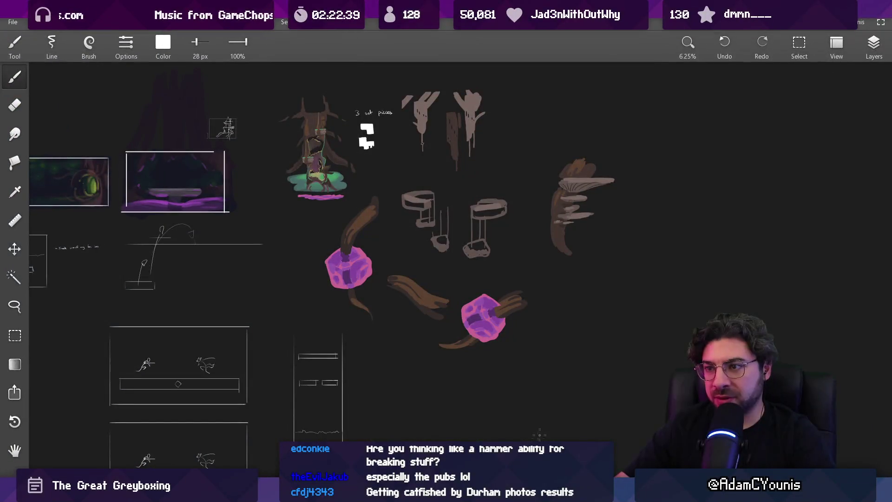
mouse_move(387, 225)
left_mouse_down()
mouse_move(319, 428)
mouse_move(424, 253)
mouse_move(320, 185)
left_mouse_up()
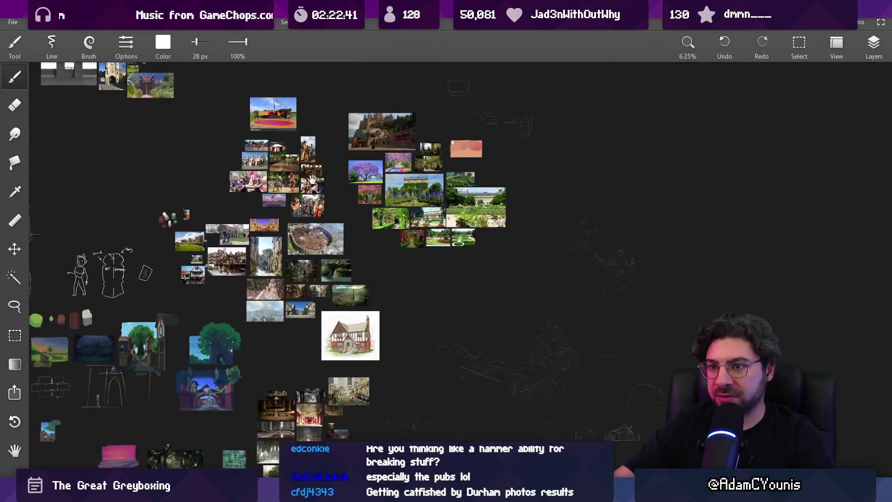
scroll(225, 234, "up", 5)
scroll(225, 234, "down", 4)
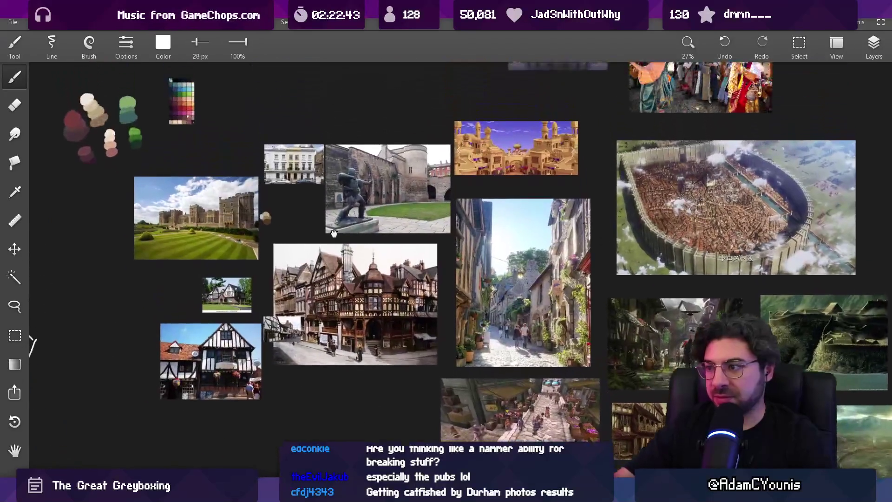
scroll(315, 339, "down", 2)
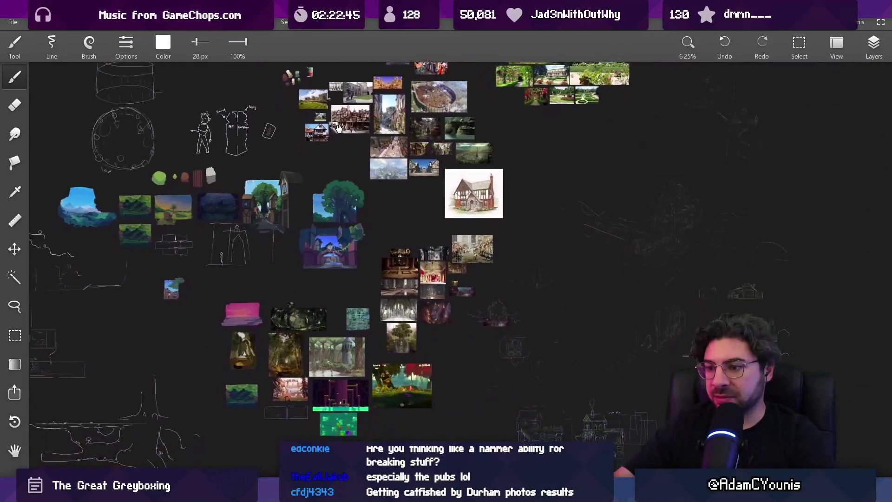
mouse_move(315, 339)
left_mouse_down()
mouse_move(387, 357)
mouse_move(522, 182)
mouse_move(496, 95)
left_mouse_up()
scroll(618, 252, "up", 10)
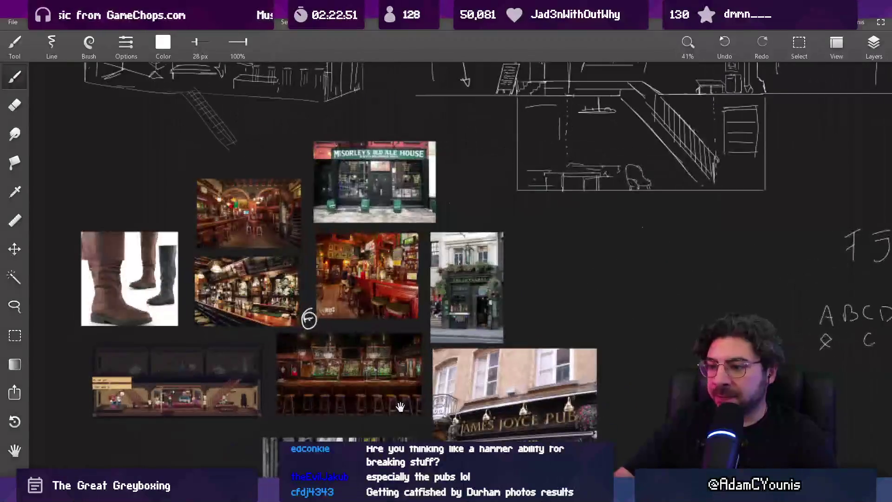
scroll(525, 362, "down", 4)
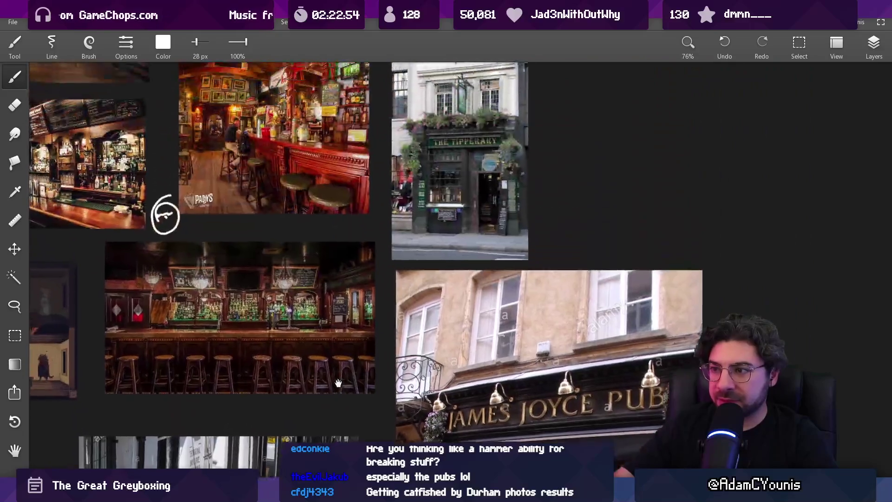
left_click_drag(338, 384, 571, 328)
mouse_move(326, 115)
left_mouse_down()
mouse_move(448, 274)
mouse_move(385, 327)
left_mouse_up()
scroll(386, 327, "up", 5)
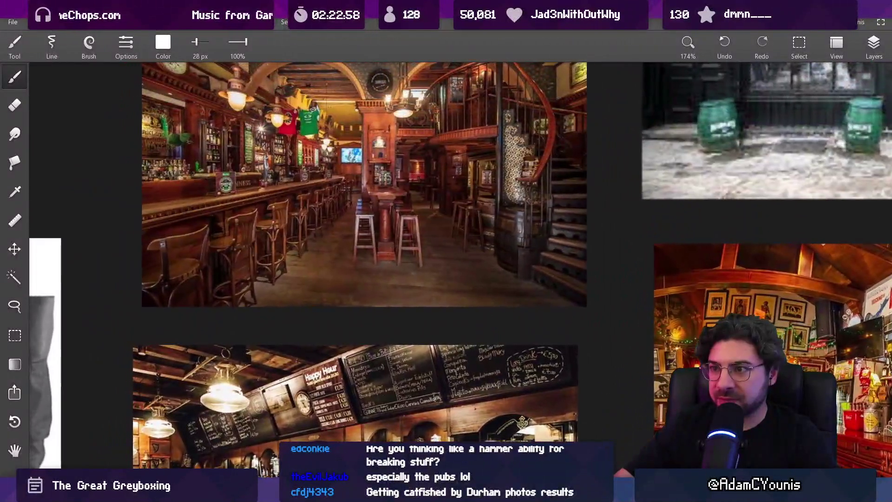
mouse_move(744, 400)
left_mouse_down()
mouse_move(433, 295)
mouse_move(169, 296)
left_mouse_up()
scroll(438, 296, "down", 2)
left_click_drag(438, 296, 218, 298)
left_click_drag(218, 140, 358, 371)
scroll(367, 325, "down", 4)
left_click_drag(319, 196, 365, 316)
mouse_move(50, 172)
left_mouse_down()
mouse_move(278, 317)
mouse_move(280, 286)
left_mouse_up()
scroll(278, 318, "up", 2)
Centre the house and Irish pub sketch, then draw a trial thick white L and undo it.
scroll(282, 290, "down", 2)
left_click_drag(611, 293, 154, 261)
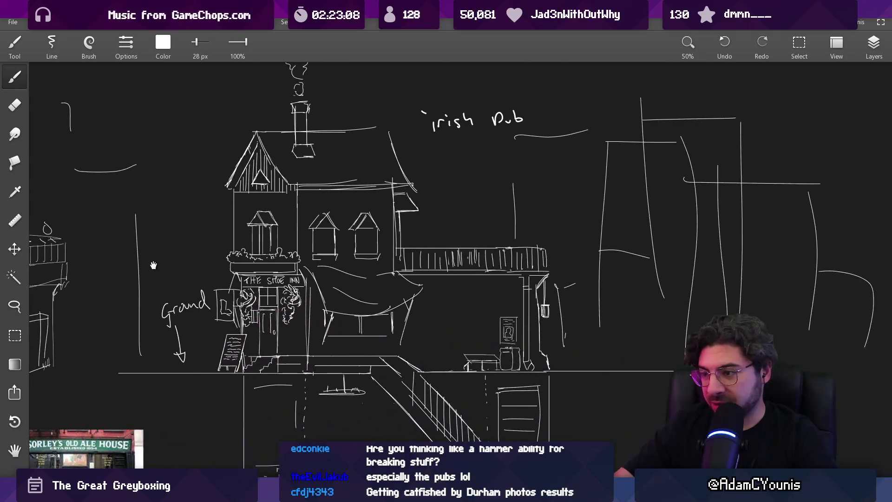
left_click_drag(307, 147, 304, 300)
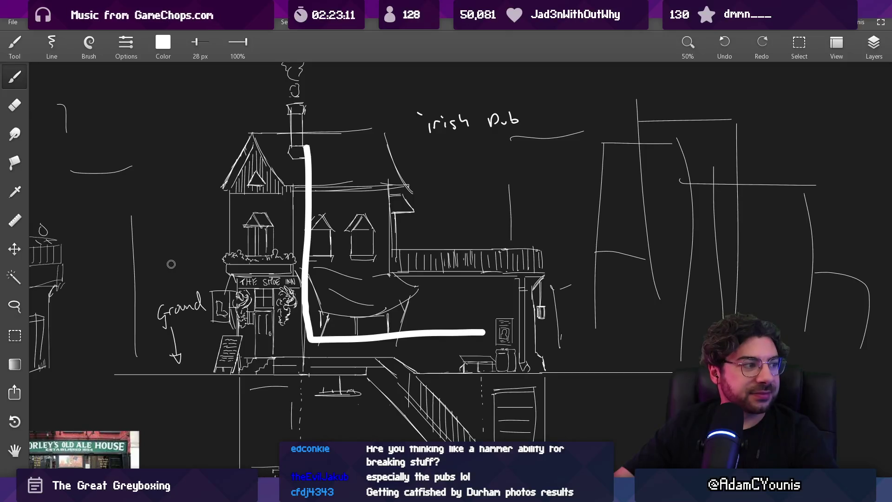
key("ctrl+z")
scroll(328, 281, "down", 3)
left_click_drag(202, 277, 363, 284)
Undo a trial doorway arch, then draw a thin line under the bar shelves.
scroll(349, 288, "up", 5)
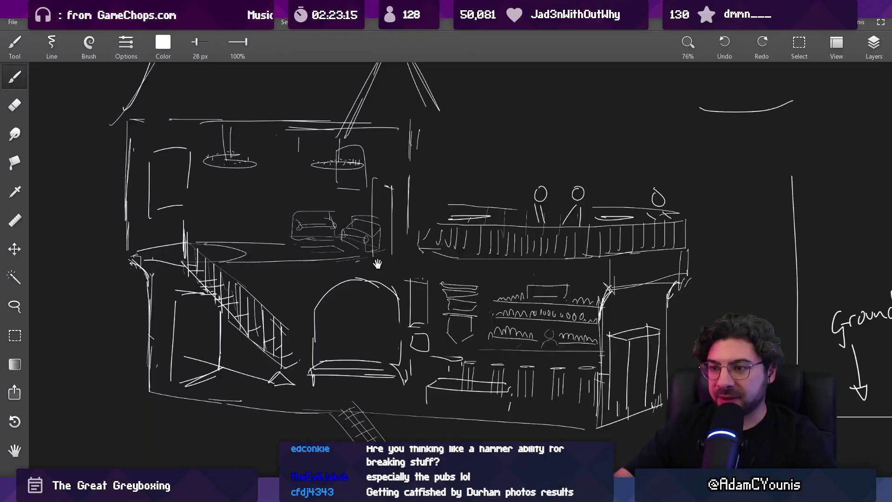
scroll(378, 263, "down", 4)
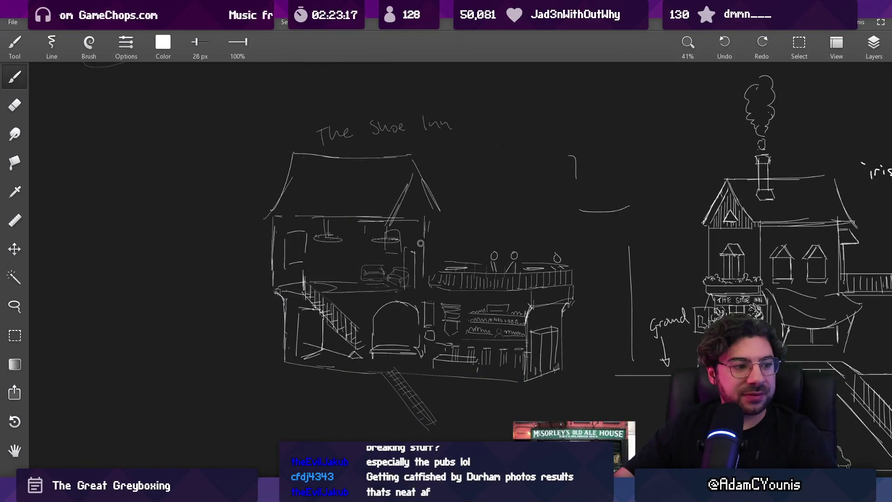
scroll(406, 348, "up", 5)
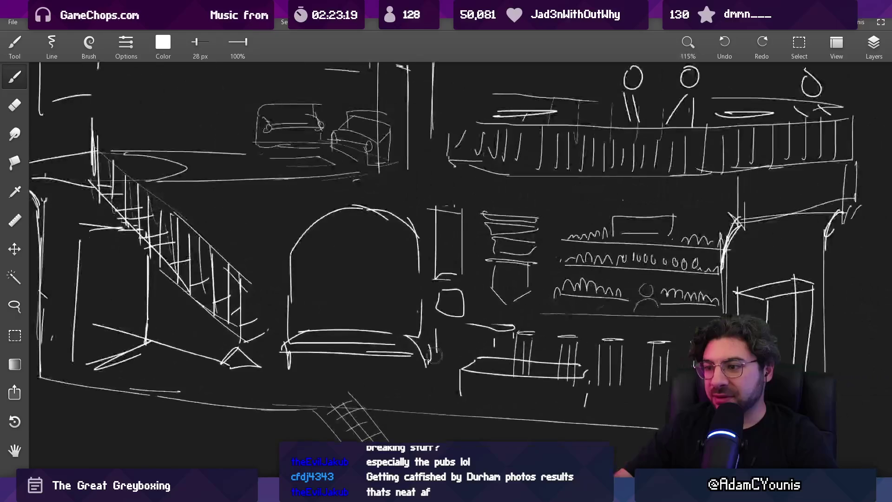
left_click_drag(285, 318, 333, 321)
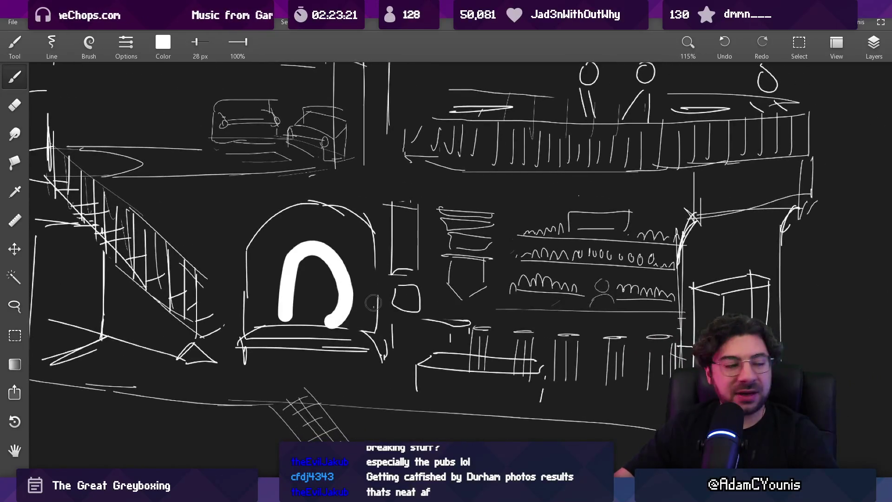
key("ctrl+z")
left_click_drag(480, 298, 677, 302)
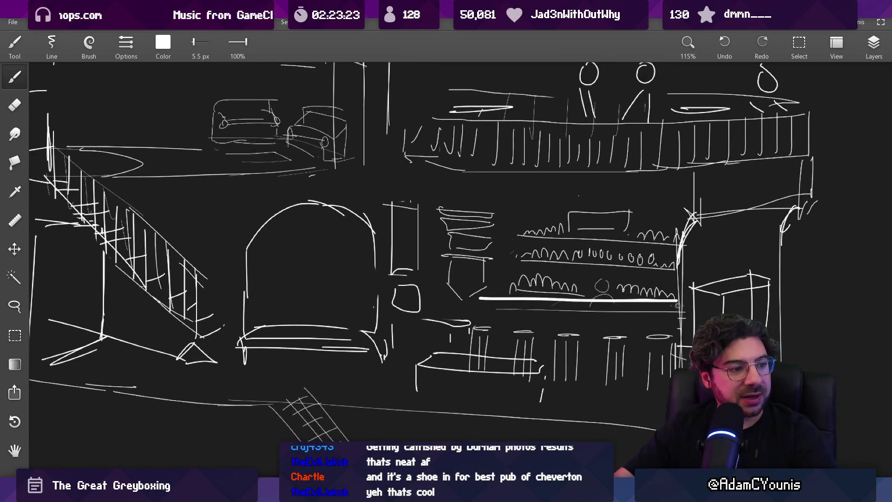
scroll(680, 305, "down", 3)
scroll(404, 260, "up", 3)
Draw a trial ellipse and arc over the balcony, undoing both.
left_click_drag(404, 259, 400, 223)
key("ctrl+z")
mouse_move(181, 254)
left_mouse_down()
mouse_move(334, 242)
mouse_move(359, 249)
left_mouse_up()
key("ctrl+z")
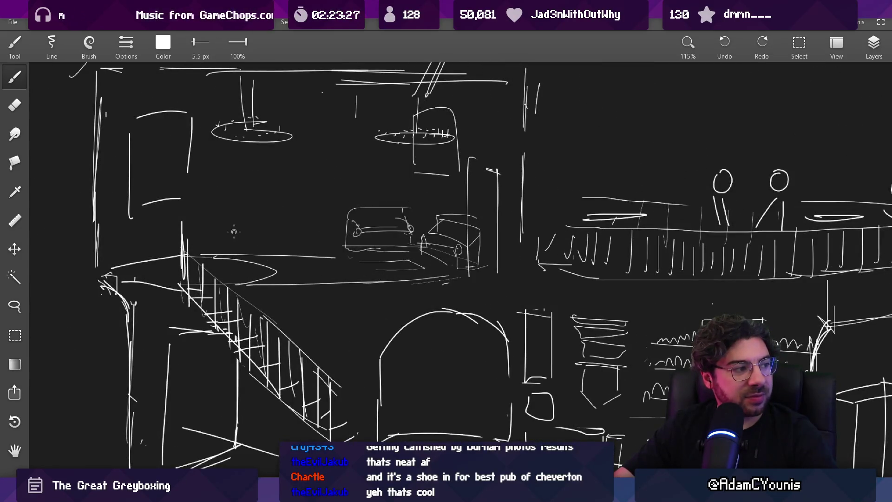
scroll(264, 232, "up", 3)
scroll(390, 258, "down", 3)
Pan the board to centre the balcony figures and the pub reference photos.
left_click_drag(433, 203, 156, 220)
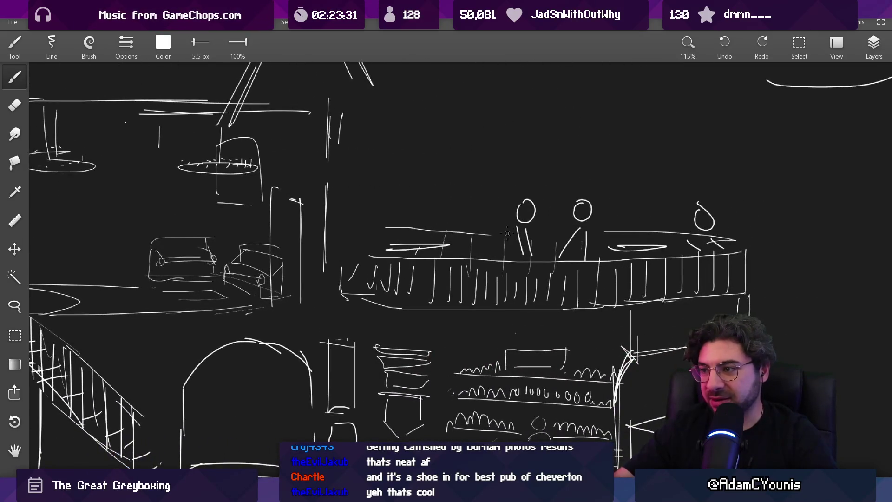
scroll(501, 234, "down", 5)
mouse_move(558, 465)
left_mouse_down()
mouse_move(319, 415)
mouse_move(344, 258)
mouse_move(439, 179)
left_mouse_up()
scroll(467, 284, "down", 5)
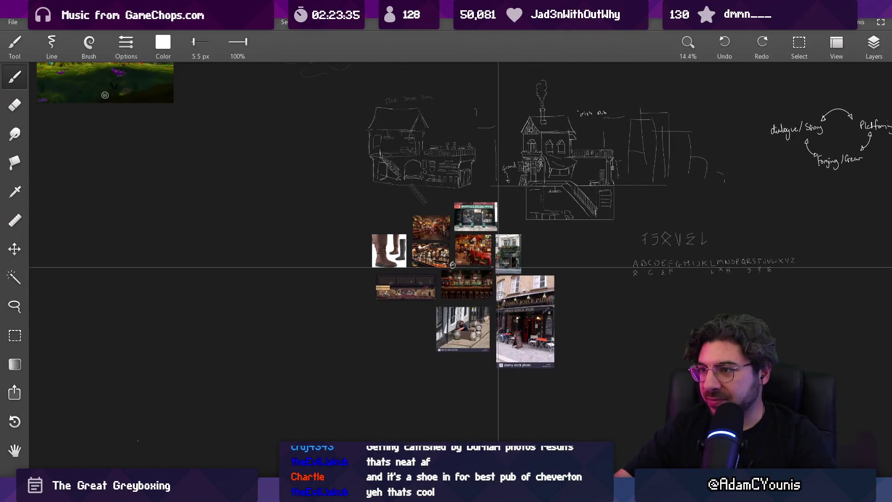
left_click_drag(452, 265, 396, 323)
key("ctrl+alt+space")
type("shoe inn.ase")
key("Down")
key("Down")
key("Return")
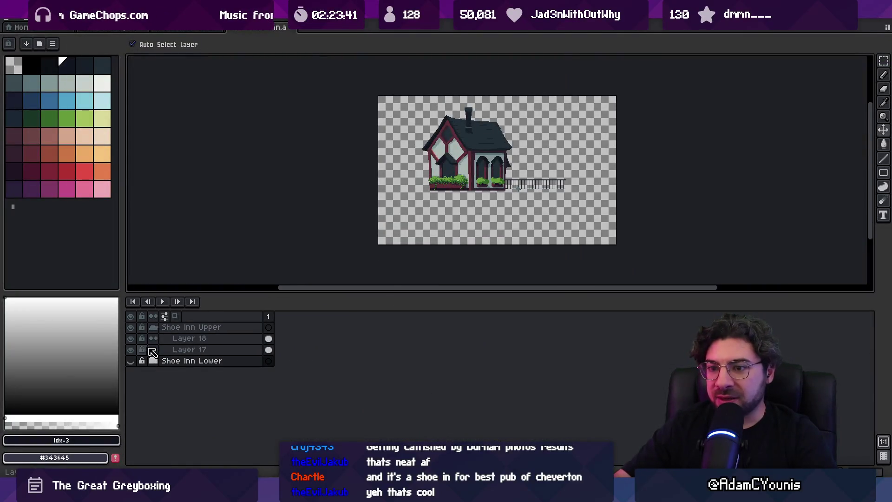
key("ctrl+alt+space")
type("shoe inn")
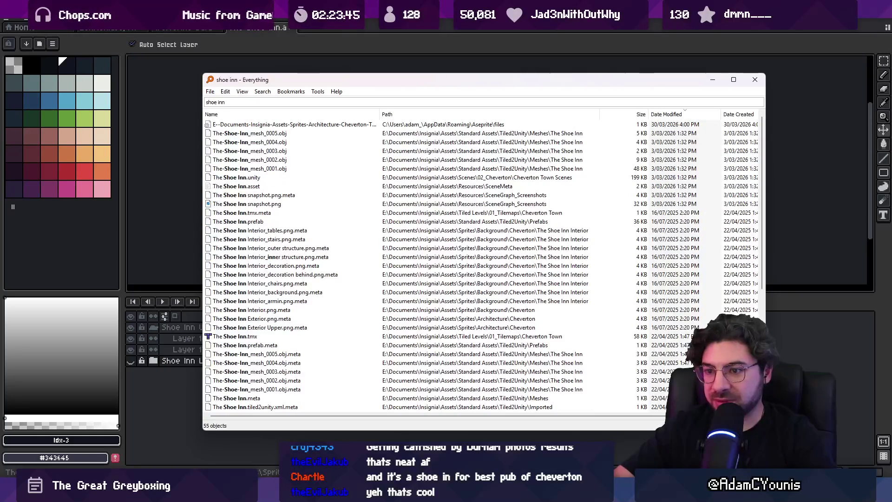
type(" interior.")
key("Down")
key("Down")
key("Return")
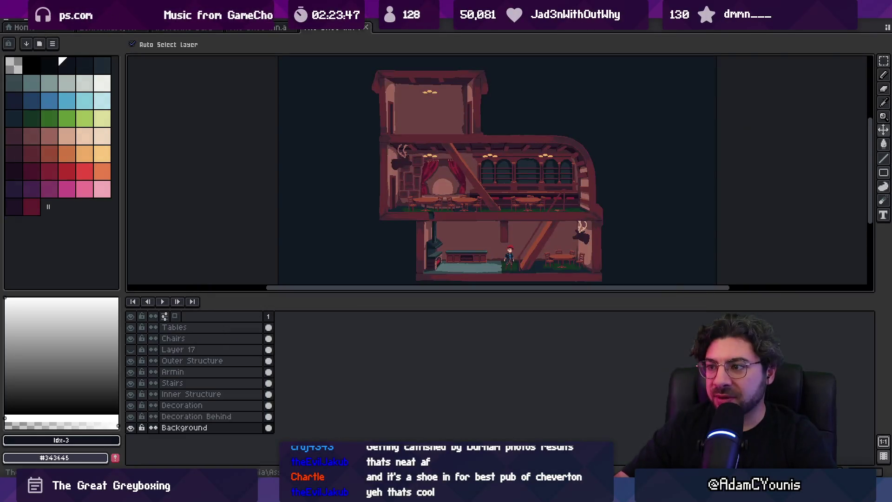
left_click_drag(588, 225, 480, 212)
left_click_drag(490, 294, 493, 340)
scroll(411, 263, "up", 2)
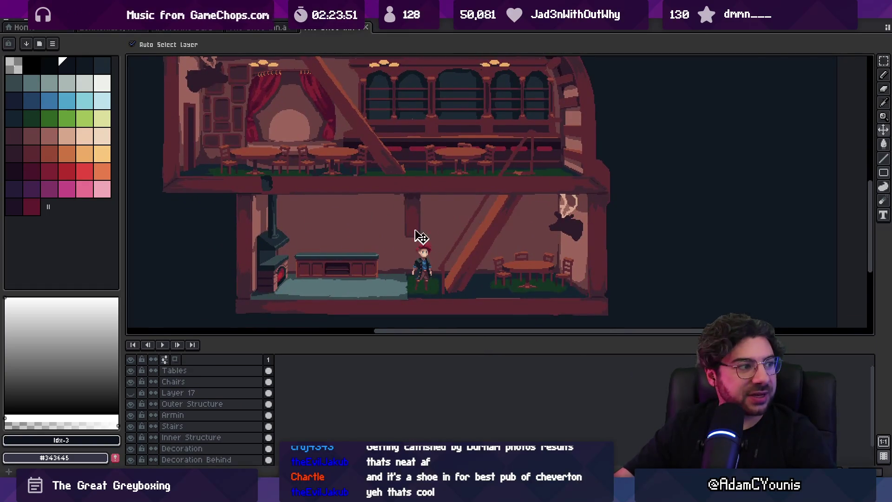
scroll(425, 248, "down", 2)
left_click_drag(404, 288, 490, 327)
scroll(490, 327, "up", 2)
mouse_move(490, 295)
left_mouse_down()
mouse_move(494, 309)
mouse_move(401, 134)
mouse_move(399, 86)
left_mouse_up()
scroll(378, 209, "up", 1)
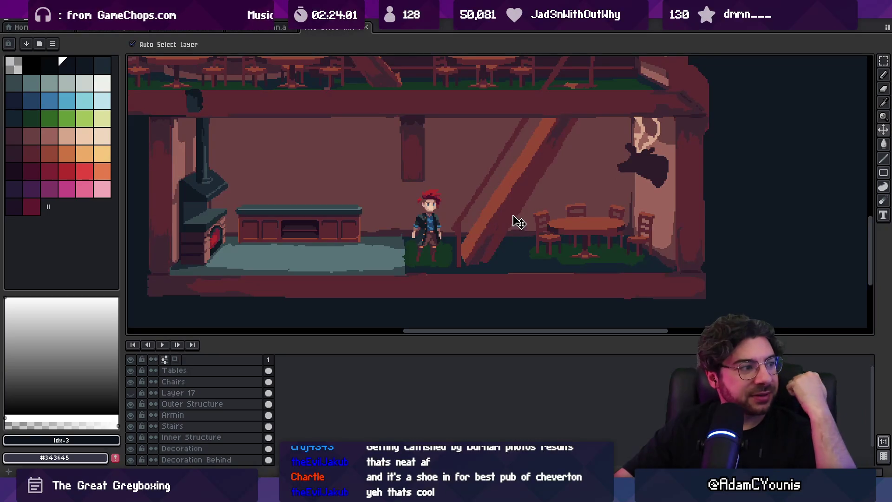
scroll(562, 221, "down", 2)
scroll(556, 215, "up", 1)
mouse_move(472, 193)
left_mouse_down()
mouse_move(470, 249)
mouse_move(435, 295)
left_mouse_up()
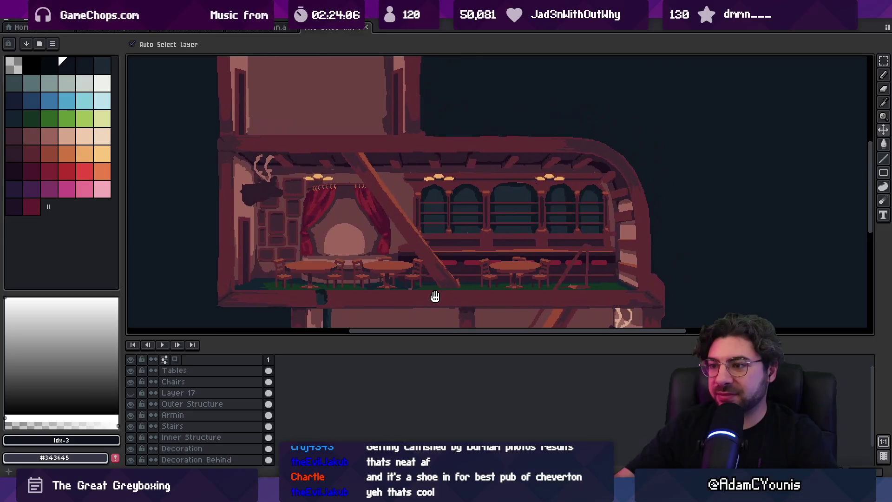
scroll(413, 186, "down", 2)
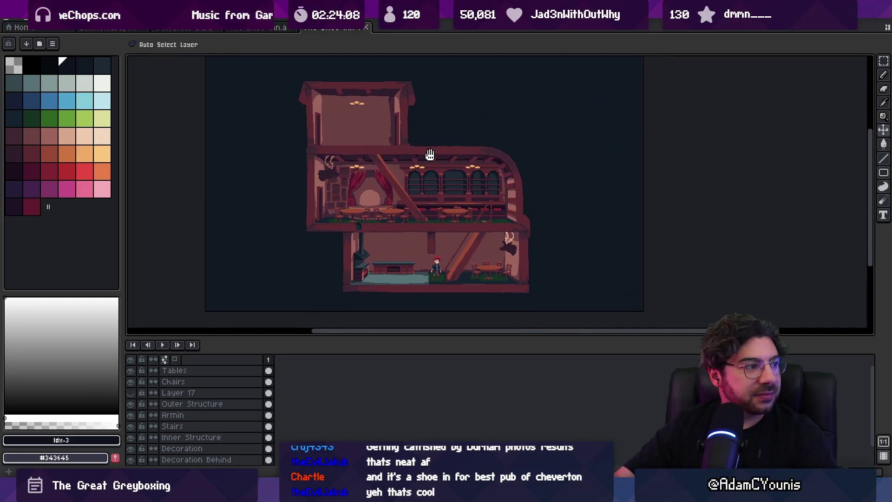
scroll(428, 153, "up", 2)
key("ctrl+w")
key("ctrl+w")
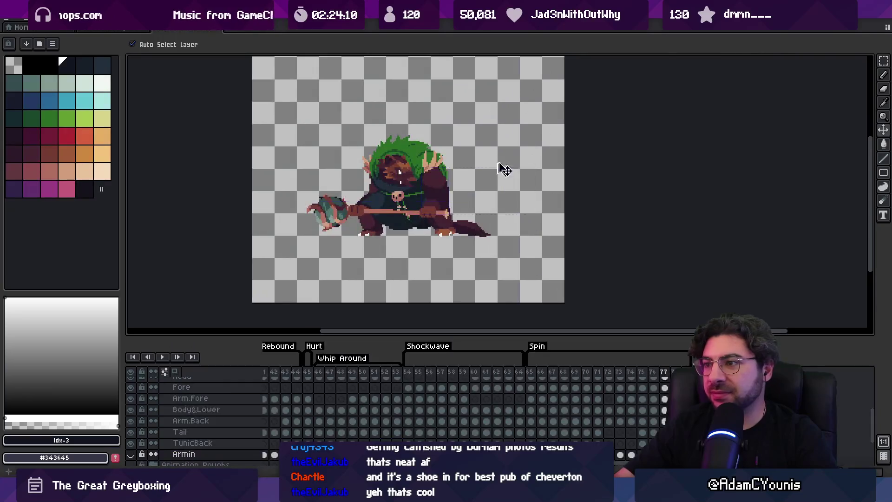
key("alt+Tab")
key("alt+Tab")
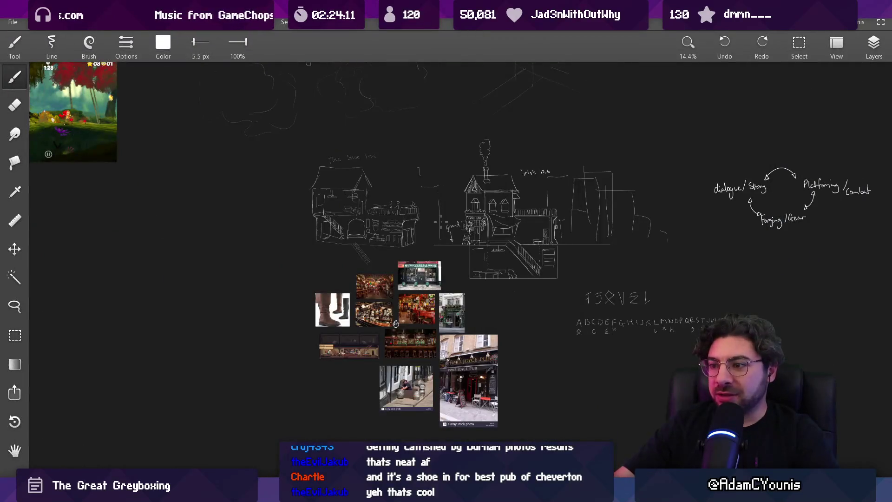
key("alt+Tab")
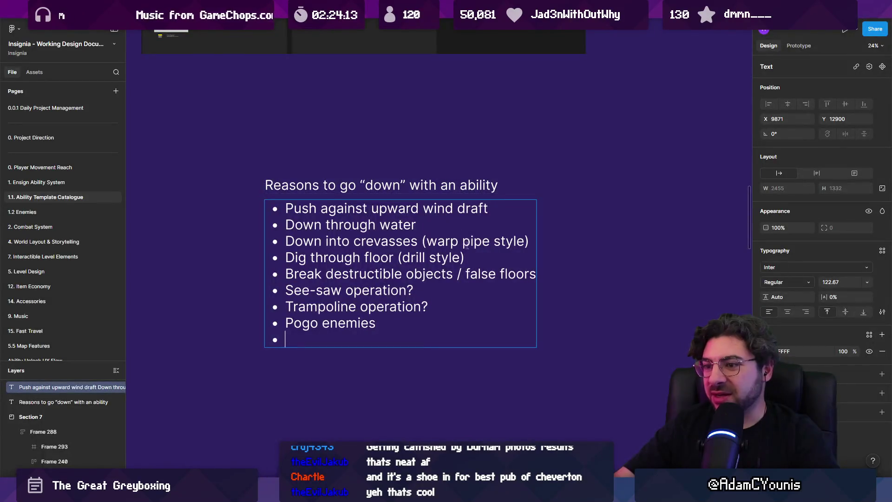
Delete the empty bullet below 'Pogo enemies' and select the 'Break destructible objects' line.
key("BackSpace")
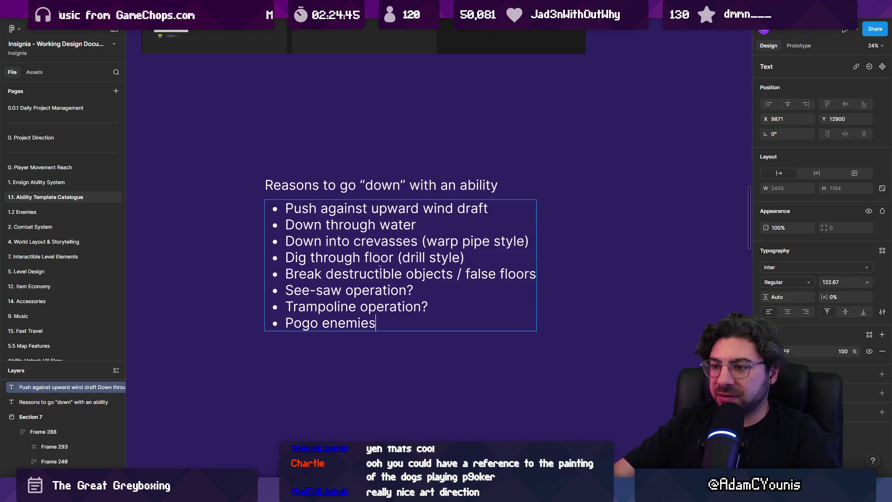
triple_click(328, 270)
Add the indented note 'This is fine but kind of one-note' under 'Break destructible objects / false floors'.
key("End")
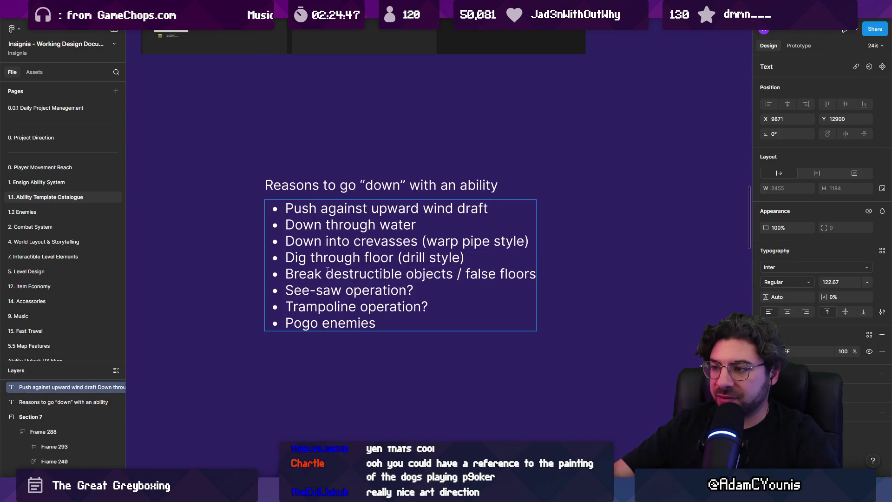
key("Return")
key("Tab")
type("This is fn")
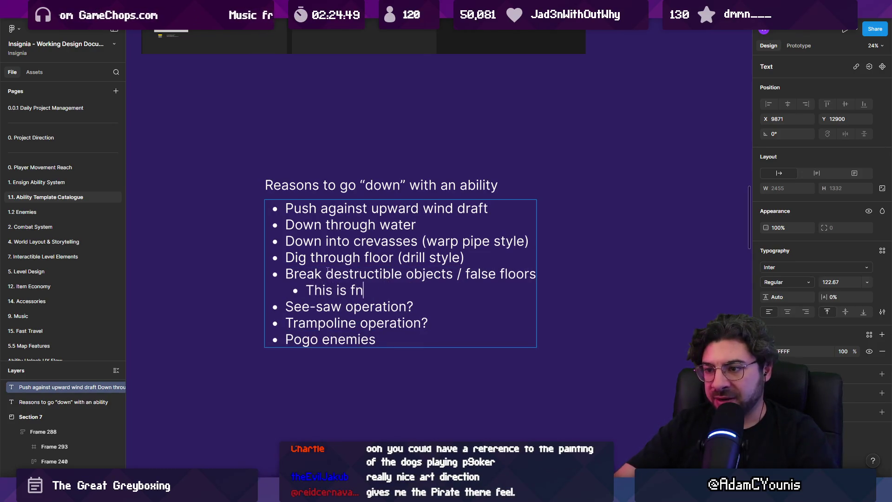
key("BackSpace")
type("ine but jui")
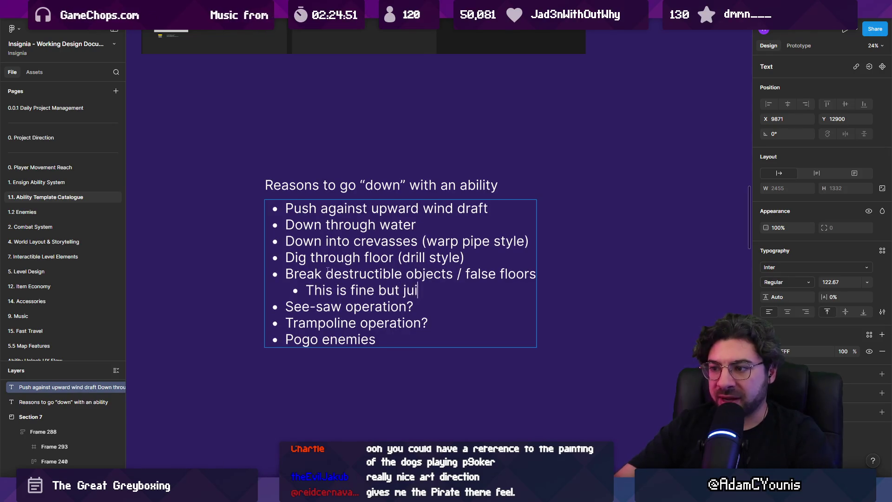
key("BackSpace")
key("BackSpace")
key("BackSpace")
type("kind of one-note")
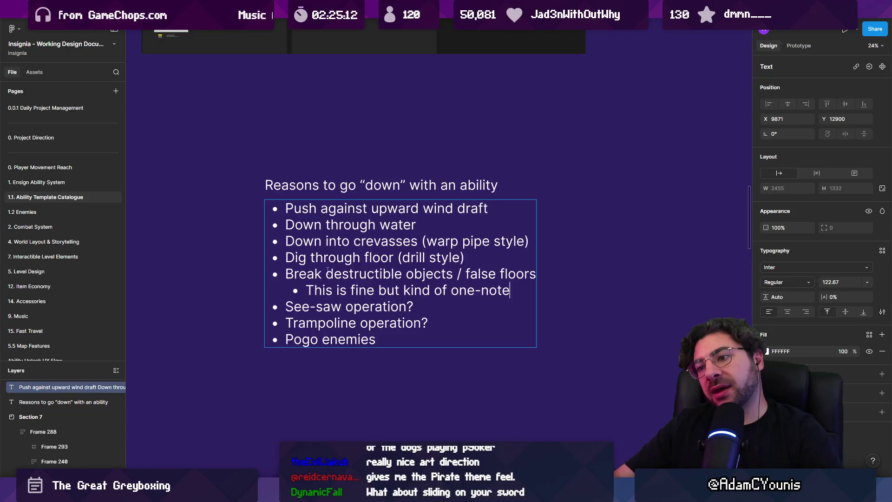
key("shift+End")
key("Right")
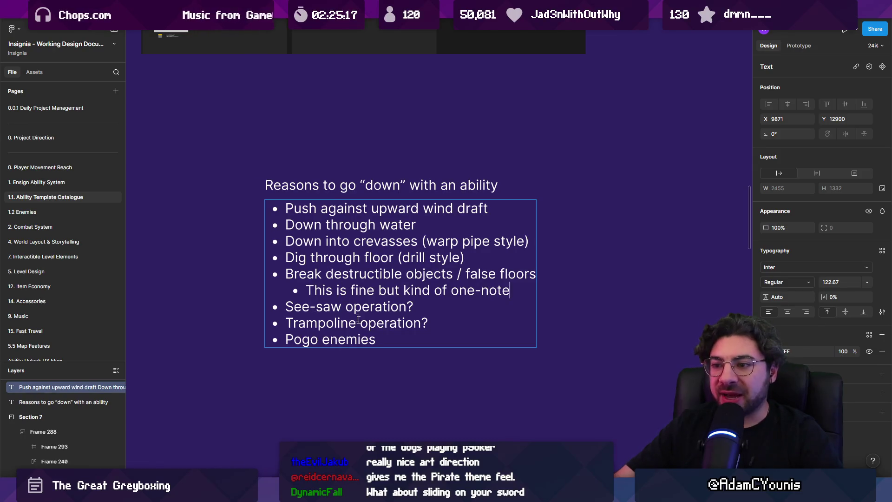
scroll(433, 312, "up", 10)
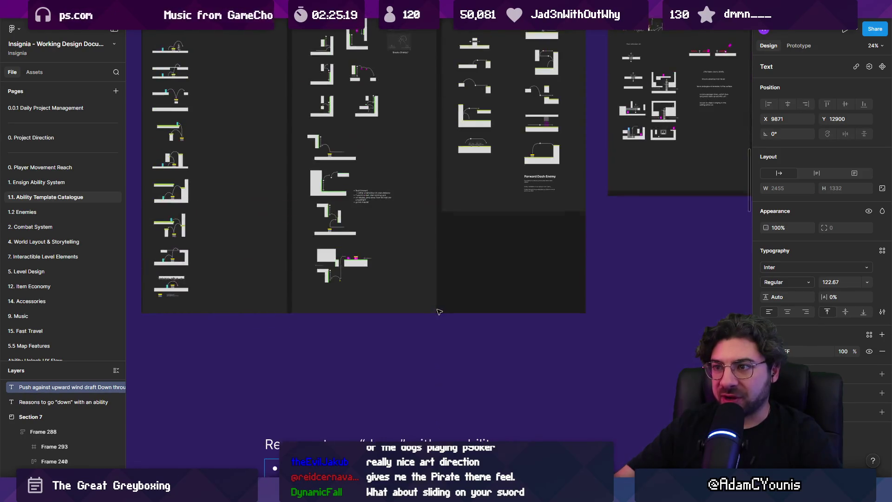
scroll(450, 378, "down", 5)
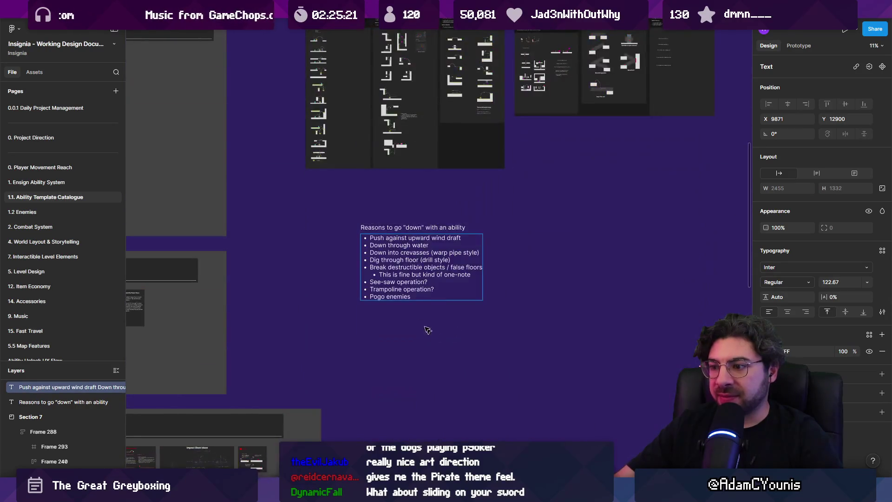
scroll(432, 332, "up", 10)
scroll(479, 285, "right", 1)
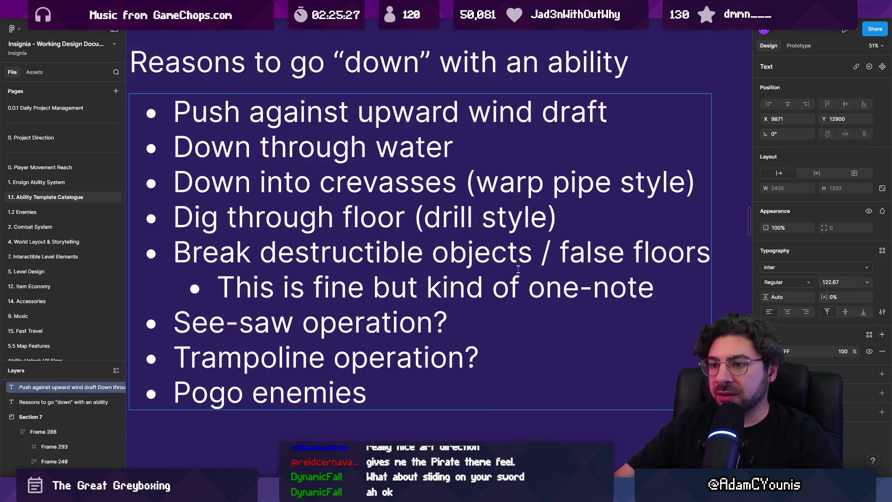
Cut and paste 'Dig through floor (drill style)' so it becomes the third bullet, above crevasses.
scroll(519, 270, "down", 2)
left_click(540, 227)
key("Return")
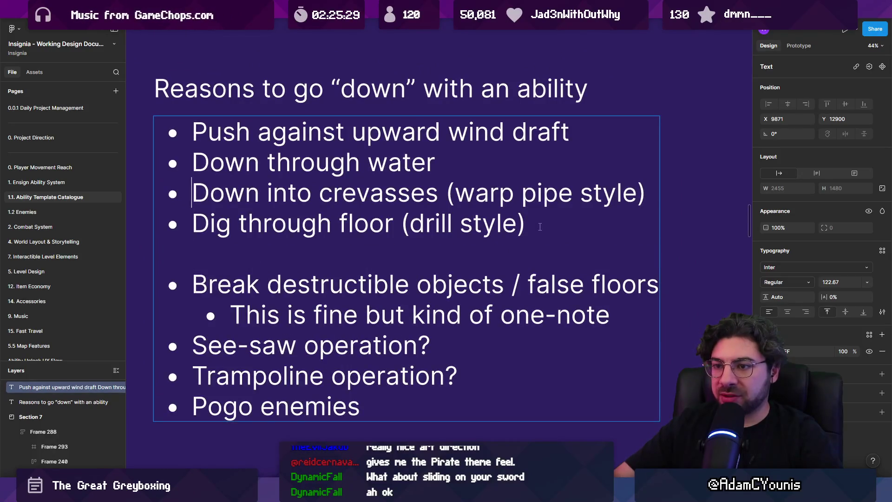
key("Up")
key("Up")
key("Up")
key("Down")
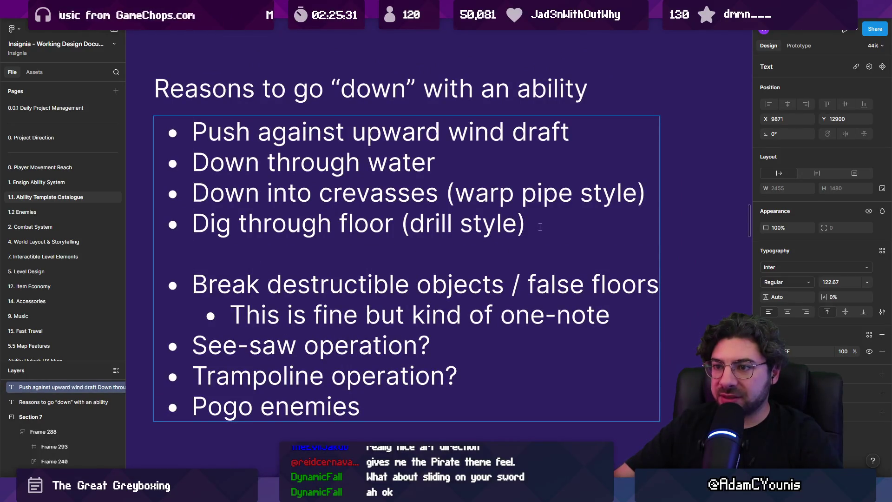
key("Up")
key("shift+Return")
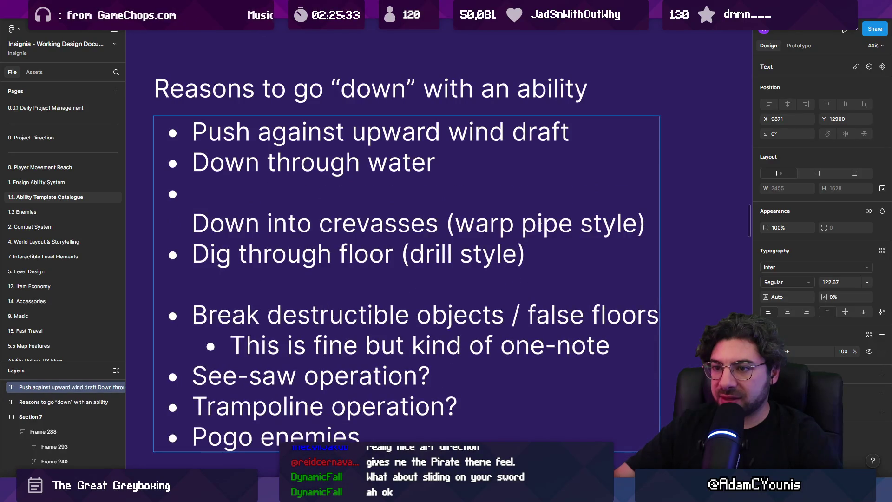
key("Down")
key("shift+Down")
key("ctrl+x")
key("Up")
key("Up")
key("ctrl+v")
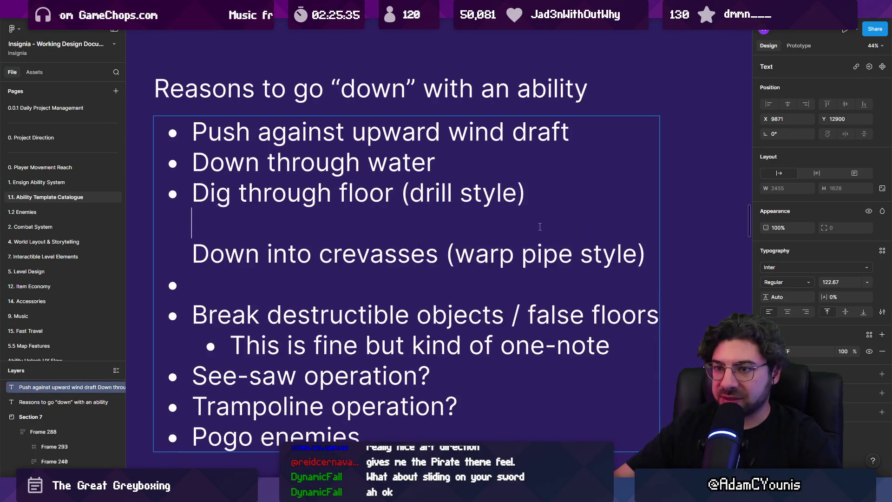
key("Up")
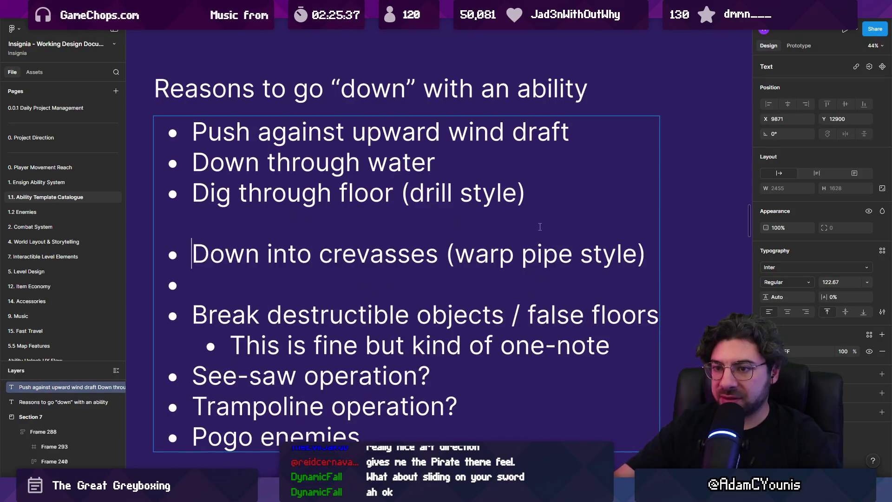
key("Up")
Add the sub-bullet 'Descending through medium concepts are okay' under the drill bullet.
key("Return")
key("Tab")
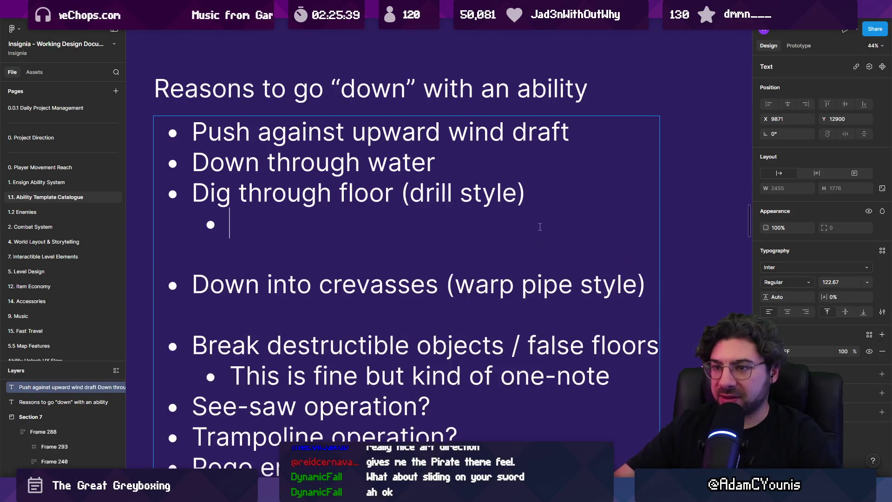
type("Descn")
key("BackSpace")
type("enf")
key("BackSpace")
type("ding through medium")
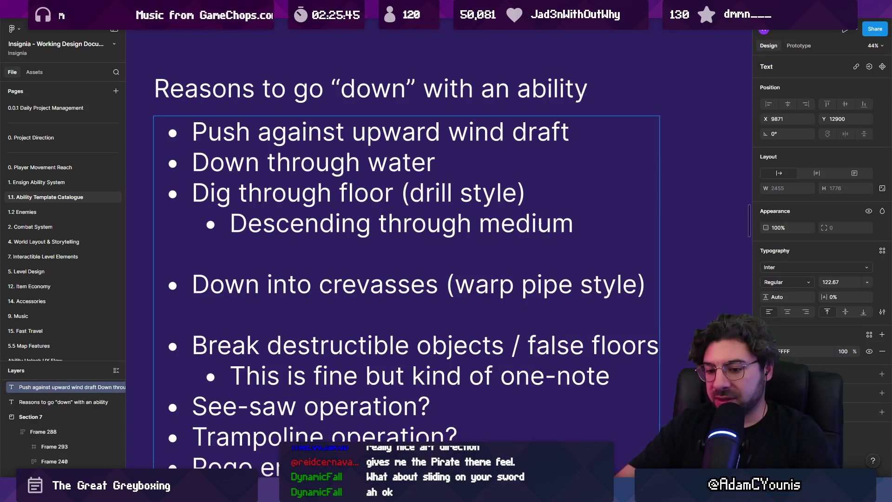
type(" concepts are c")
type("kay")
key("Escape")
Narrow the list text box so lines wrap and italicise the 'Descending…' sub-bullet.
scroll(528, 220, "down", 3)
mouse_move(672, 225)
left_mouse_down()
mouse_move(604, 224)
mouse_move(620, 225)
left_mouse_up()
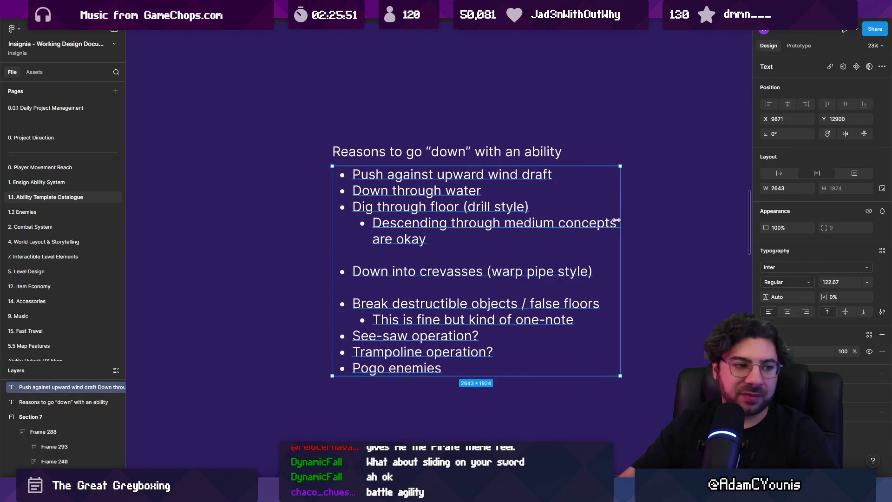
double_click(498, 238)
left_click_drag(427, 239, 378, 228)
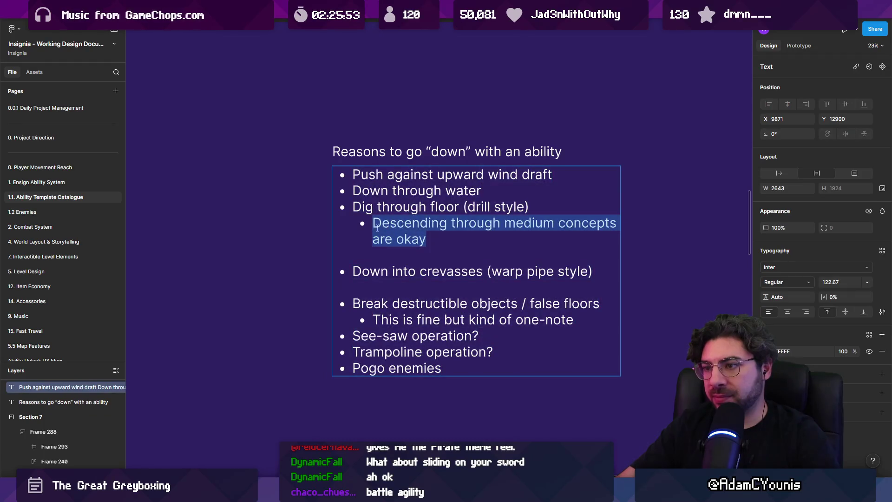
key("ctrl+i")
left_click(430, 250)
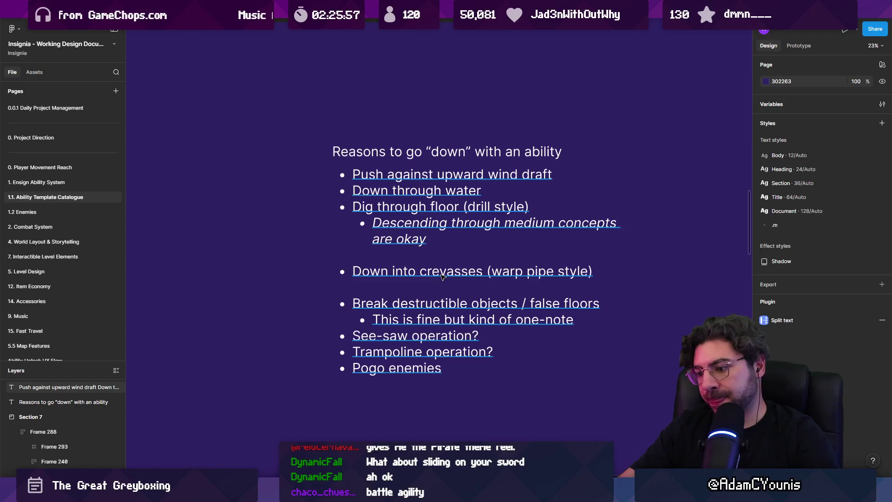
scroll(417, 232, "right", 3)
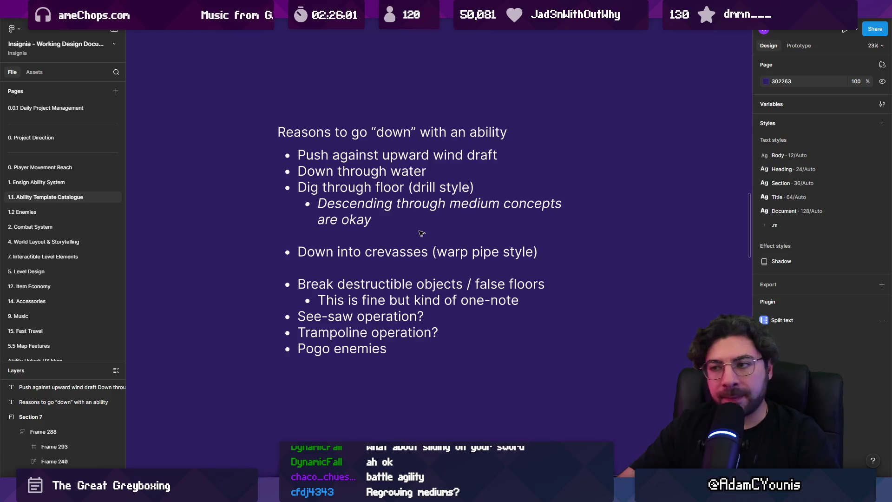
left_click(384, 247)
Under crevasses, add the sub-bullet 'Also sort of contrived. Not necessarily bad but needs combat application'.
double_click(560, 256)
key("Return")
key("Tab")
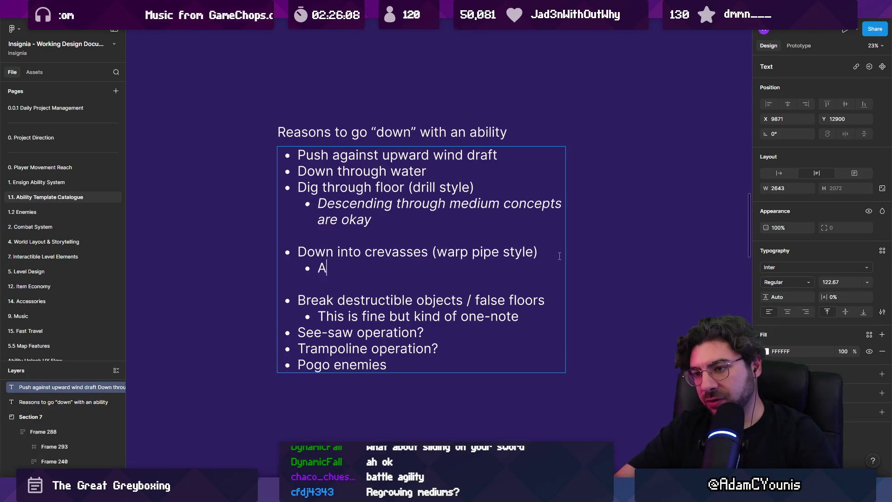
type("lso sort of")
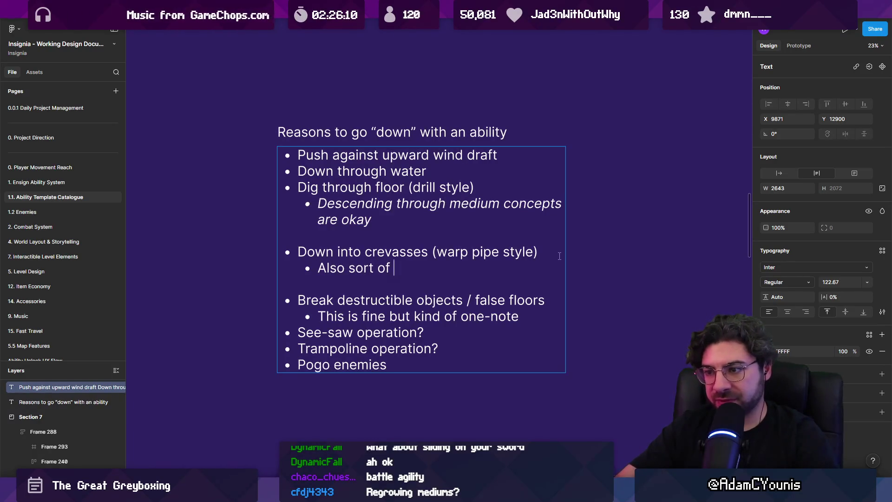
type(" contriviue")
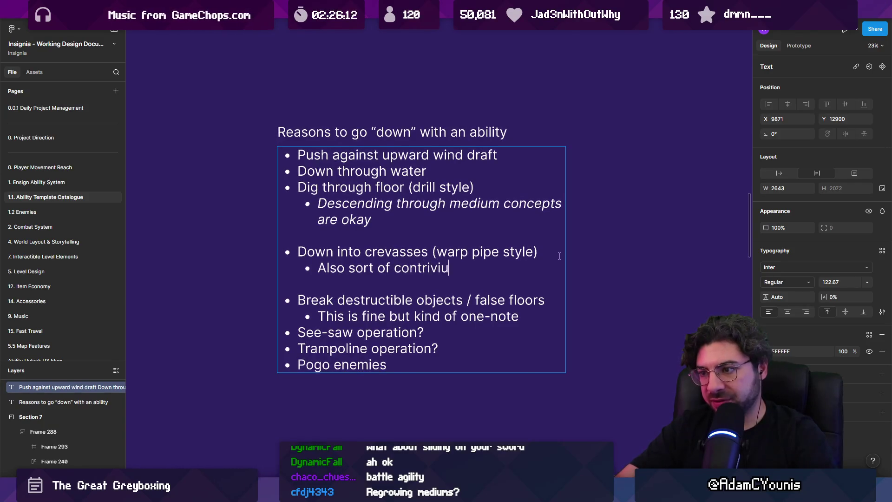
key("BackSpace")
key("BackSpace")
key("BackSpace")
type("ed. Not neceesa")
key("BackSpace")
key("BackSpace")
key("BackSpace")
type("arily bad b ut")
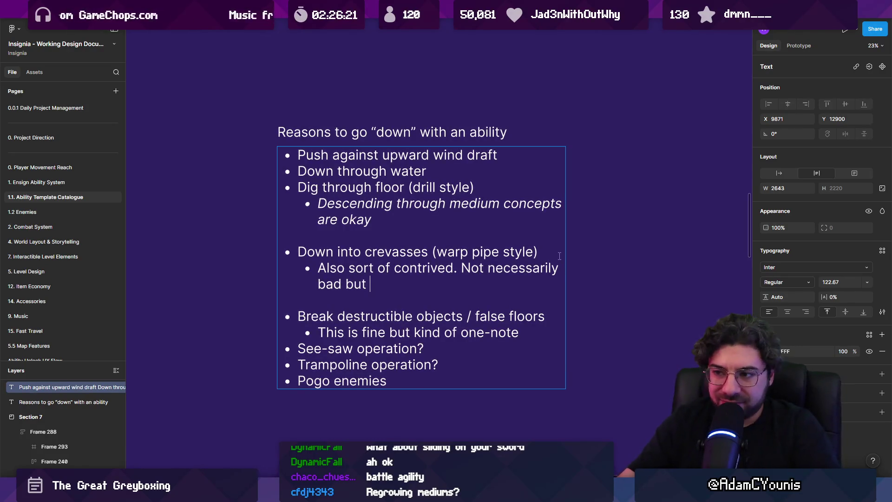
type("needs comp")
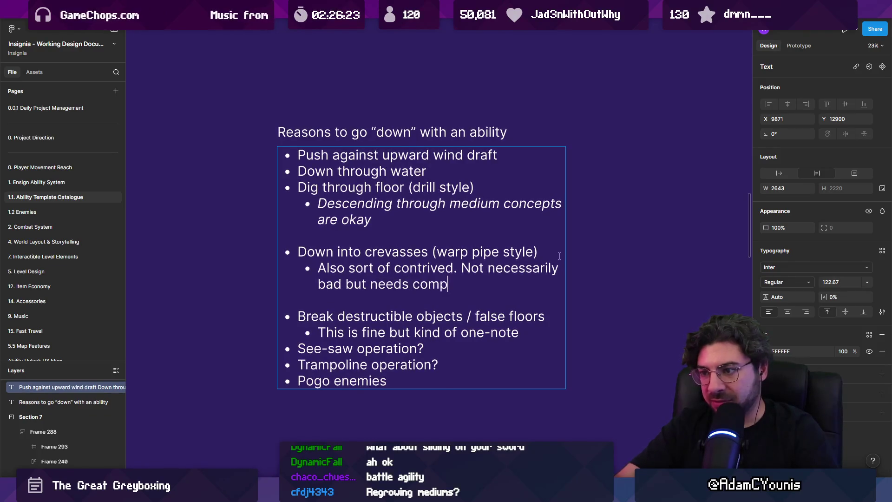
key("BackSpace")
type("bat application")
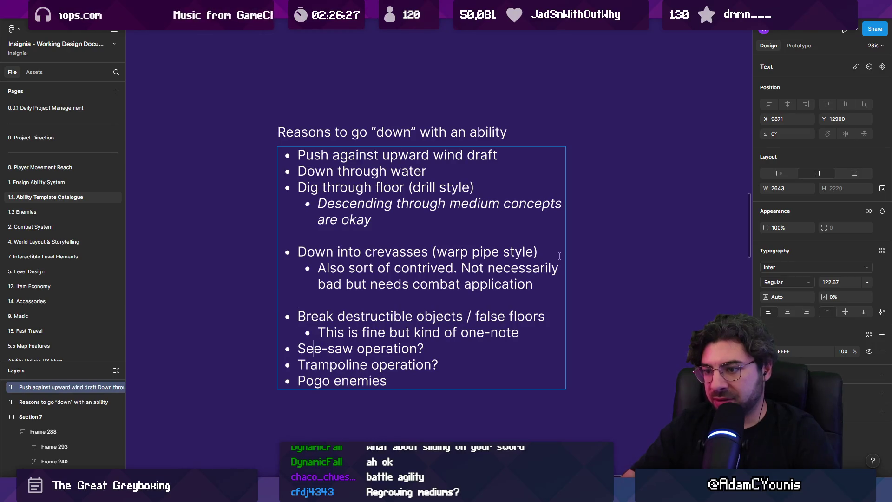
Add spacing below the one-note sub-bullet and start an indented line under 'Pogo enemies'.
key("Left")
key("Return")
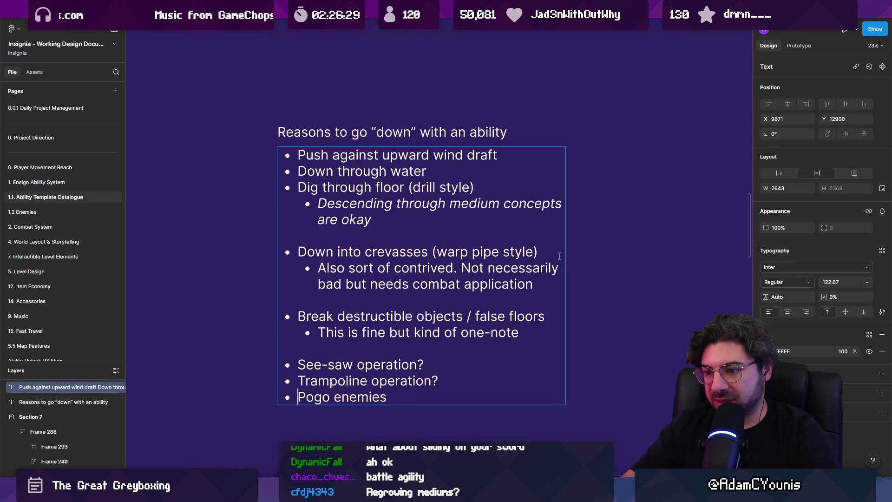
key("Return")
key("Tab")
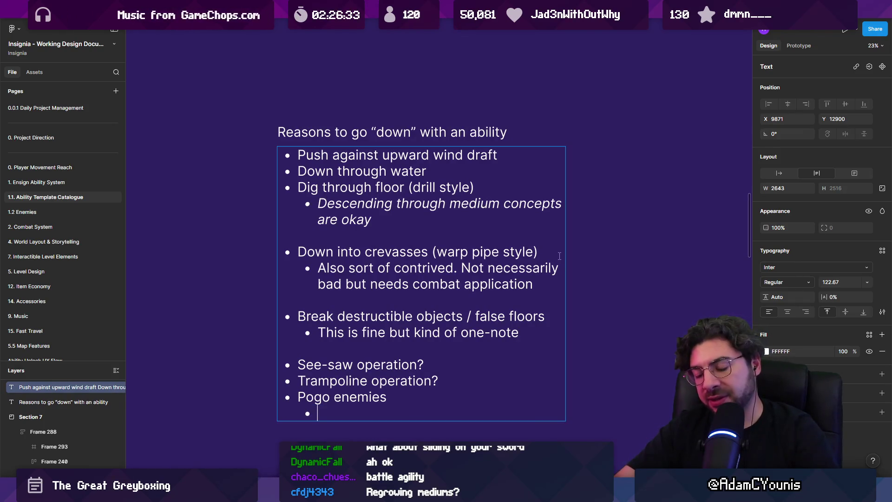
Type the Pogo sub-note 'Physics based, which is cool, but kind of disappointing…just using down to go up.'.
type("Physica")
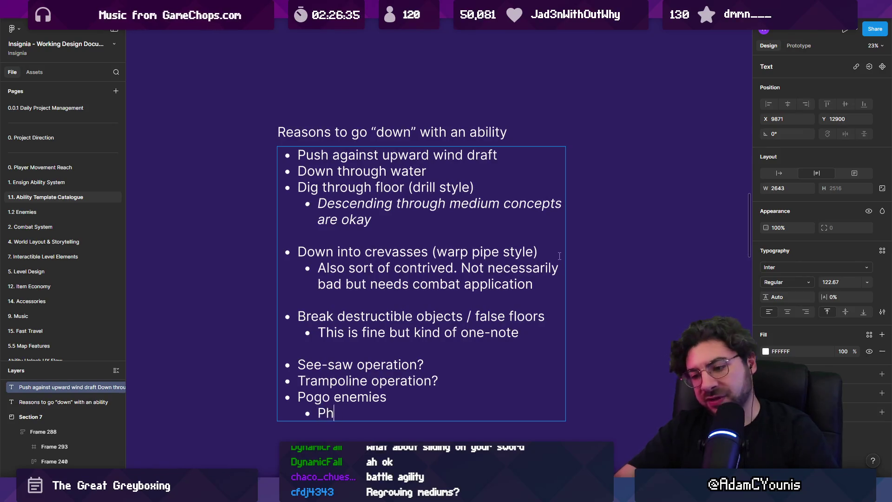
key("BackSpace")
key("BackSpace")
type("s based, which is go")
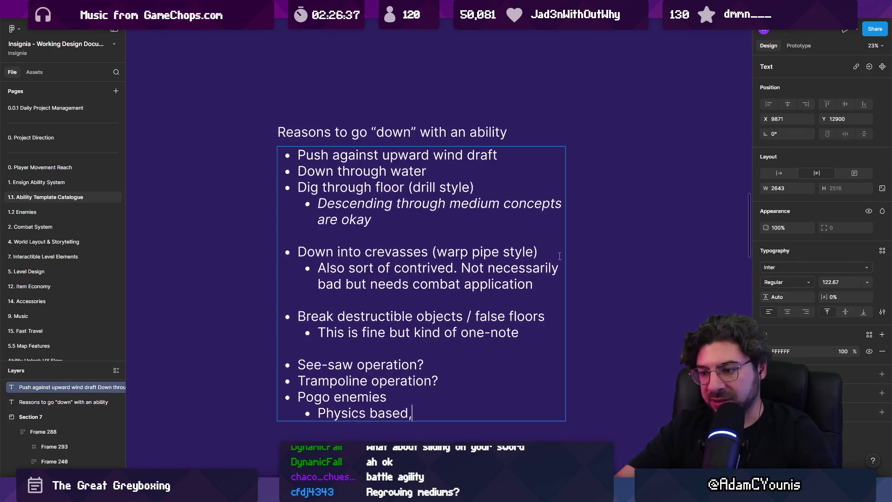
key("BackSpace")
key("BackSpace")
type("co")
key("BackSpace")
key("BackSpace")
type("cool, but kind of s")
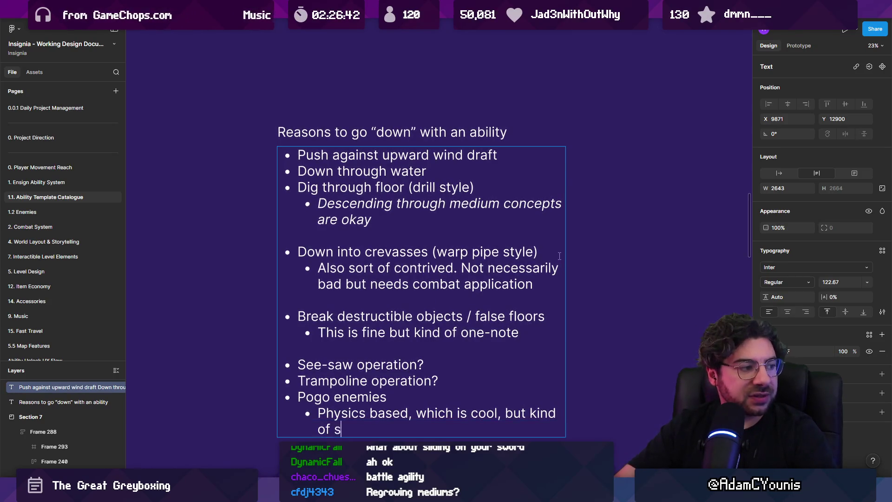
key("BackSpace")
type("disappointing that ")
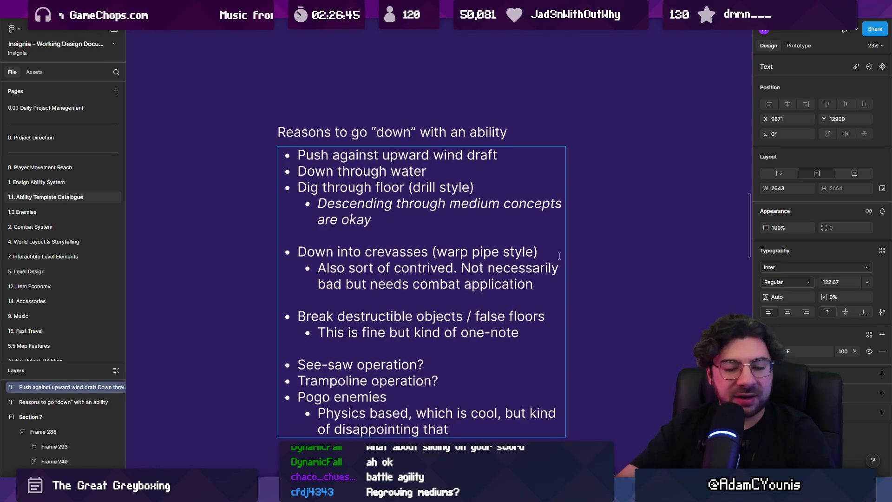
type("you")
scroll(553, 195, "down", 3)
key("BackSpace")
key("BackSpace")
key("BackSpace")
type("we")
type("'re reall")
type("y just ")
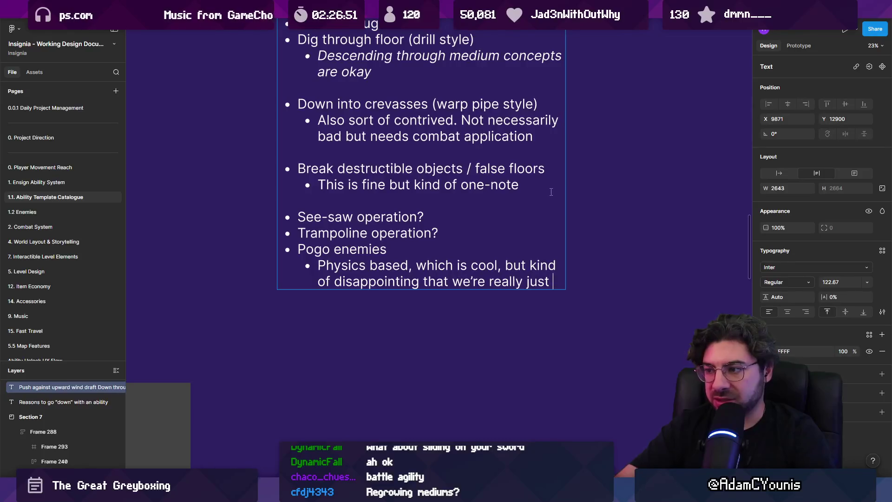
type("using down to go up.")
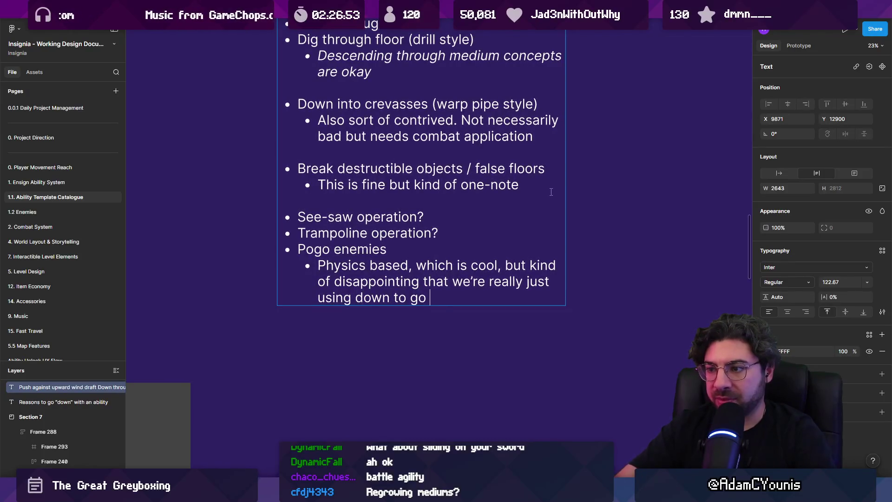
key("Escape")
key("Escape")
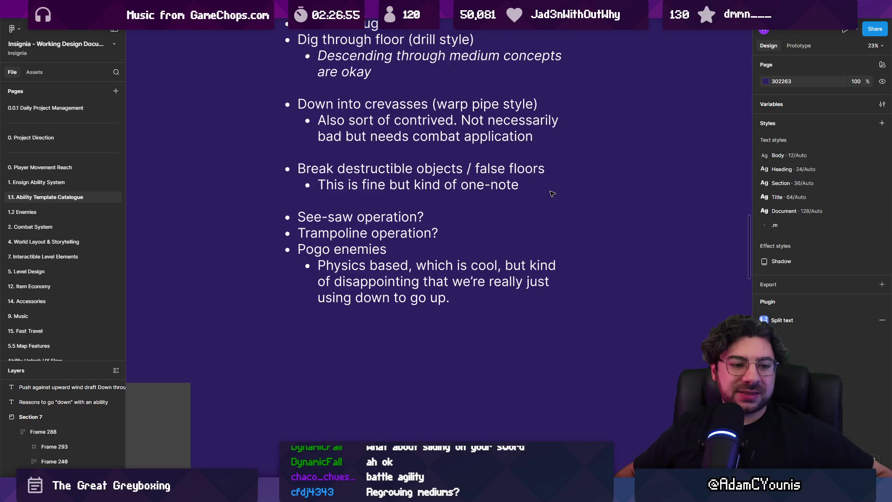
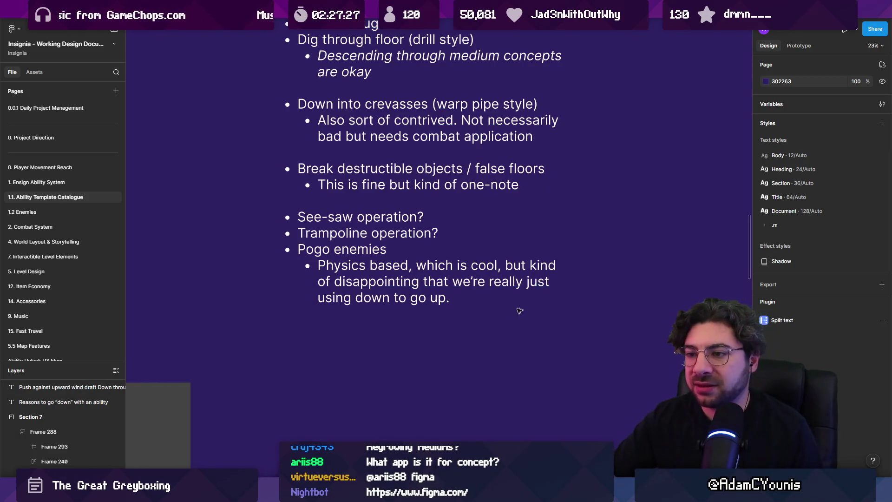
Select the See-saw, Trampoline and Pogo enemies bullets in the reasons-to-go-down list.
double_click(323, 232)
left_click(300, 241)
left_click_drag(300, 247, 458, 284)
left_click(416, 250)
left_click_drag(400, 234, 326, 225)
mouse_move(388, 250)
left_mouse_down()
mouse_move(382, 233)
mouse_move(295, 221)
left_mouse_up()
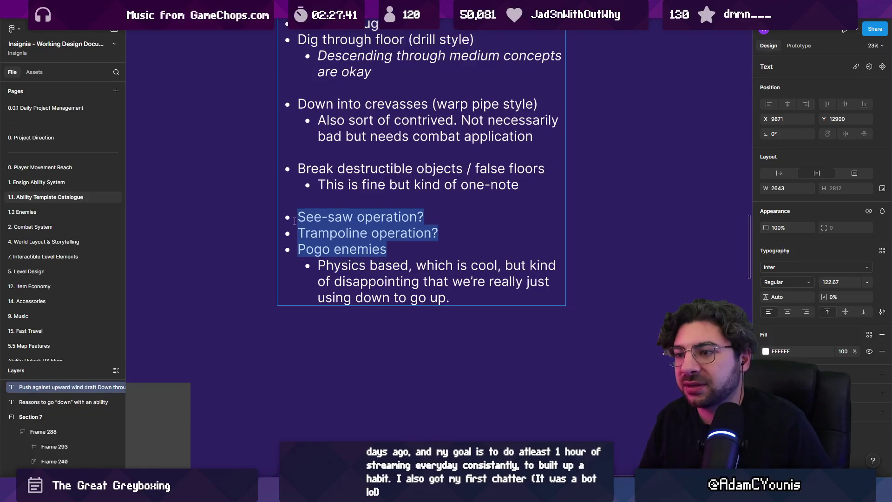
left_click(294, 221)
mouse_move(298, 218)
left_mouse_down()
mouse_move(403, 245)
mouse_move(295, 218)
left_mouse_up()
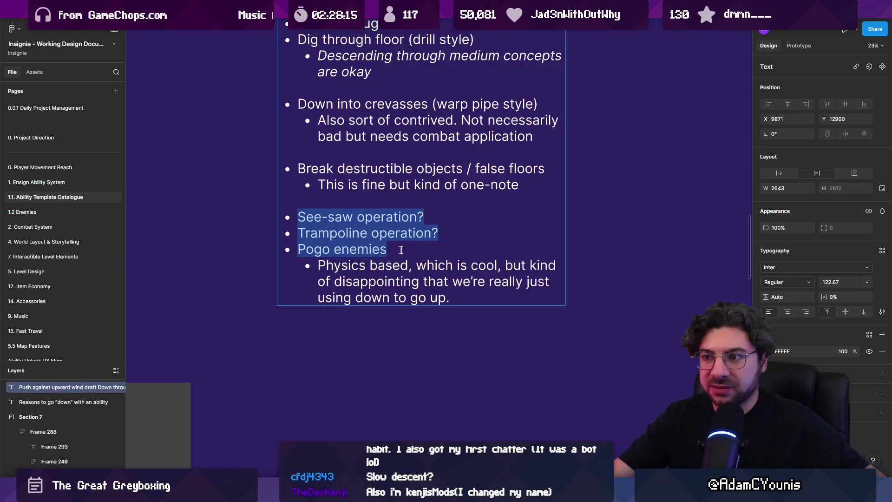
Add a new top-level bullet 'Dive kick into slide' after the 'go up.' line.
left_click(476, 292)
key("Return")
key("Return")
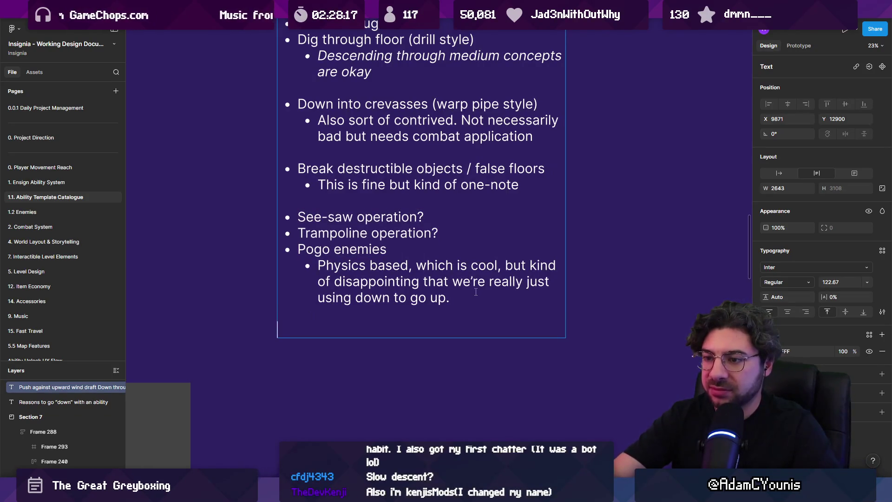
type("Dive kick")
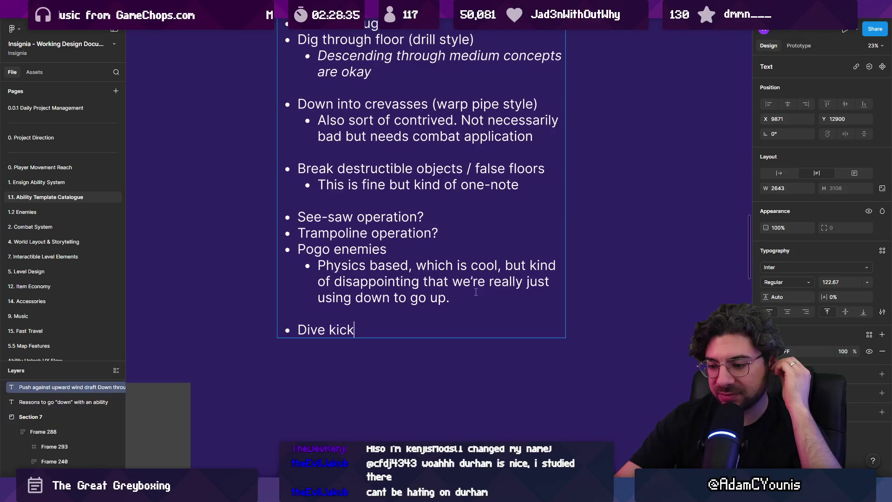
scroll(411, 205, "up", 2)
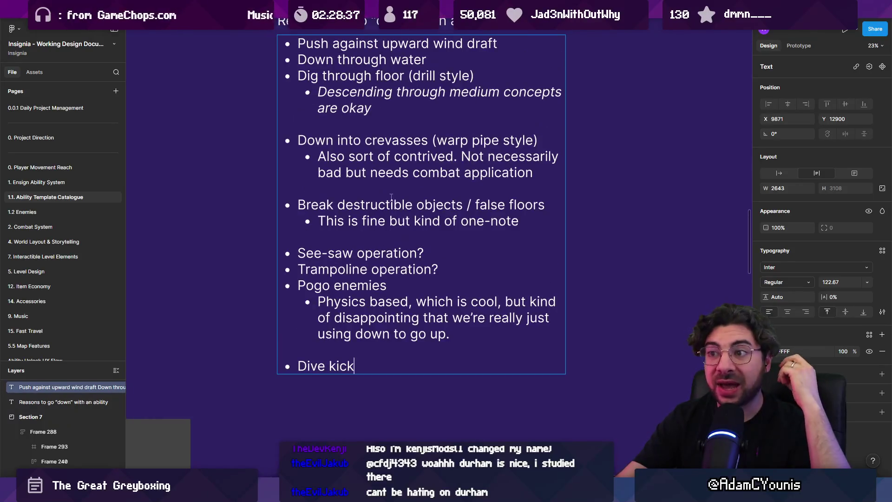
key("Return")
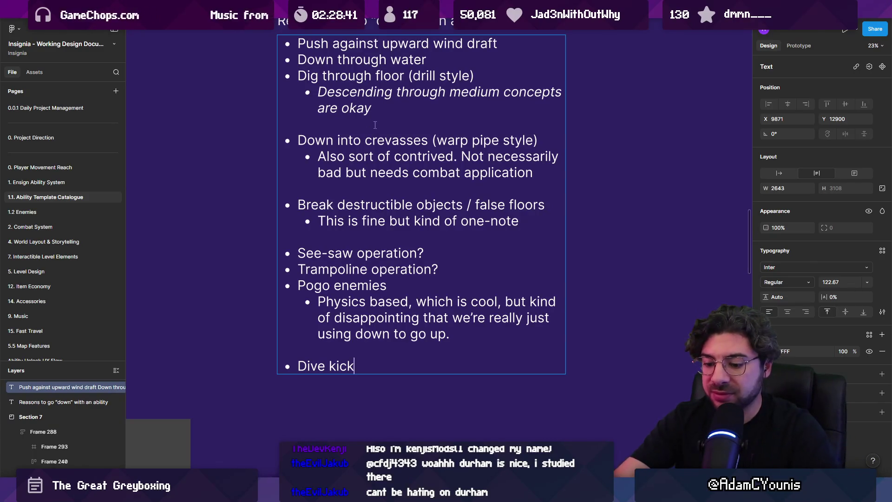
type("onmtp")
key("BackSpace")
key("BackSpace")
key("BackSpace")
key("BackSpace")
type("into sl")
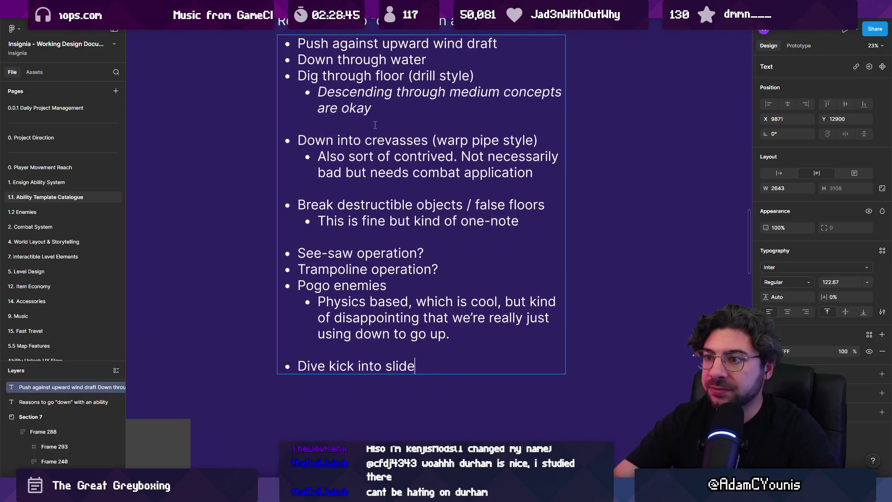
key("Escape")
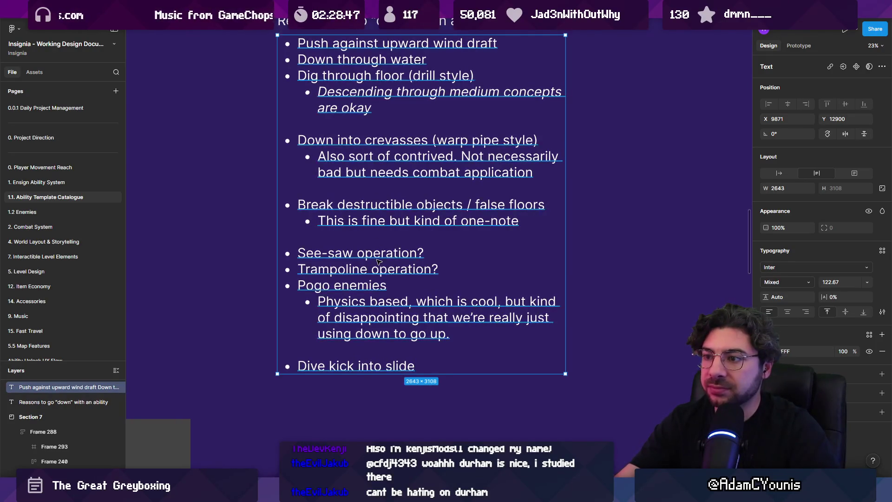
Zoom in on the Power Slide column of Yellow Ensign Abilities, then switch to Unity.
scroll(374, 218, "down", 5)
scroll(375, 199, "up", 2)
scroll(394, 105, "down", 3)
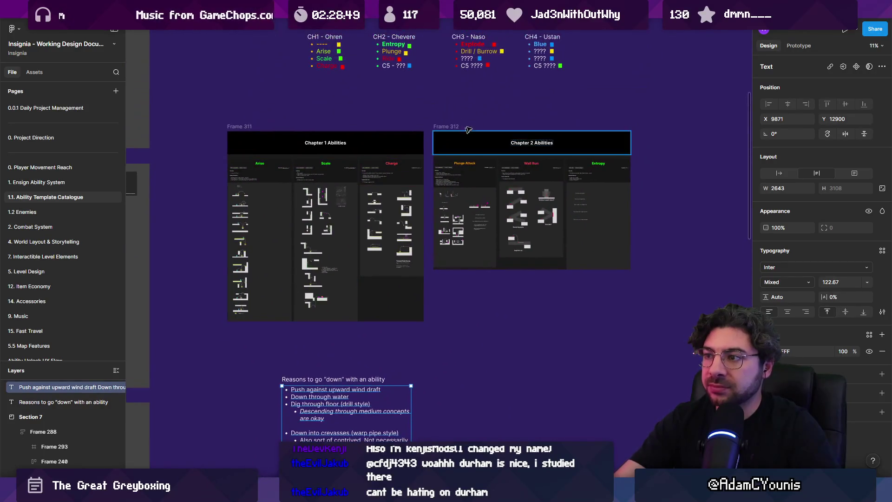
scroll(455, 311, "down", 5)
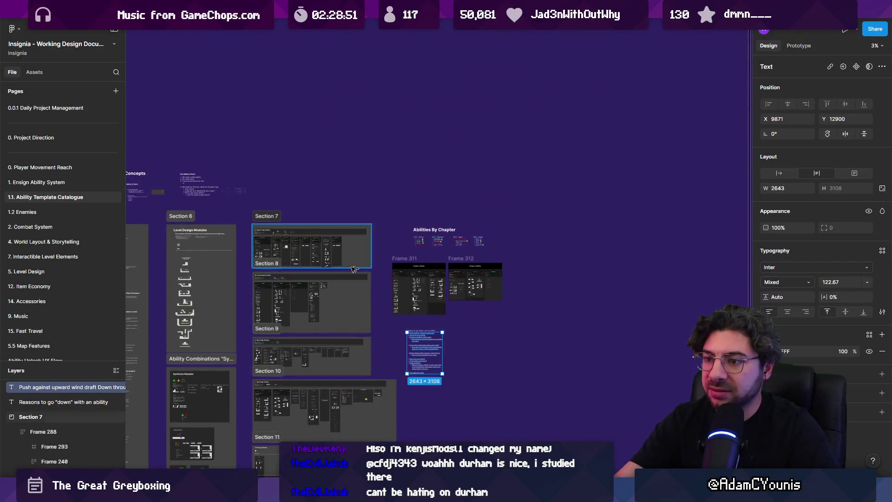
scroll(301, 242, "up", 7)
left_click(651, 185)
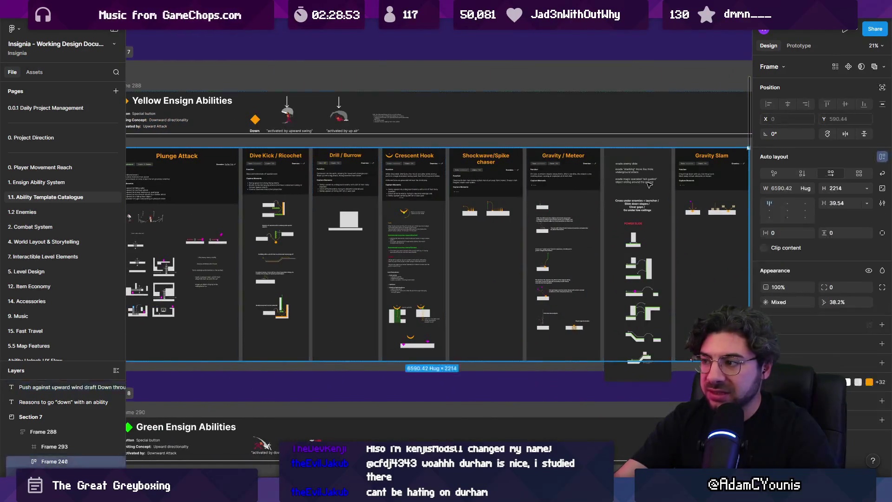
scroll(581, 204, "up", 3)
left_click_drag(481, 239, 420, 215)
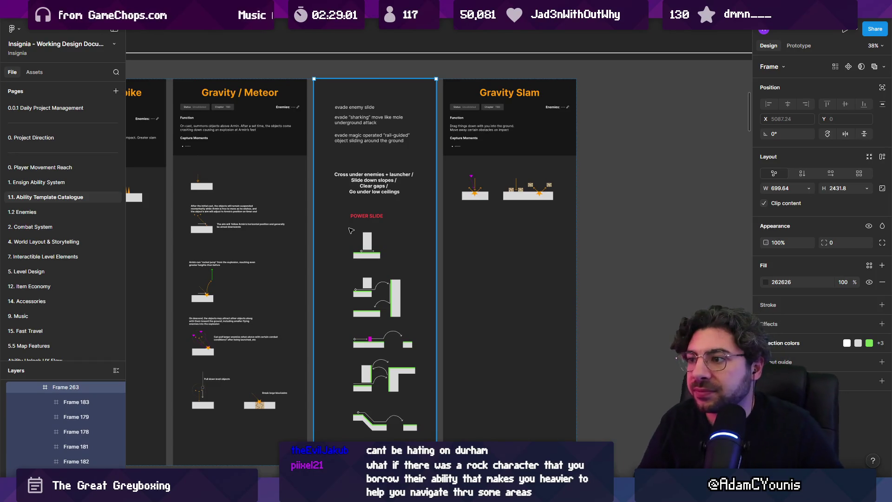
scroll(351, 231, "up", 3)
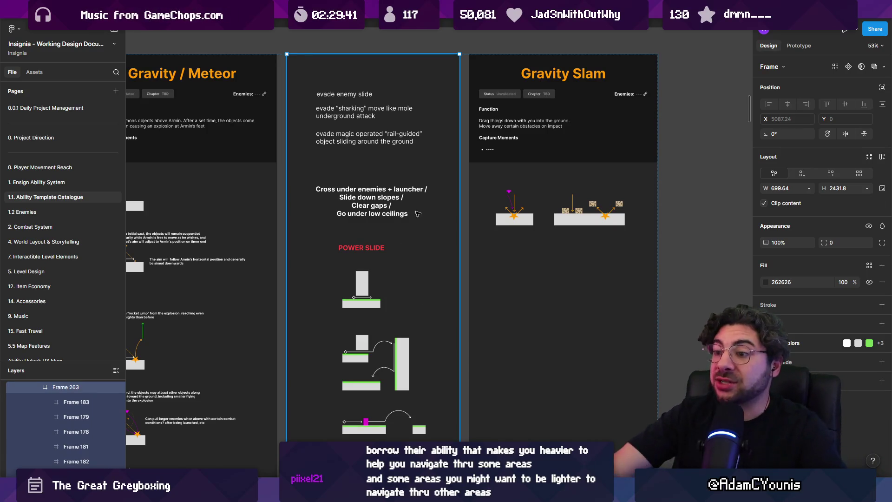
key("alt+Tab")
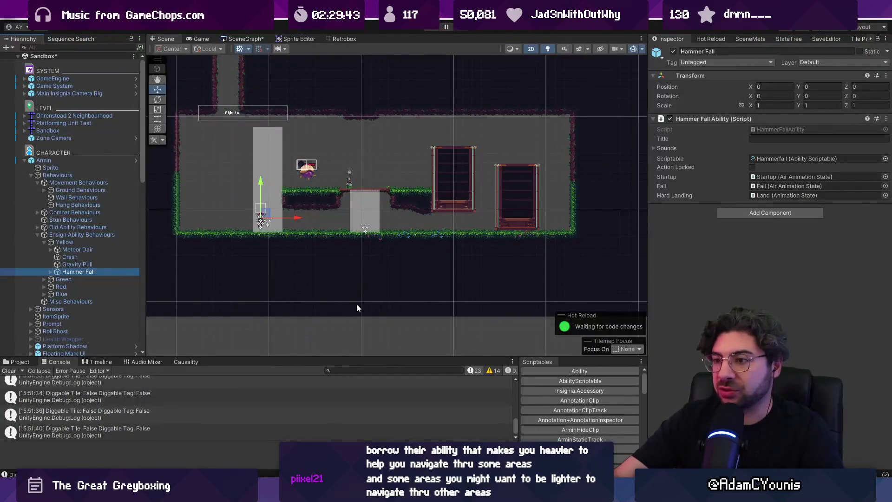
Browse the room nodes in Unity's SceneGraph tab, then return to Figma's Power Slide notes.
scroll(356, 303, "down", 3)
left_click(241, 38)
scroll(372, 189, "down", 5)
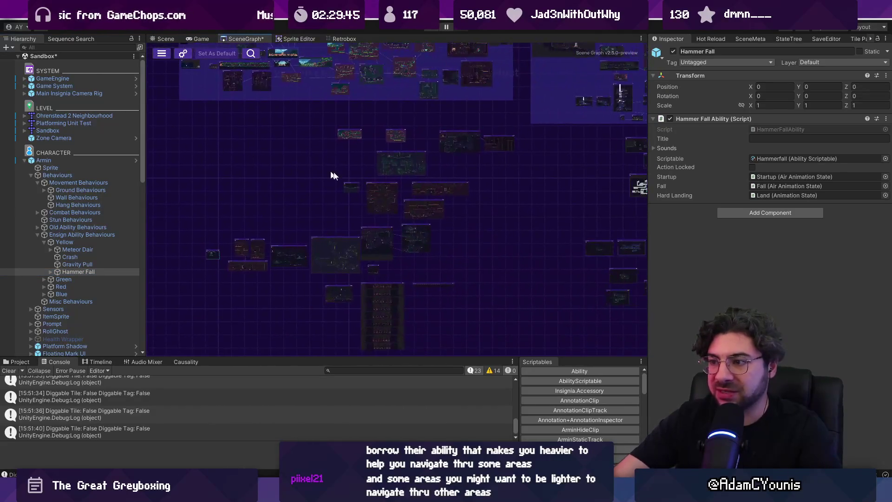
scroll(387, 257, "up", 2)
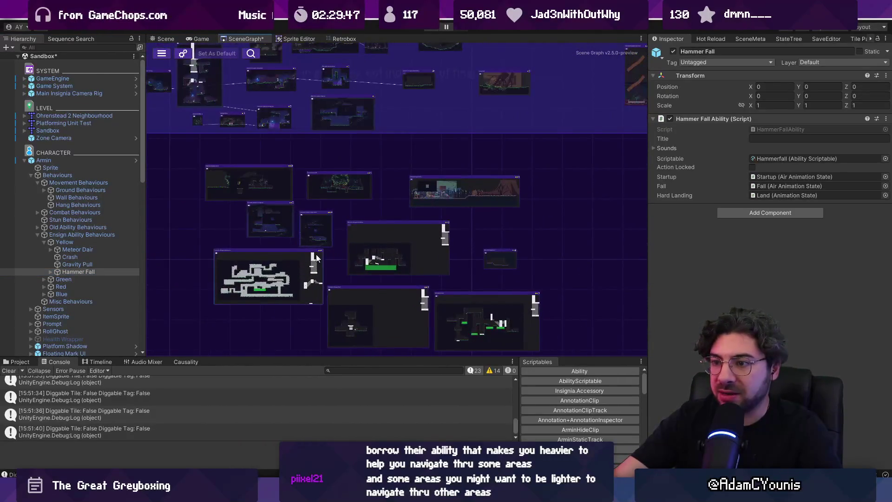
scroll(321, 259, "up", 3)
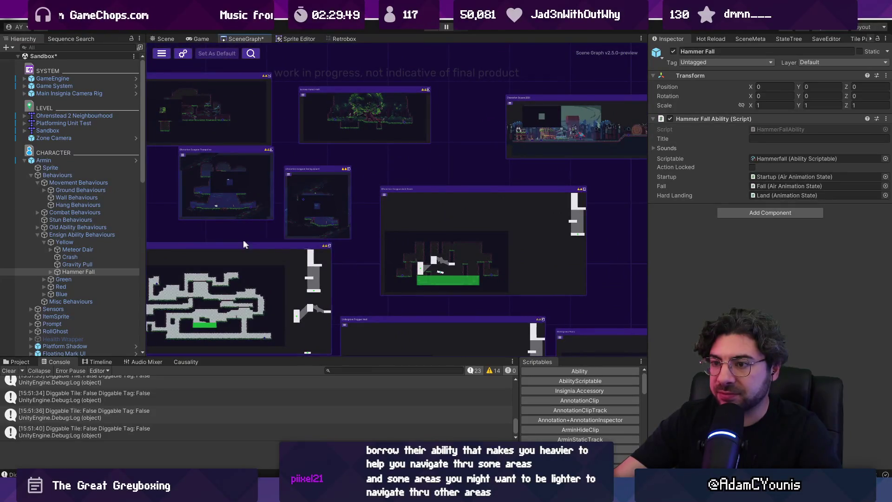
scroll(380, 232, "down", 2)
scroll(312, 229, "down", 2)
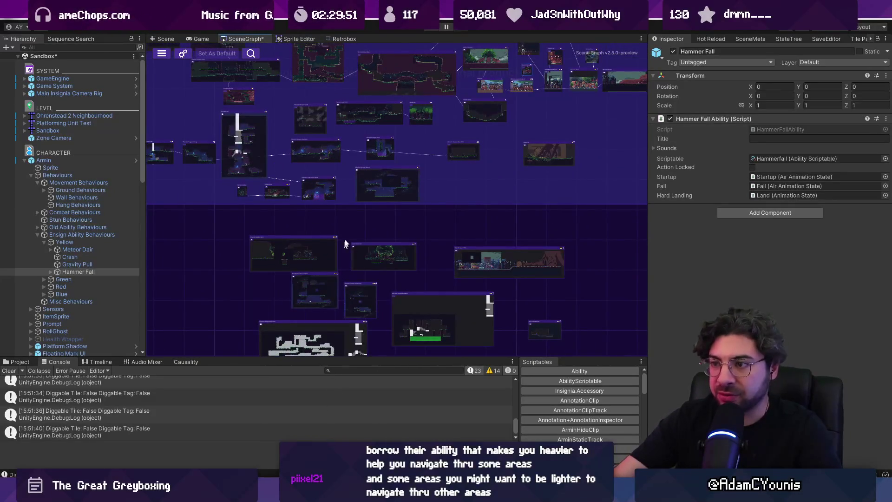
mouse_move(354, 221)
left_mouse_down()
mouse_move(358, 257)
mouse_move(397, 294)
mouse_move(414, 289)
mouse_move(258, 327)
left_mouse_up()
scroll(214, 222, "up", 3)
left_click_drag(557, 203, 409, 271)
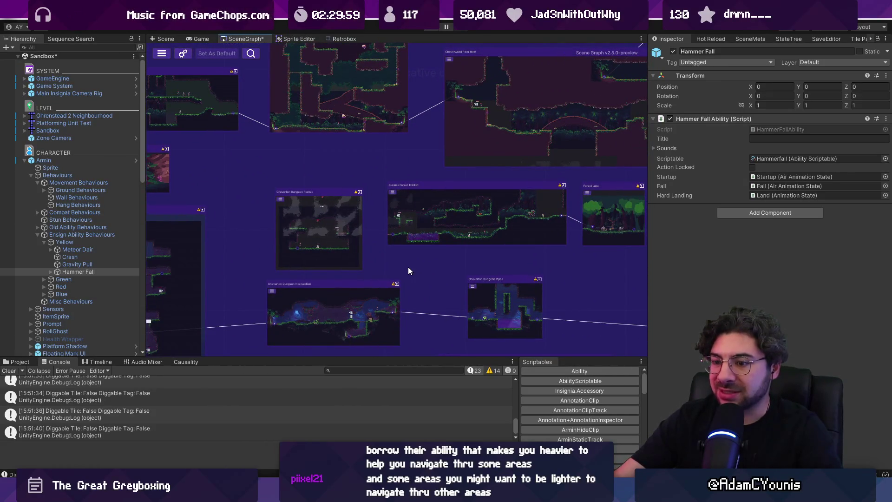
key("alt+Tab")
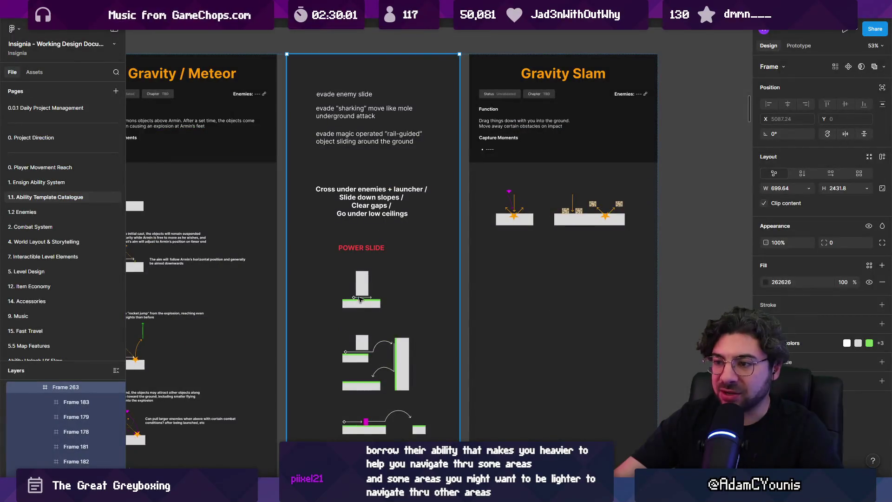
Add a nested comment under 'Dive kick into slide' calling it really cool and aesthetic.
scroll(342, 277, "down", 3)
scroll(381, 251, "down", 5)
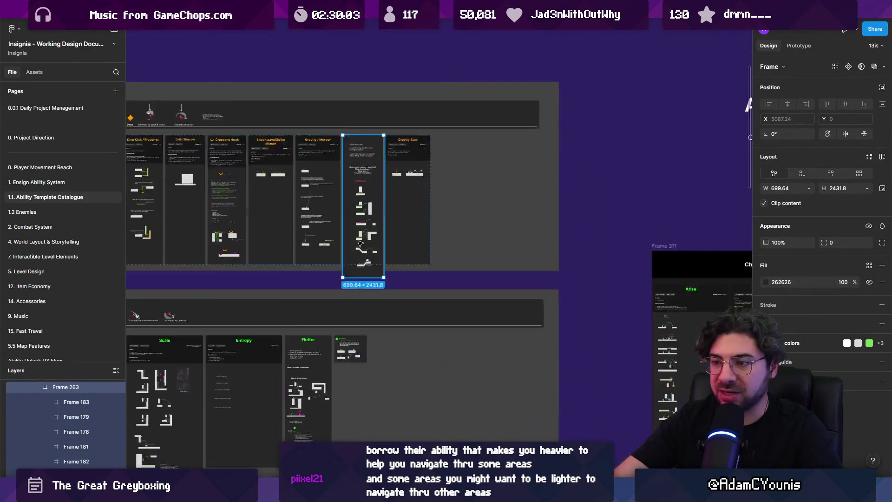
scroll(381, 251, "down", 5)
scroll(430, 320, "up", 3)
scroll(430, 321, "up", 3)
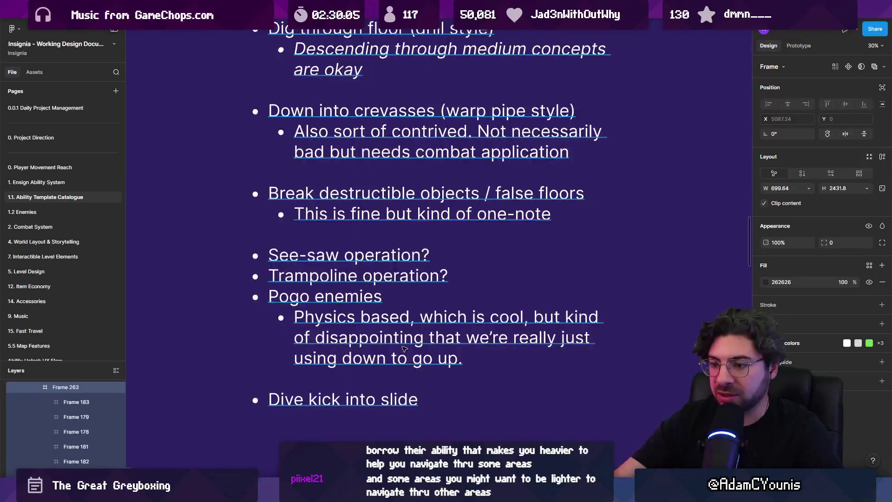
left_click(357, 345)
scroll(356, 345, "up", 1)
key("Return")
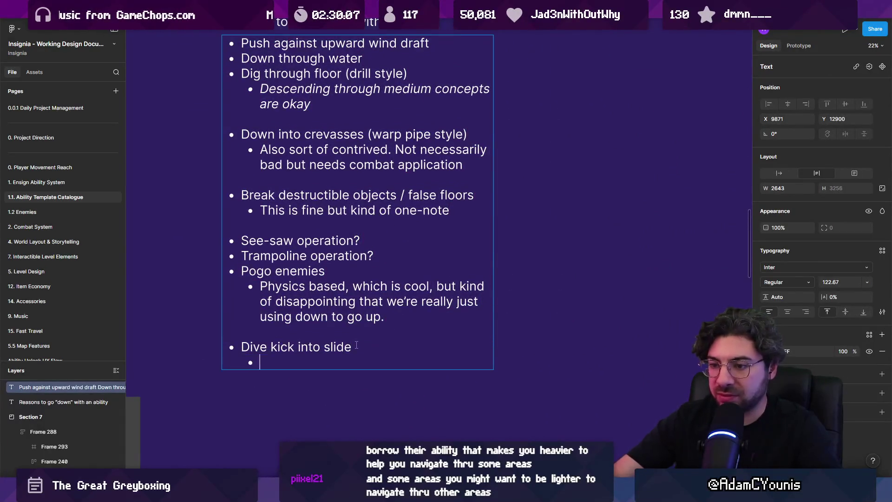
key("Tab")
type("Really cool and fite")
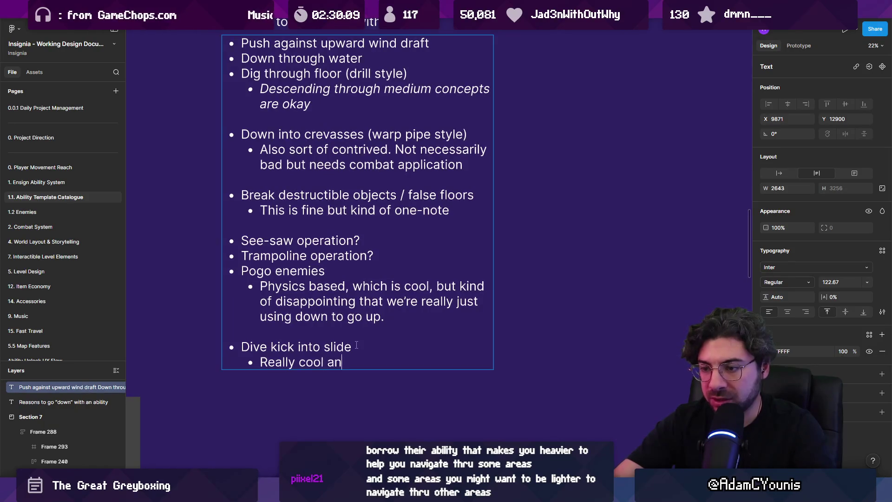
key("BackSpace")
key("BackSpace")
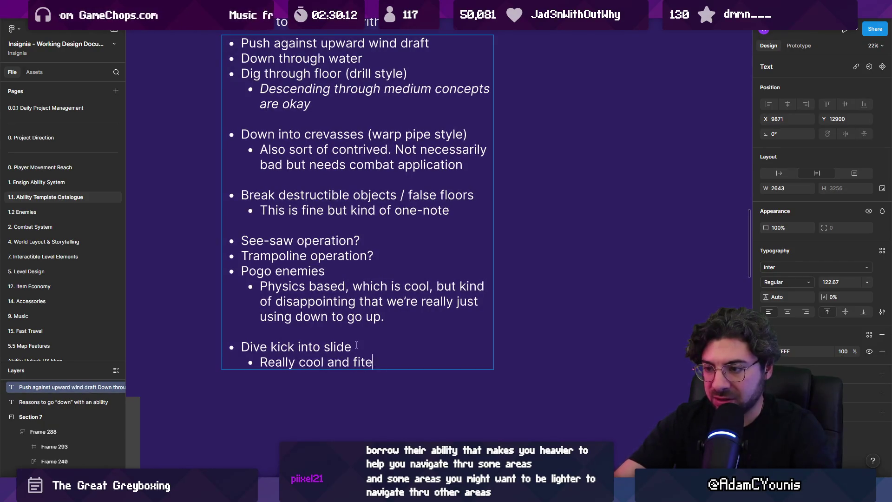
type("H32w")
type("ae")
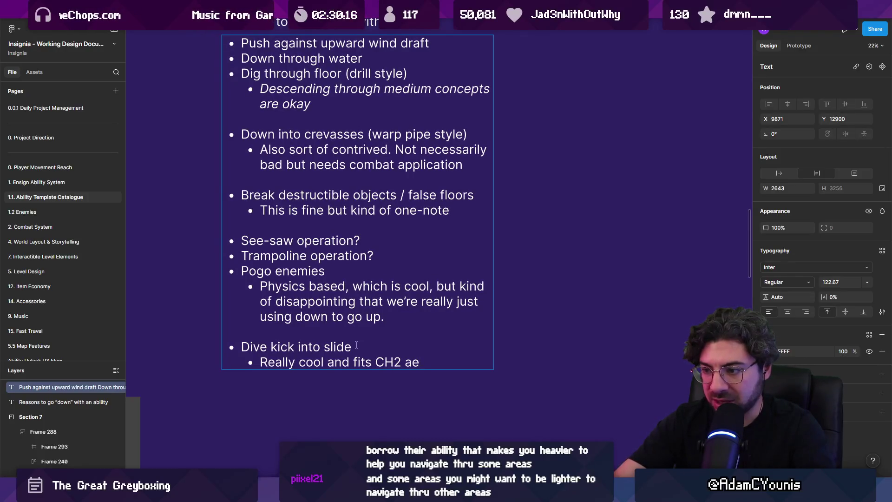
type("sthetic. b")
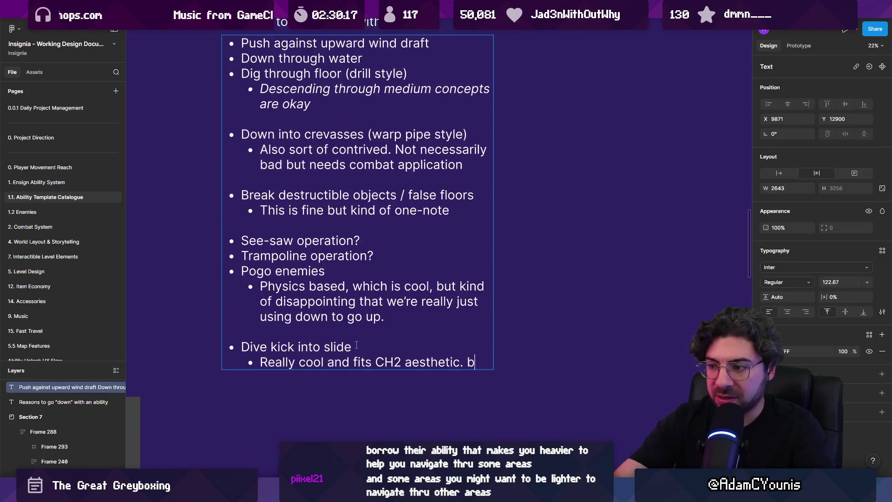
type("yut WHY")
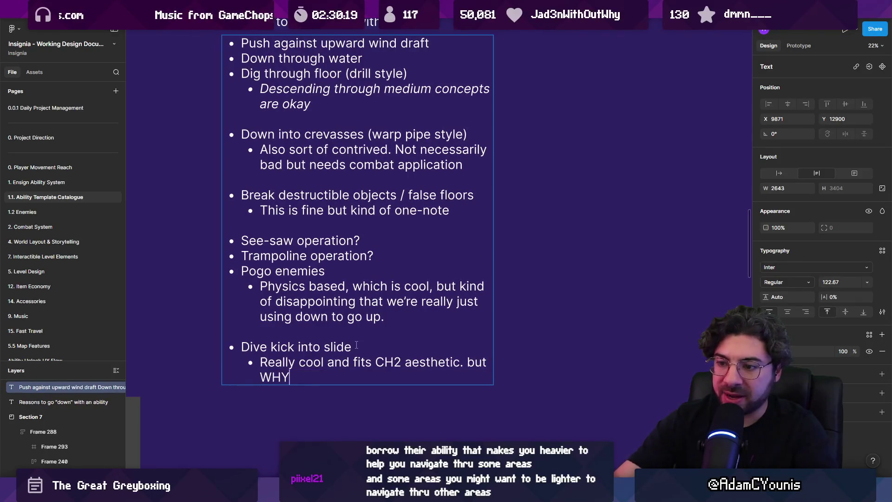
Italicize WHY and finish the sentence with 'need to slide downward.'.
key("ctrl+shift+Left")
key("ctrl+i")
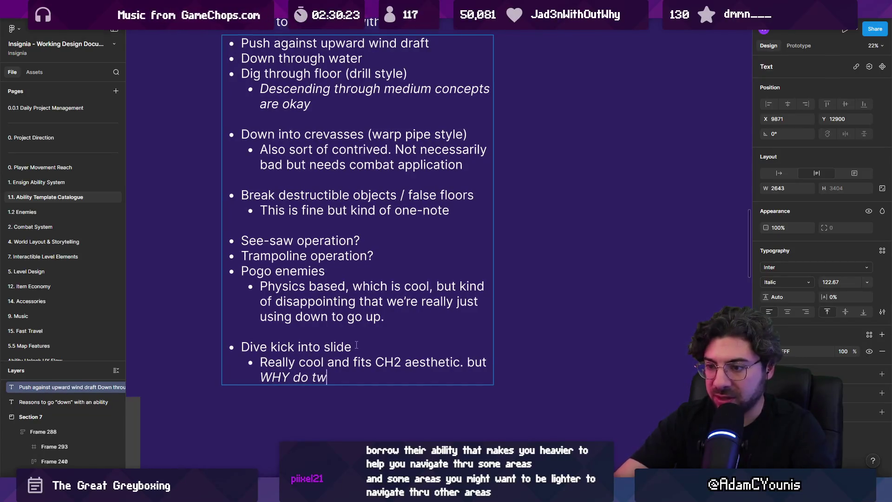
key("ctrl+shift+Left")
key("ctrl+shift+Left")
key("ctrl+i")
key("Right")
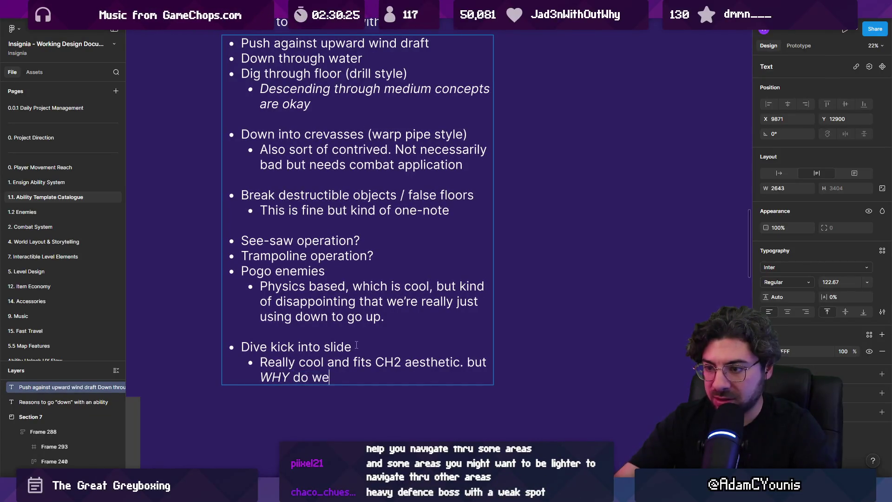
type("need to slide downward.")
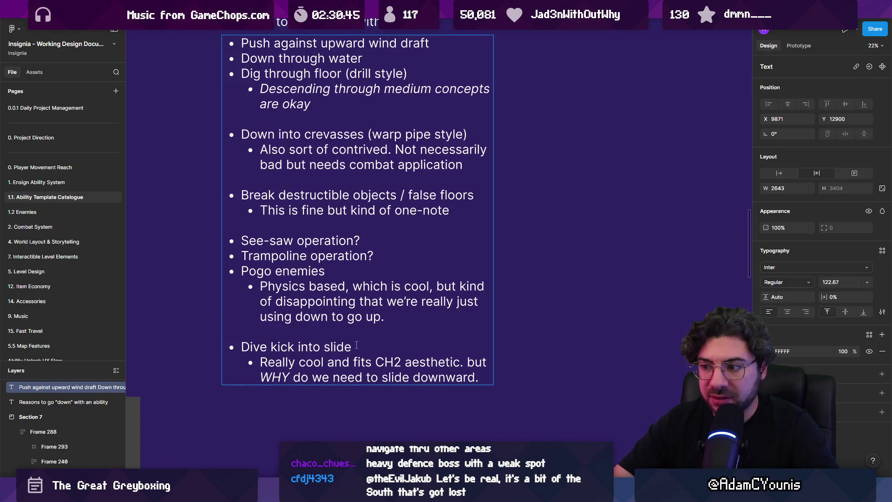
Add 'maybe destroy growths that grow back quickly' as a sub-bullet nested under the question.
type("mayube")
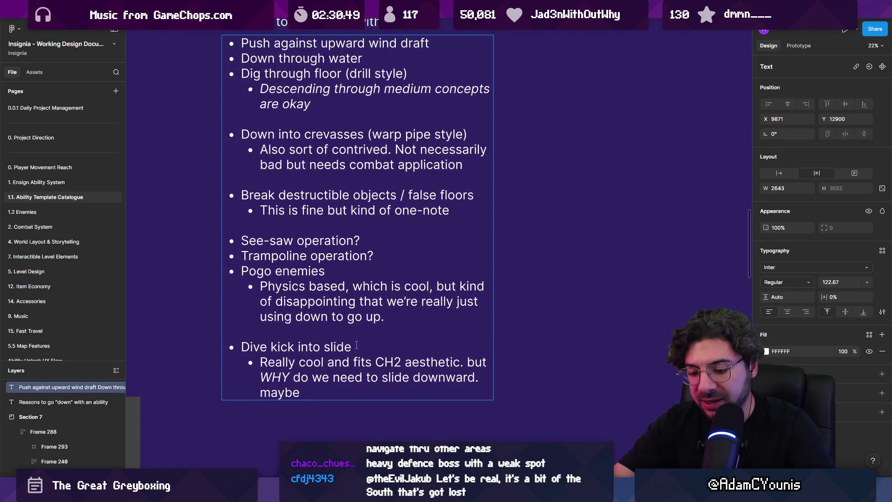
type("burn")
key("BackSpace")
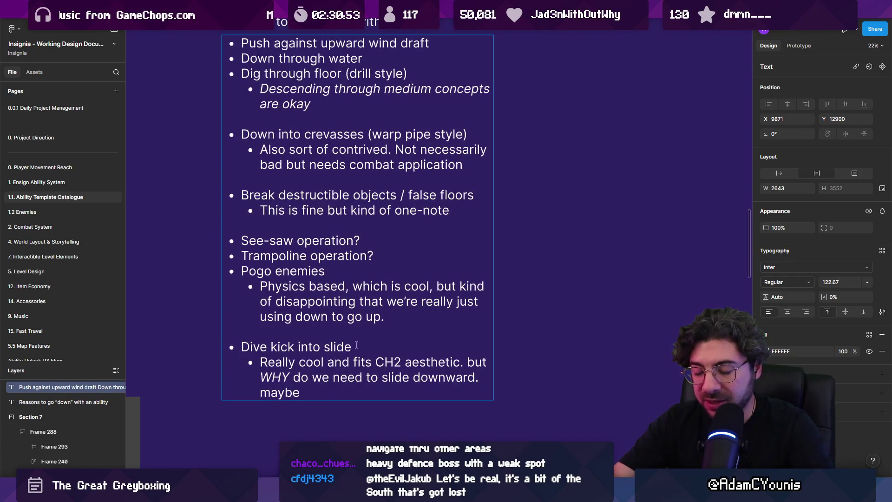
type("destro")
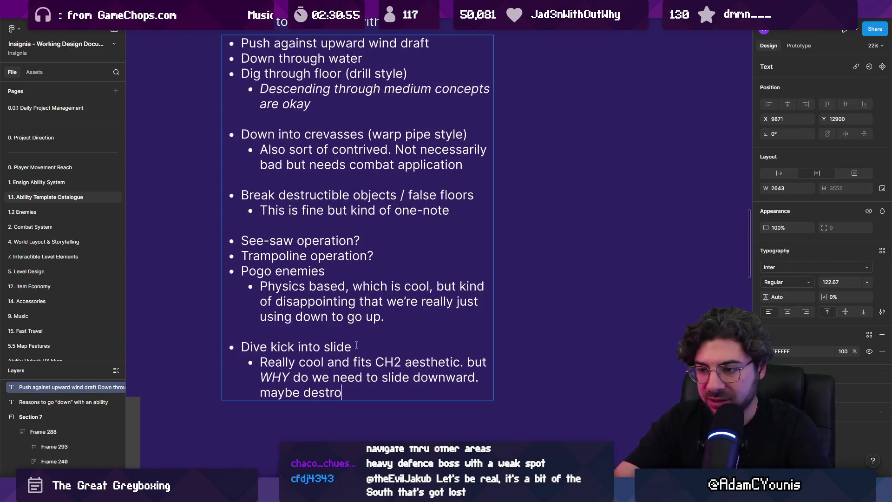
type("ying growth")
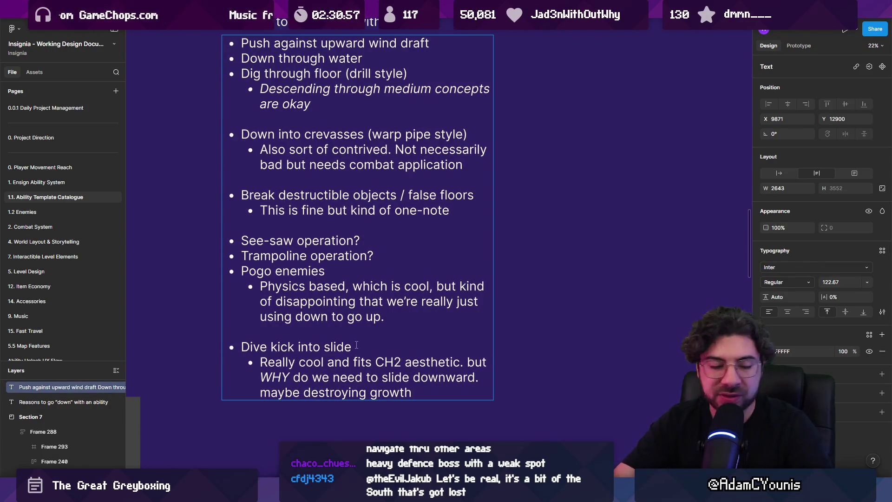
type("s that ")
type("grow back")
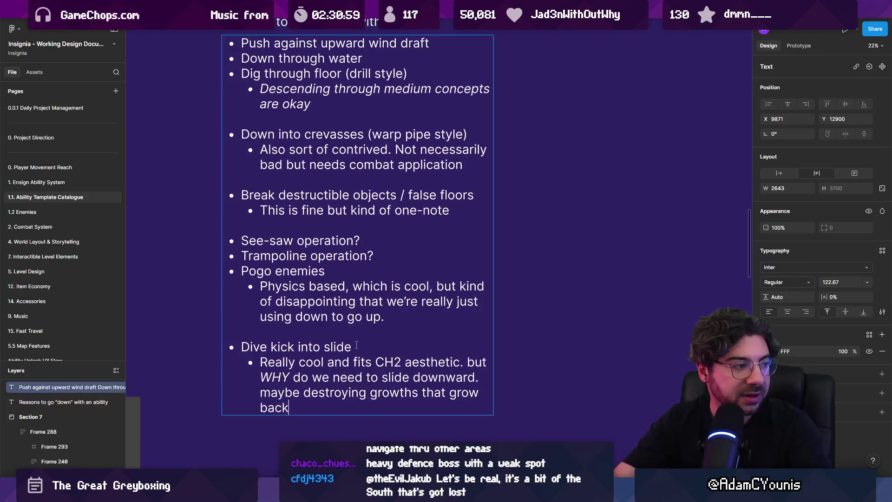
type("uickly")
key("BackSpace")
key("BackSpace")
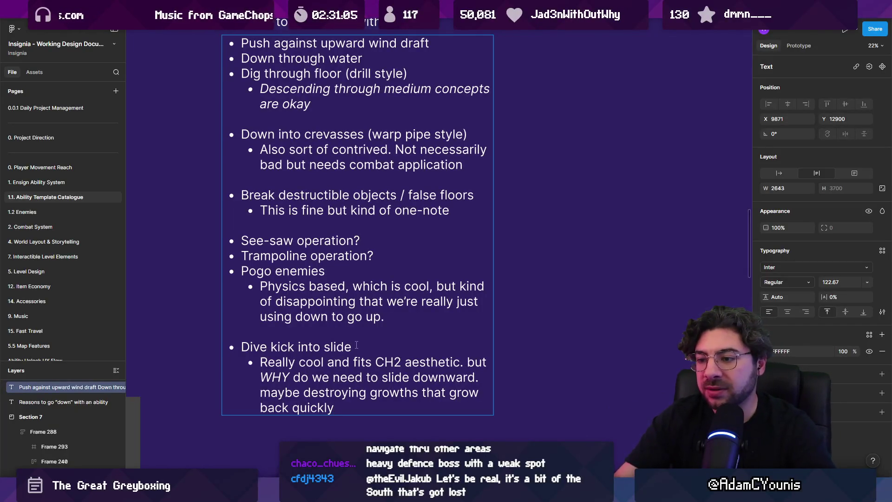
key("ctrl+shift+Left")
key("ctrl+shift+Left")
key("ctrl+shift+Left")
key("Left")
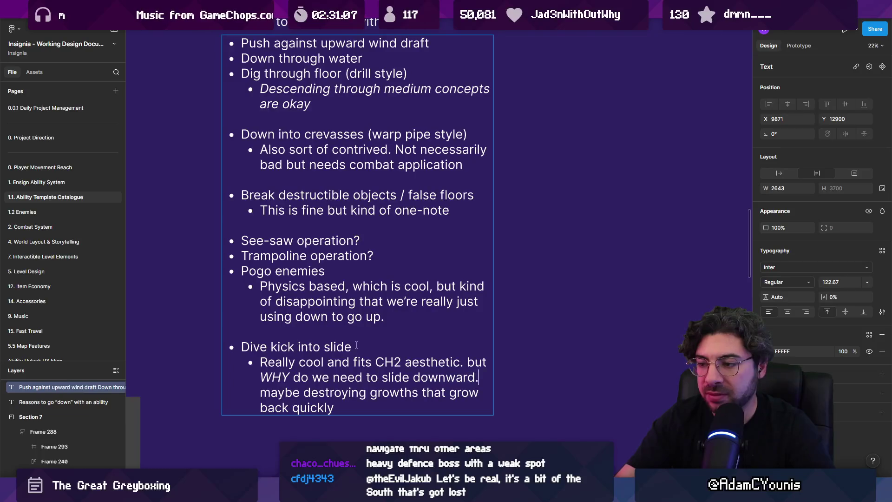
key("Return")
key("Tab")
scroll(357, 339, "down", 3, "ctrl")
key("Escape")
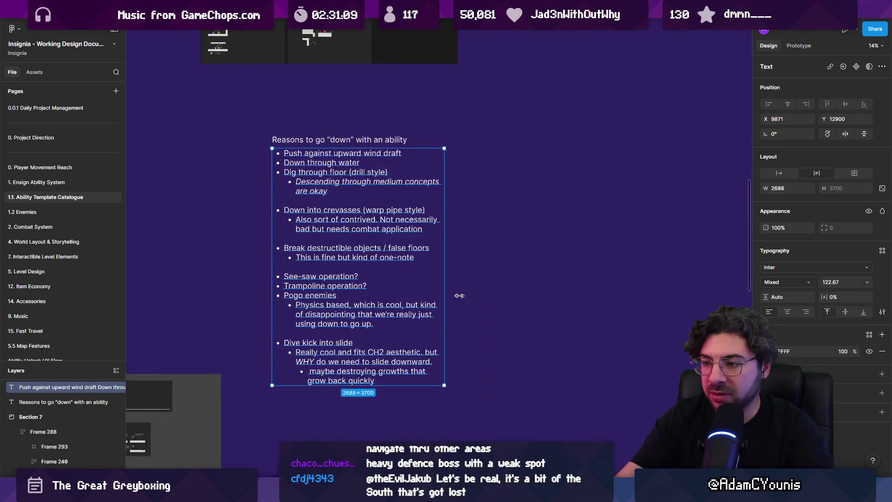
Widen the note's text box and add the bullet 'Maybe to light up some sequence thing quickly?'.
scroll(340, 259, "down", 3)
scroll(339, 259, "up", 2, "ctrl")
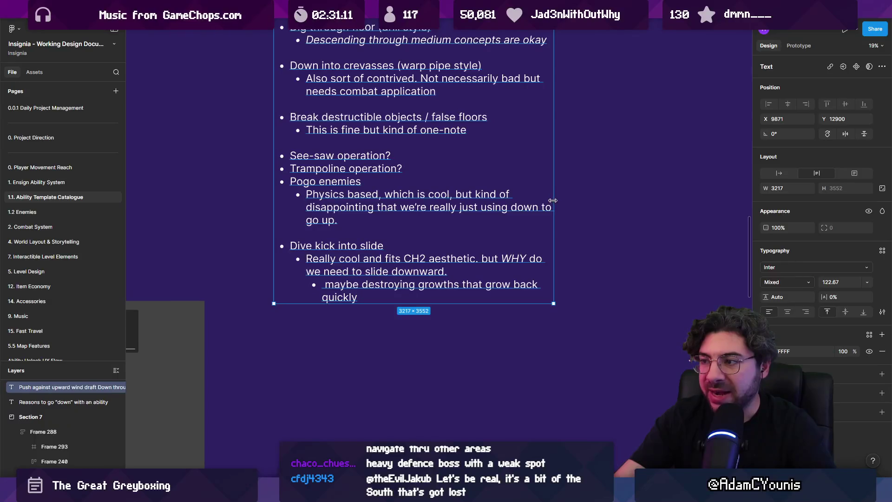
left_click_drag(554, 200, 574, 200)
double_click(364, 299)
left_click(363, 299)
key("Return")
type("Maybe to")
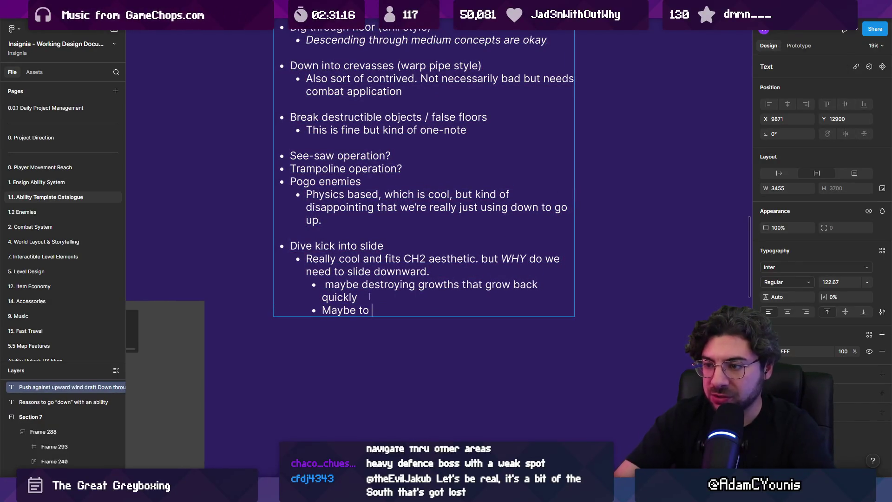
key("ctrl+Left")
key("BackSpace")
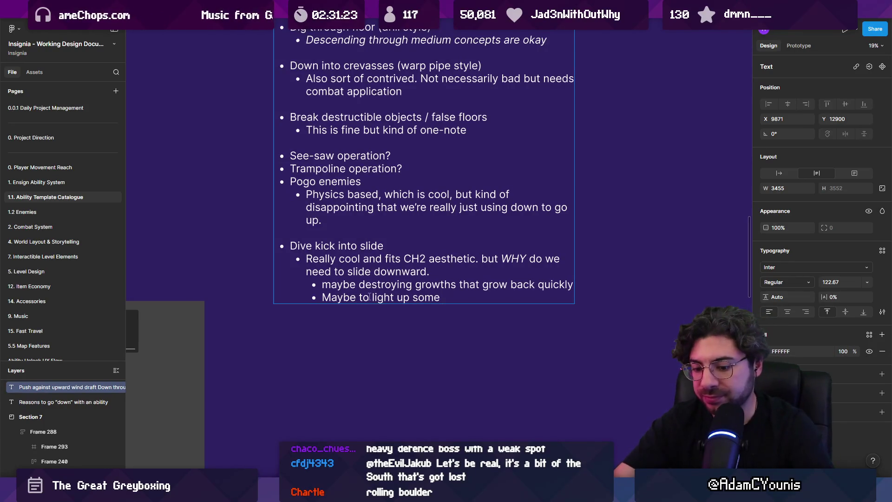
type("sequence ")
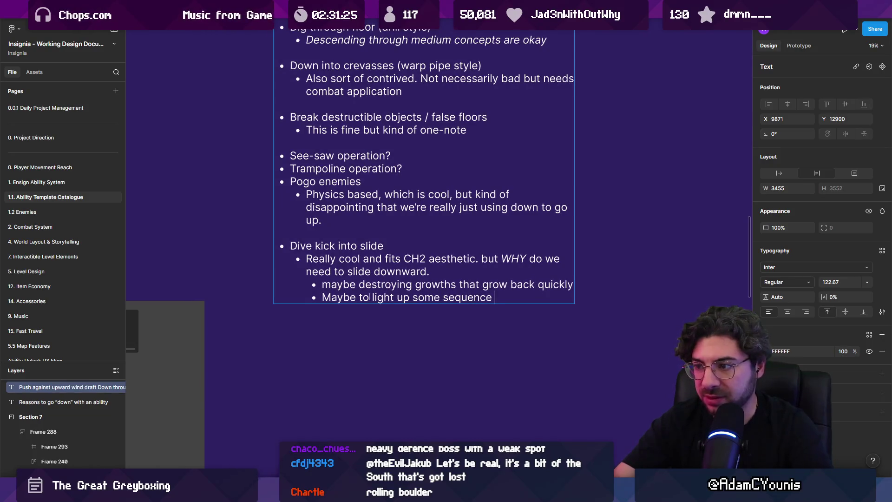
type("thing quickly?")
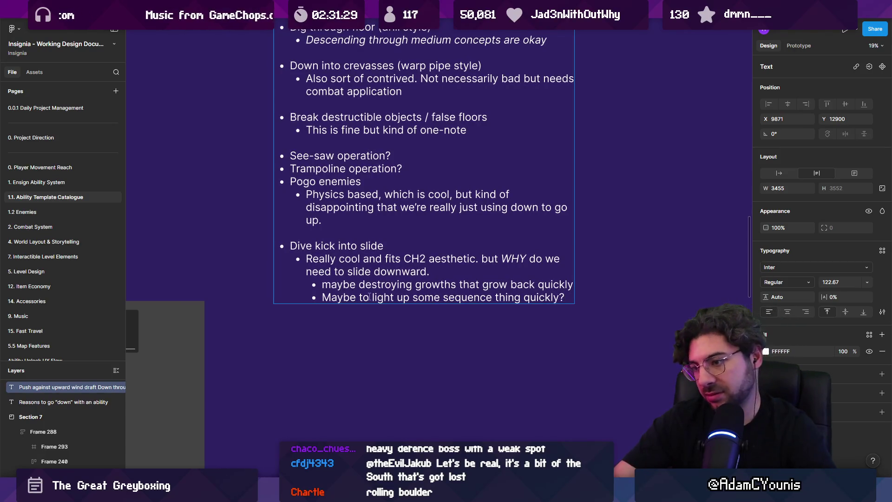
Remove the stray empty bullet and capitalise 'Maybe' in the growths idea.
key("Return")
key("Up")
key("Return")
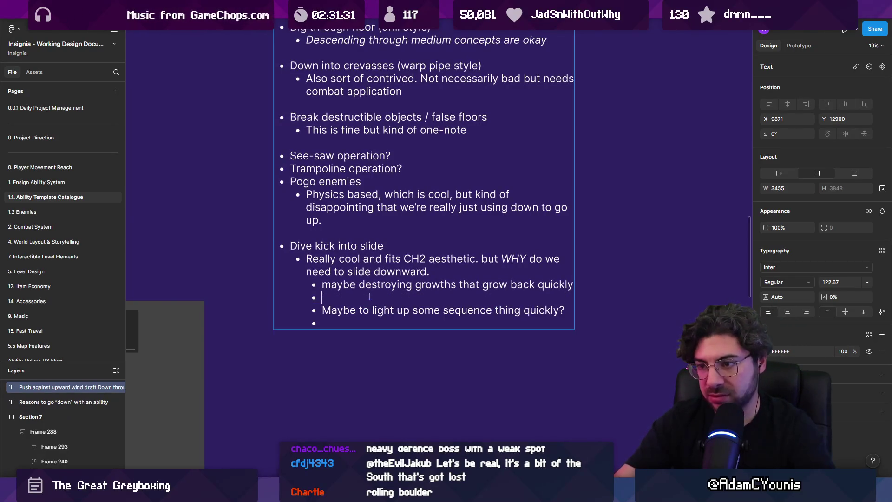
key("BackSpace")
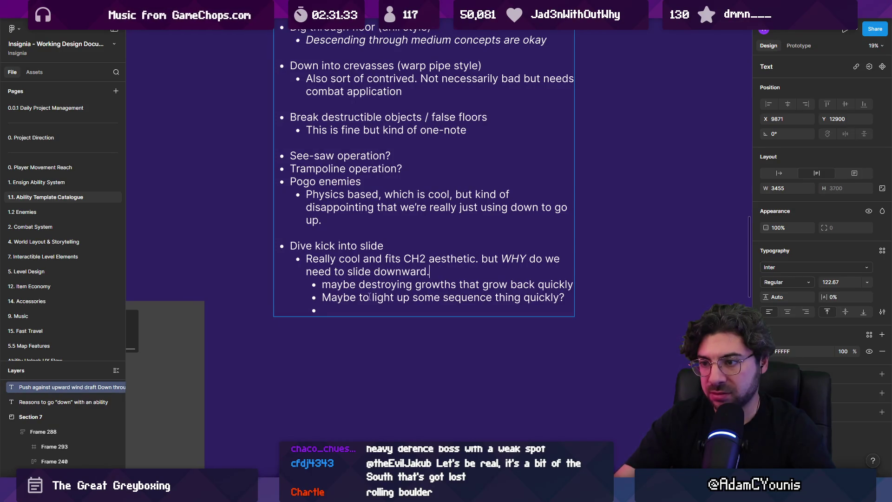
key("BackSpace")
type("M")
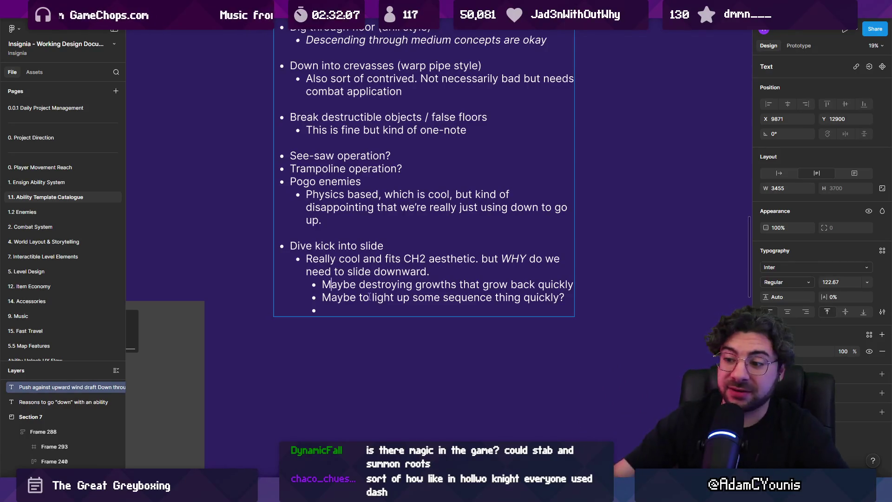
key("alt+Tab")
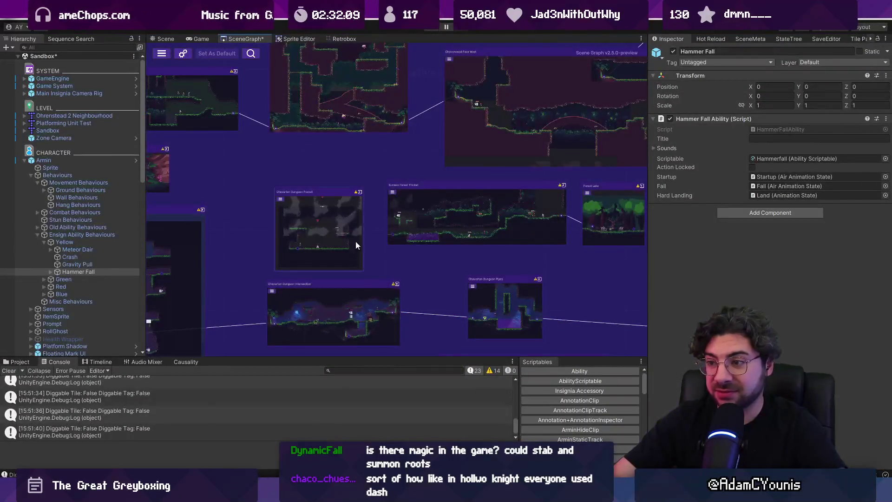
Open the Scratchpad SceneGraph from Window > Indie Tales > Maps and open the Attack Slide B room.
scroll(353, 248, "down", 5)
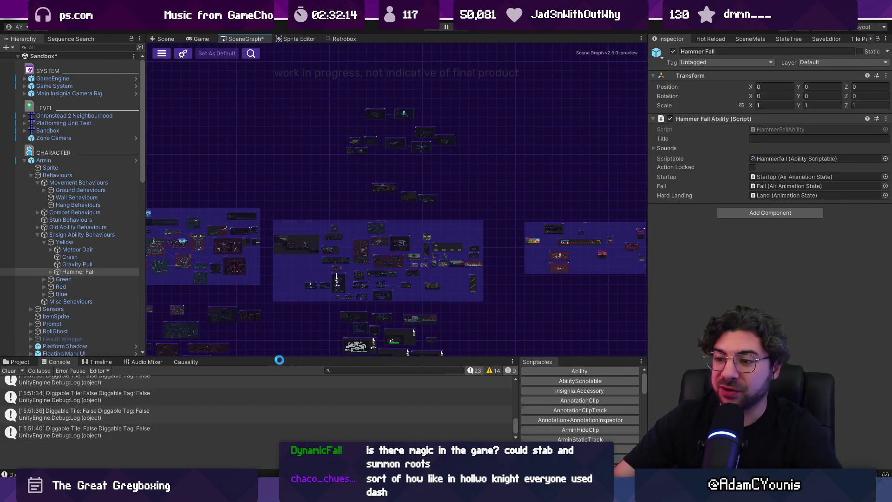
left_click(21, 361)
left_click(369, 370)
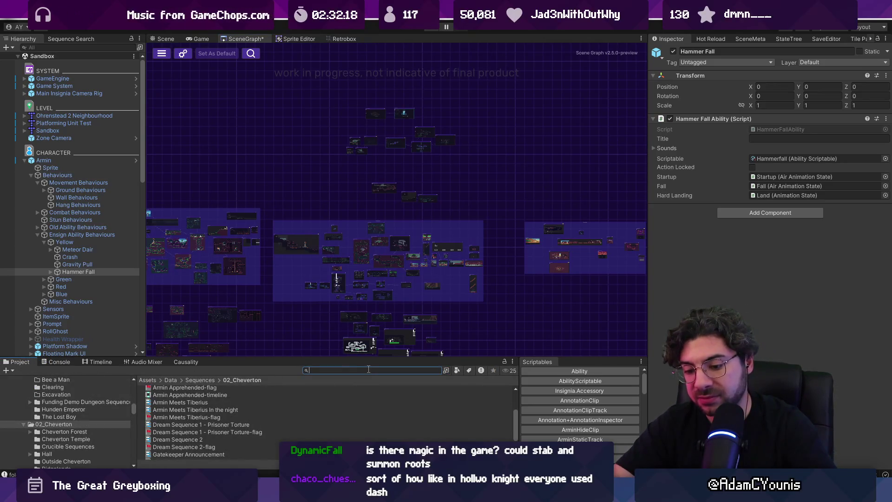
left_click(344, 14)
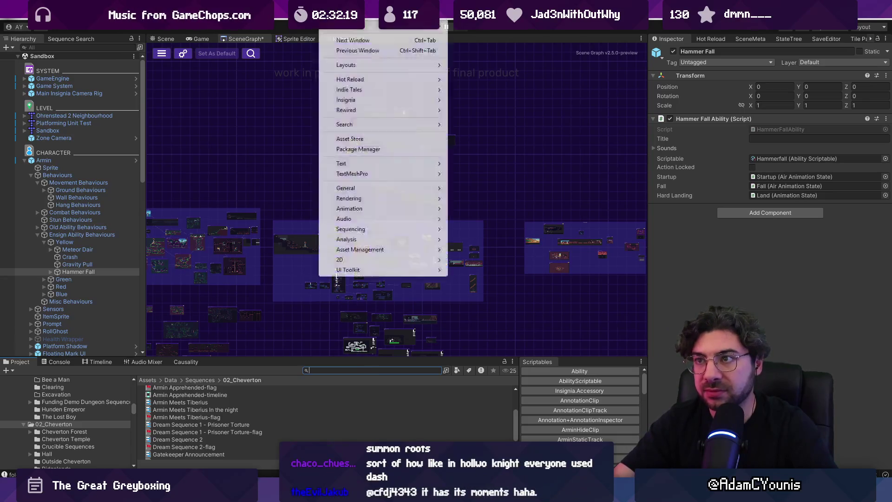
mouse_move(374, 92)
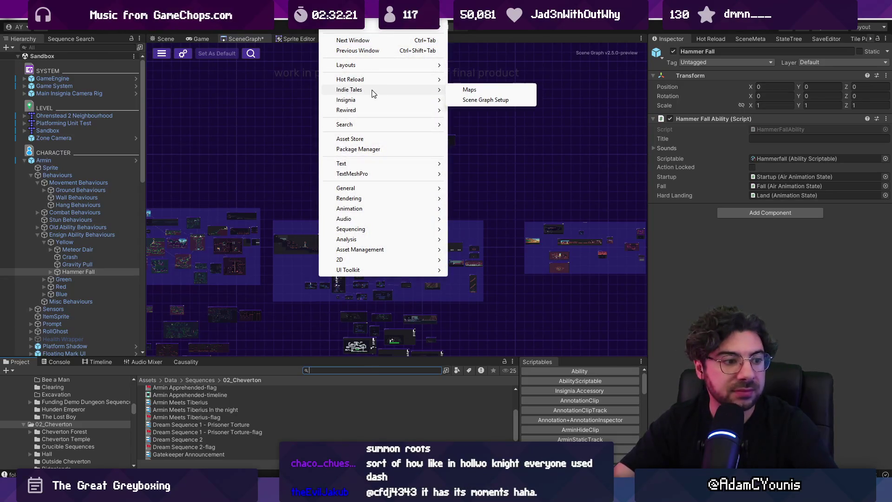
left_click(475, 93)
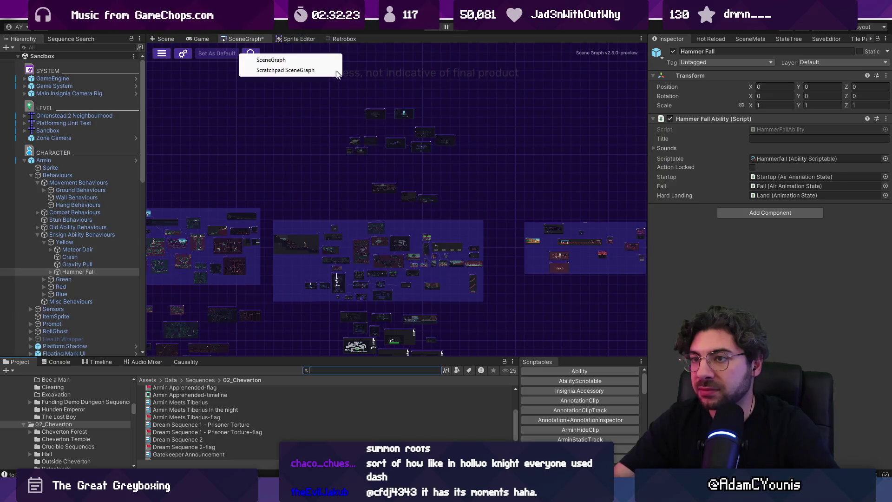
left_click(302, 70)
scroll(365, 142, "down", 3)
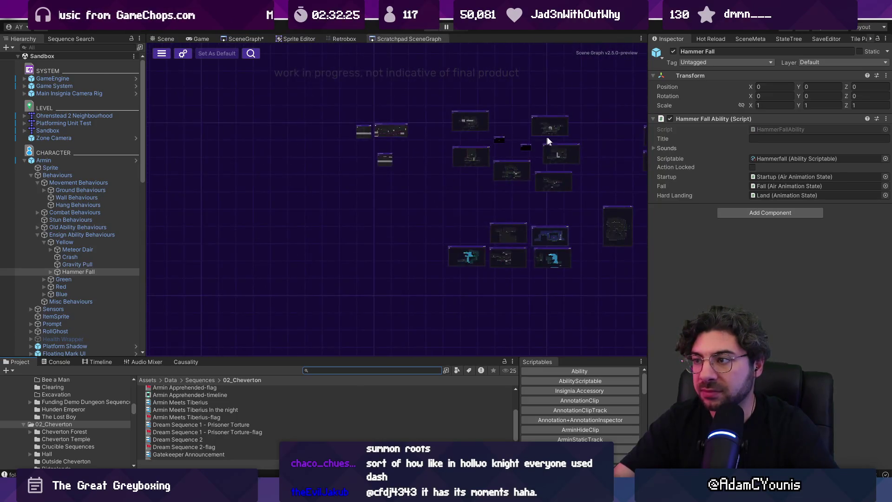
scroll(422, 174, "up", 3)
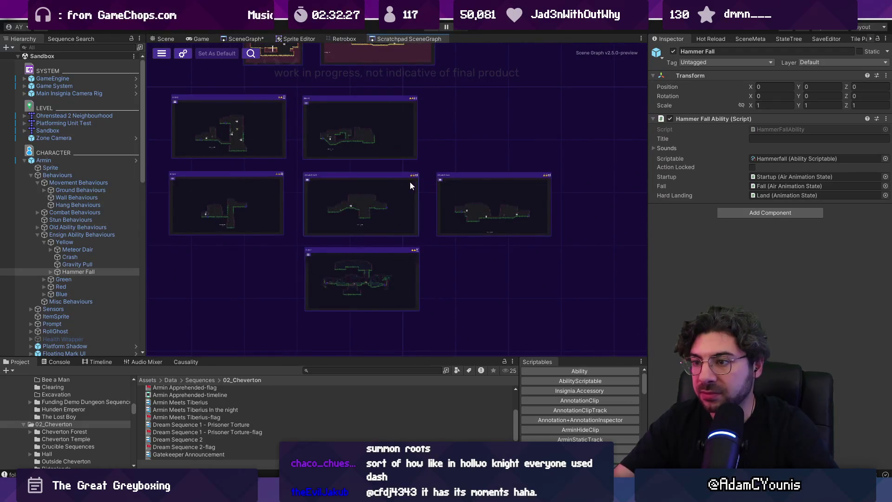
scroll(355, 196, "up", 3)
double_click(364, 197)
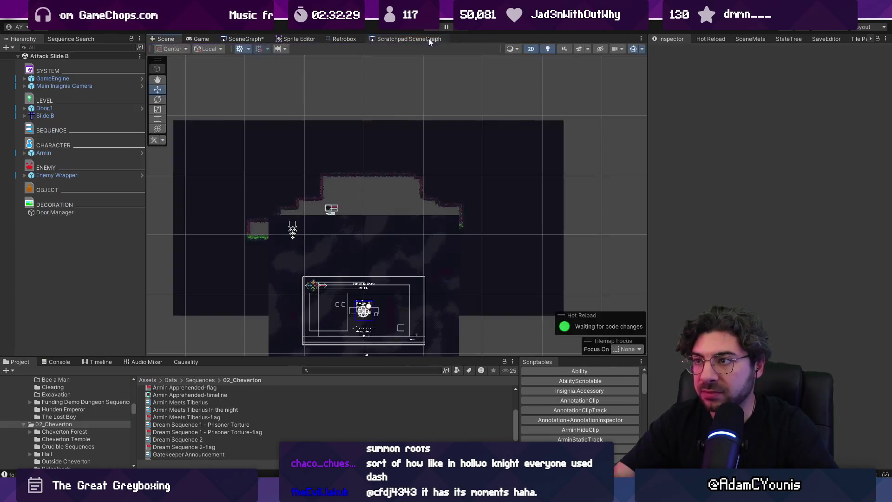
Enter play mode and test sliding left, fire-dashing, and clinging to the vine wall.
left_click(428, 28)
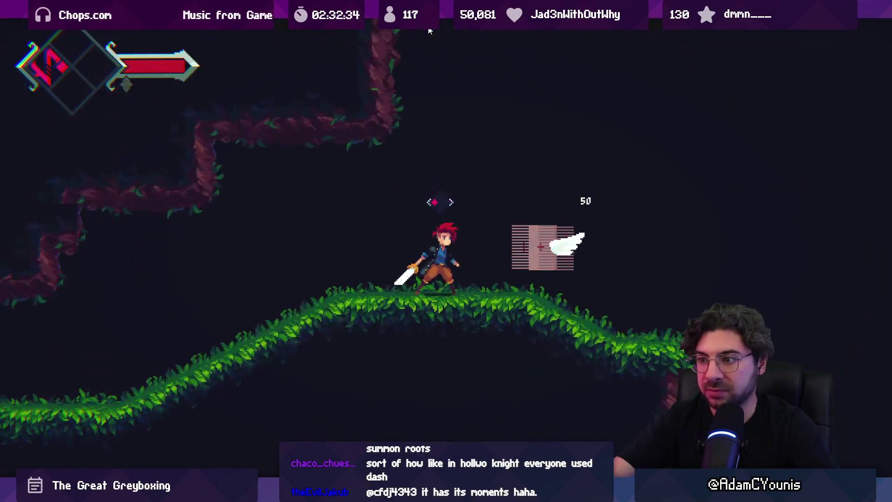
key("Left")
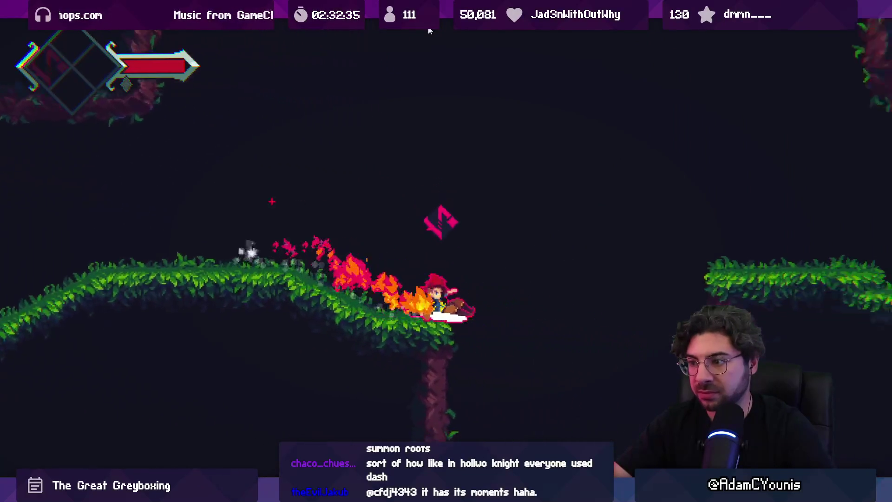
key("space")
key("Left")
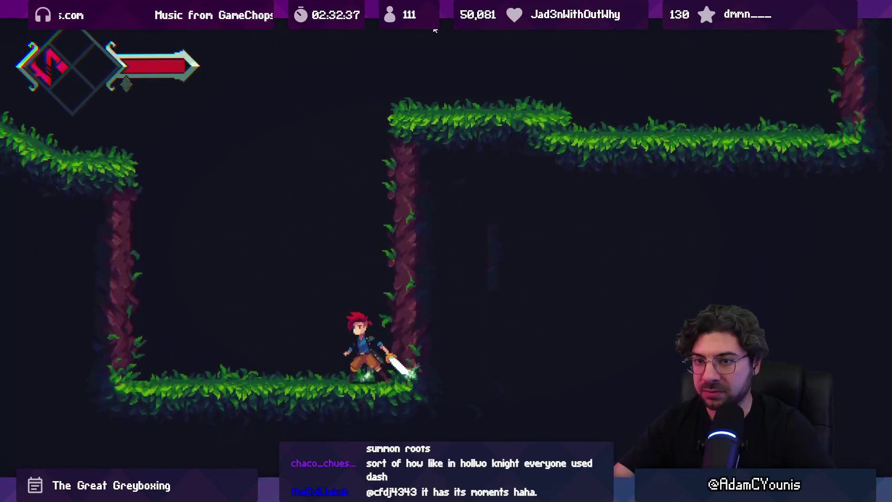
key("Right")
key("space")
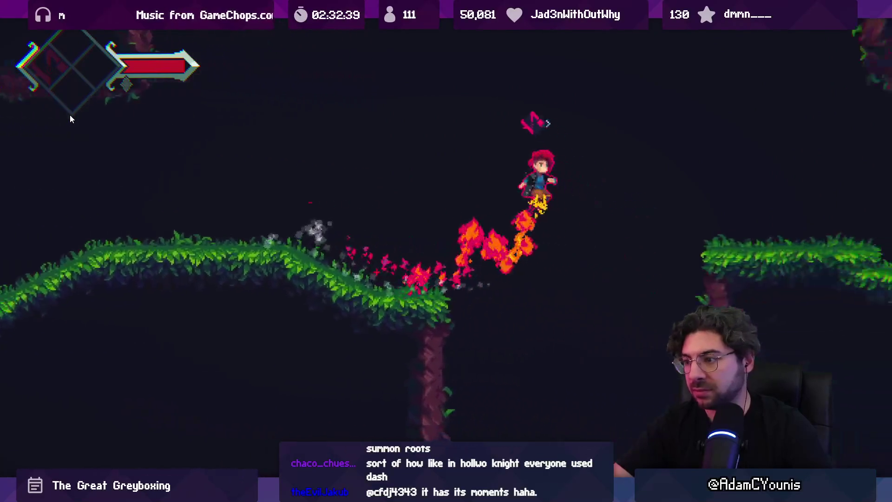
key("Right")
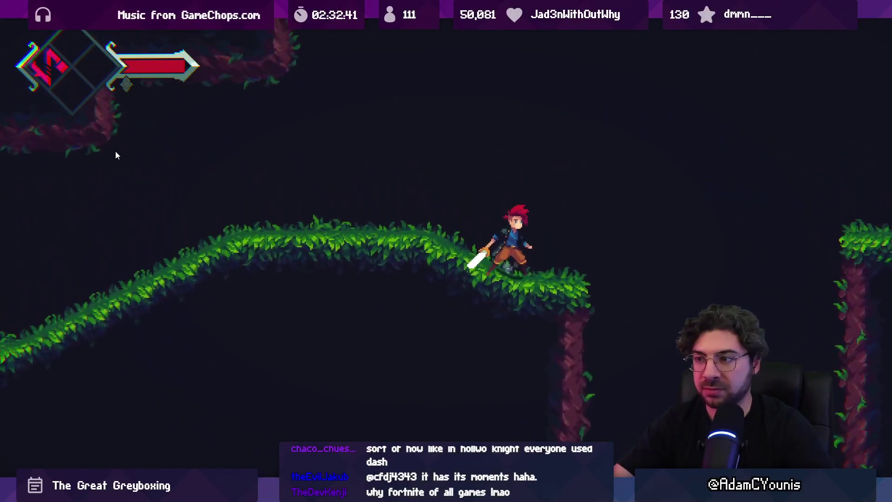
key("space")
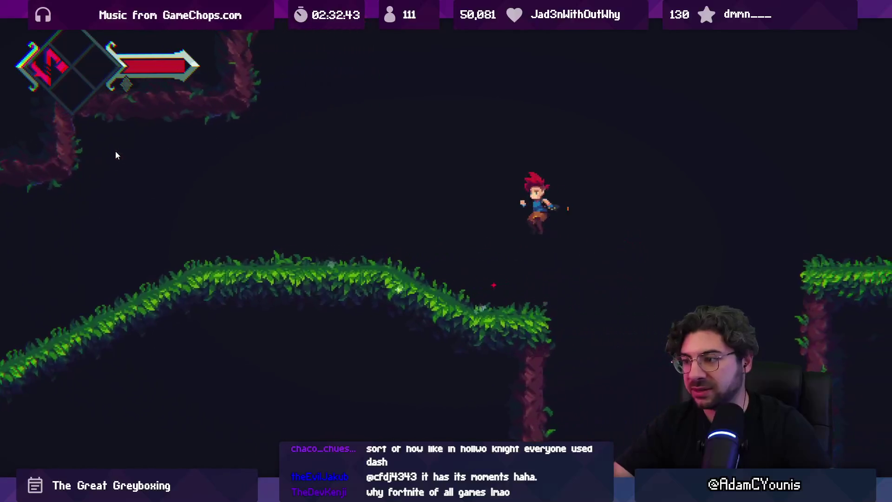
key("Left")
key("Right")
key("space")
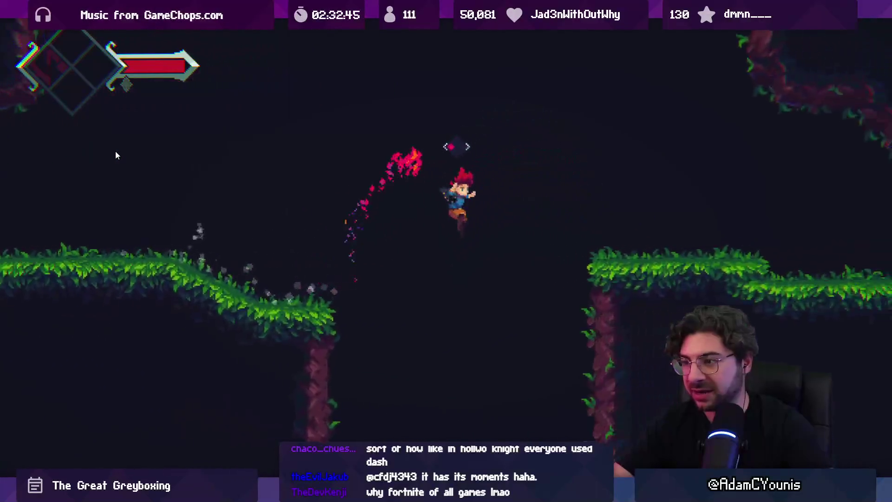
key("space")
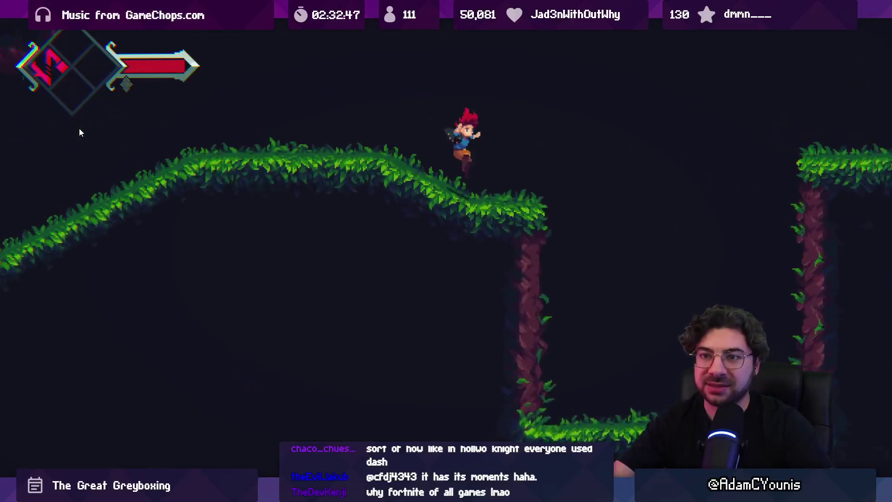
Fire-slide repeatedly to the right across the grassy slopes and through the cave.
key("Right")
key("Right")
key("space")
key("space")
key("Right")
key("Right")
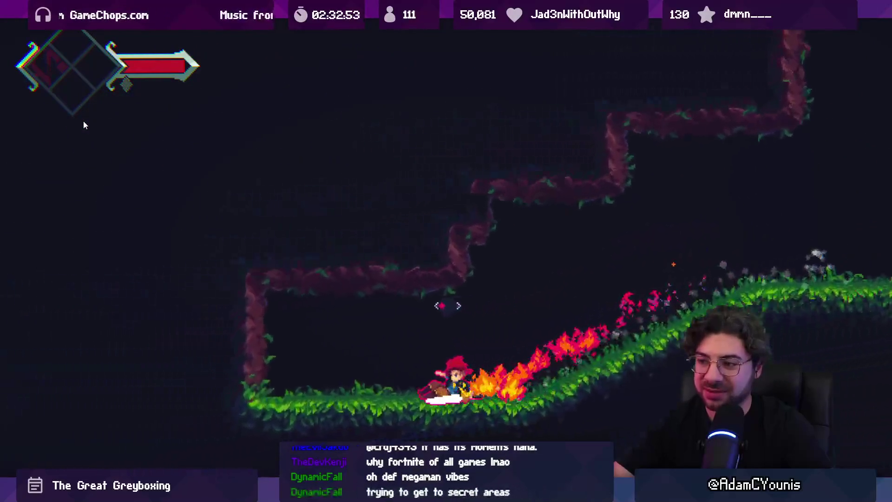
key("Right")
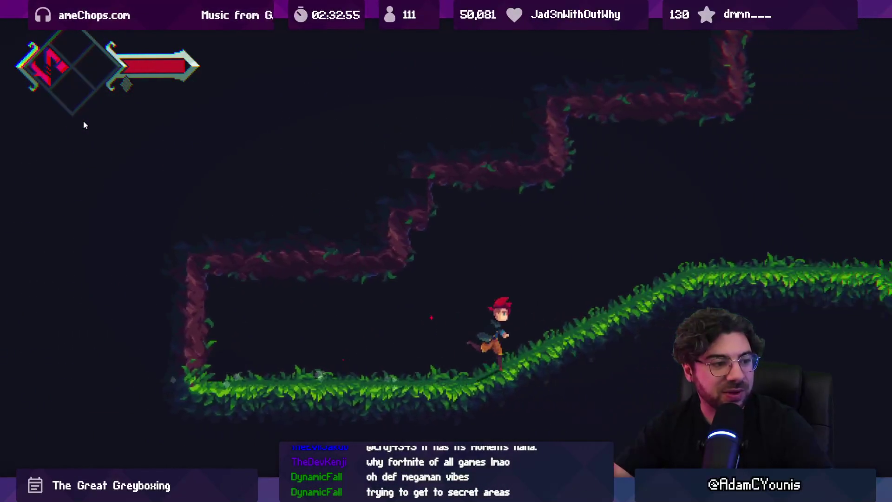
key("Right")
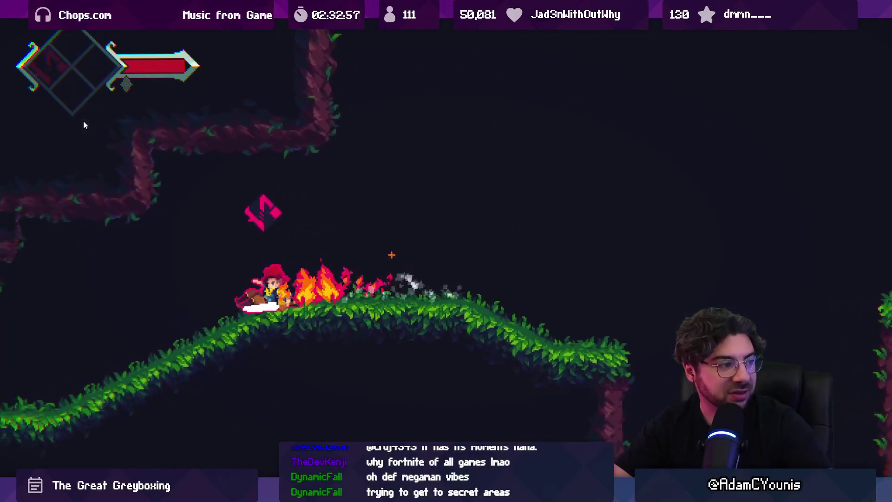
key("Right")
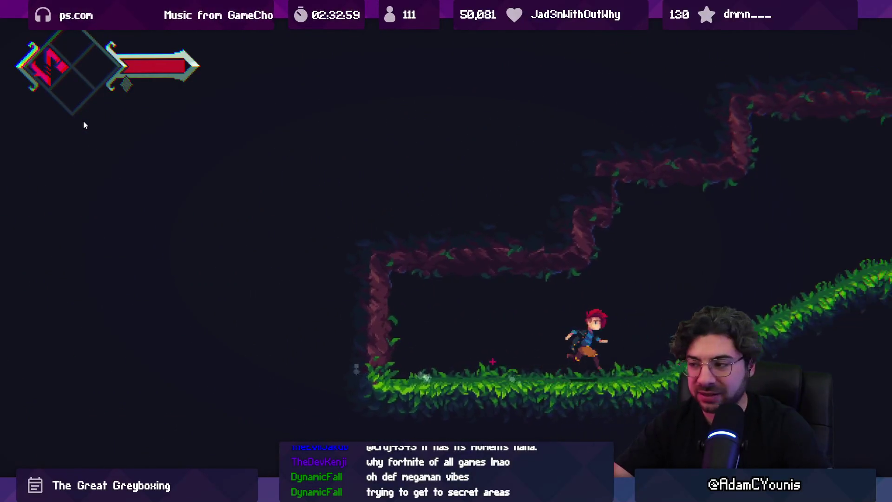
key("Right")
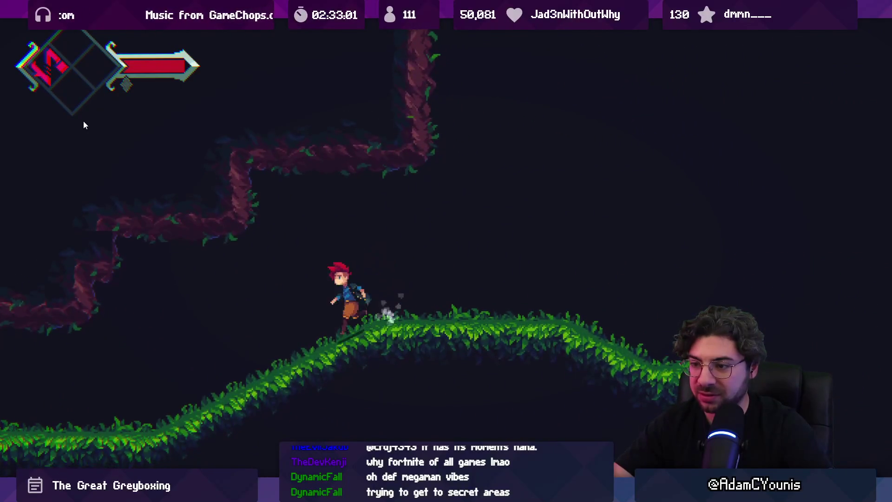
key("Right")
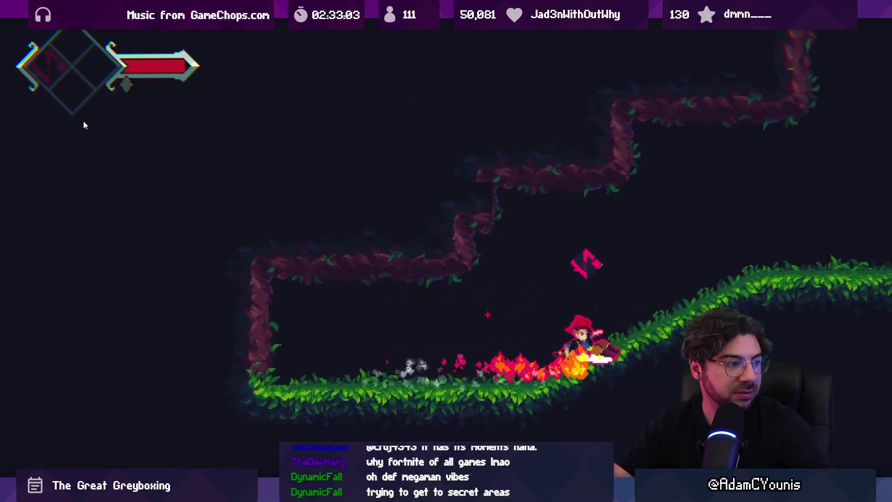
key("Right")
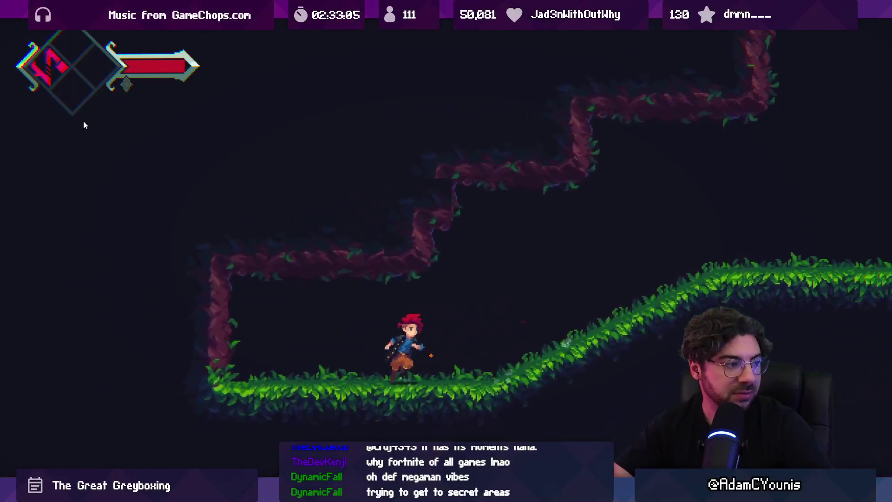
key("Right")
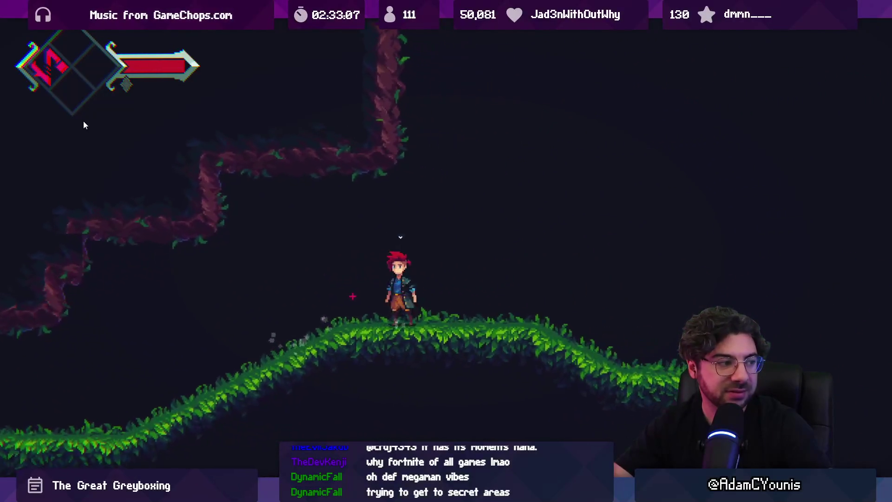
key("Right")
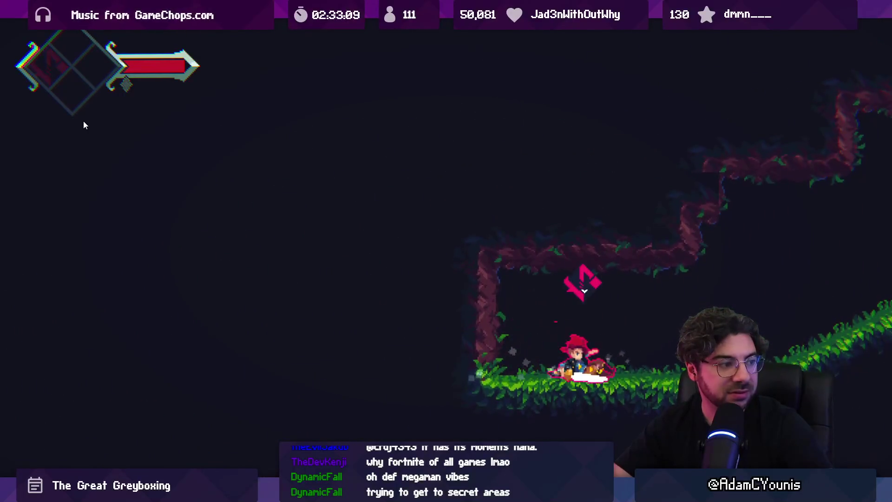
key("Right")
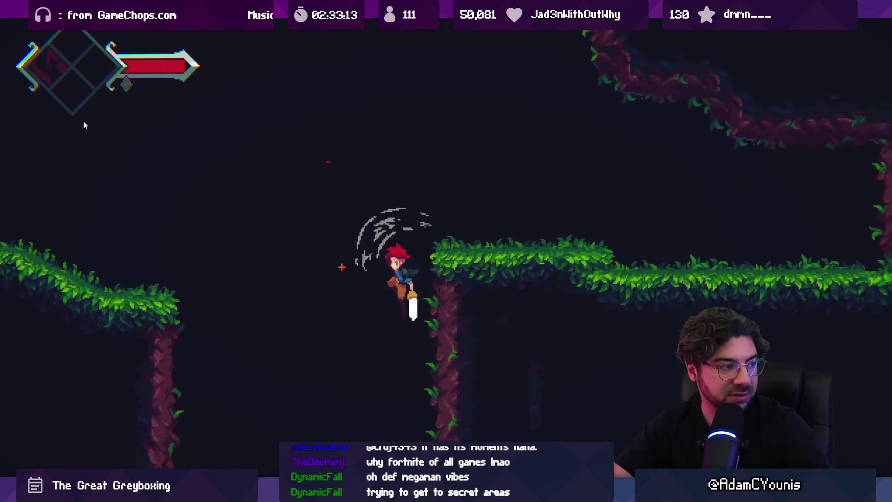
Drop into the lower cave, climb out of the pit with a fire-slide, then exit fullscreen.
key("Left")
key("Left")
key("Right")
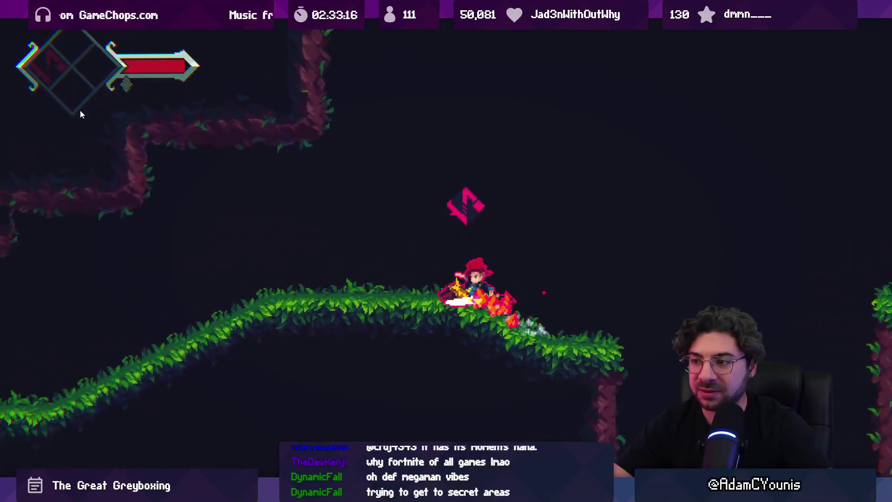
key("Right")
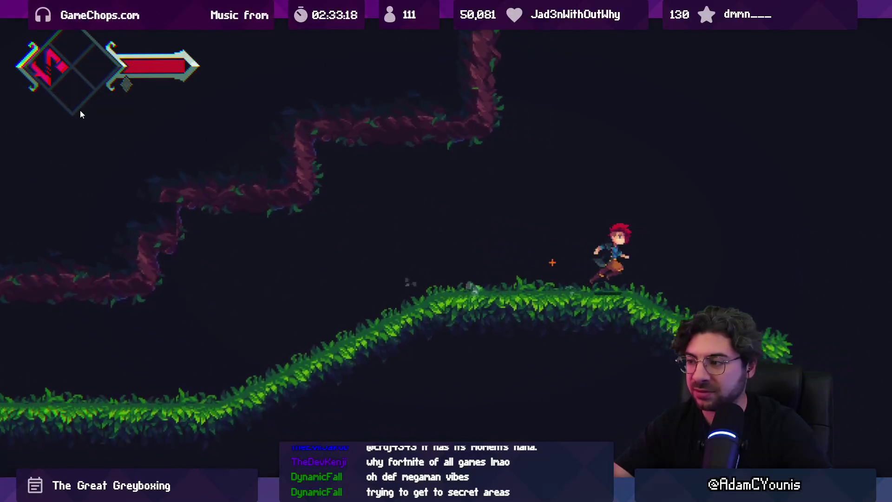
key("Left")
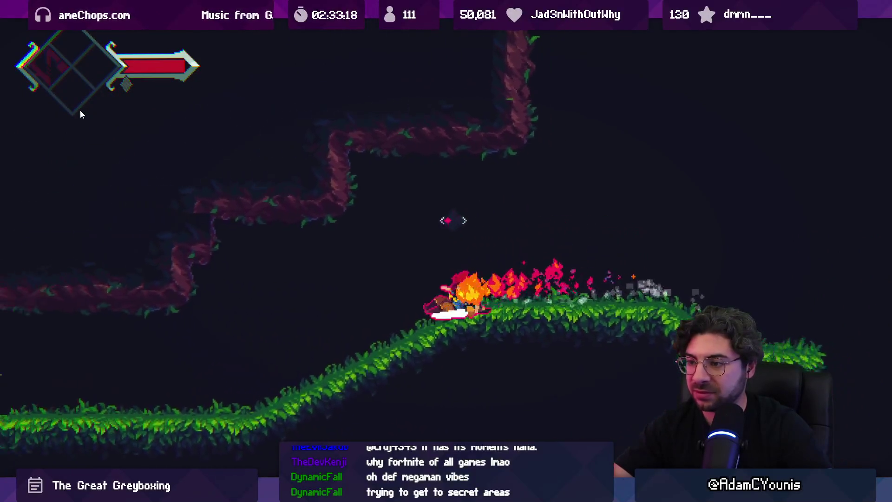
key("Left")
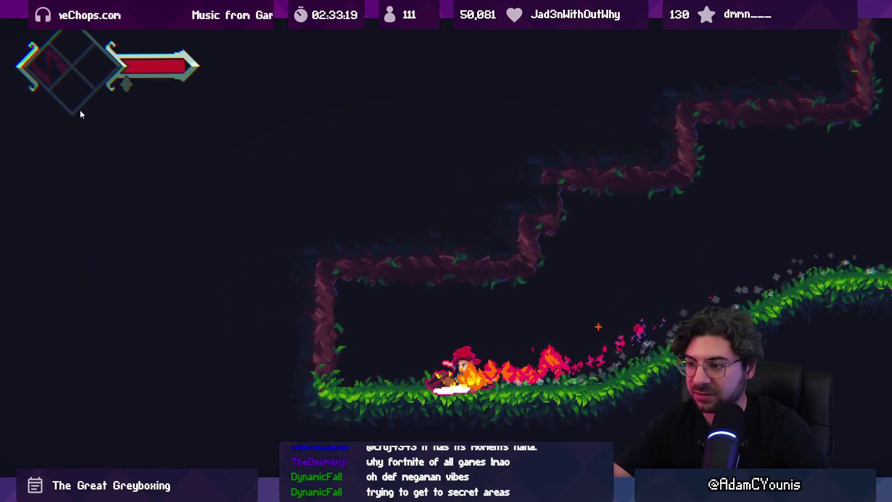
key("Left")
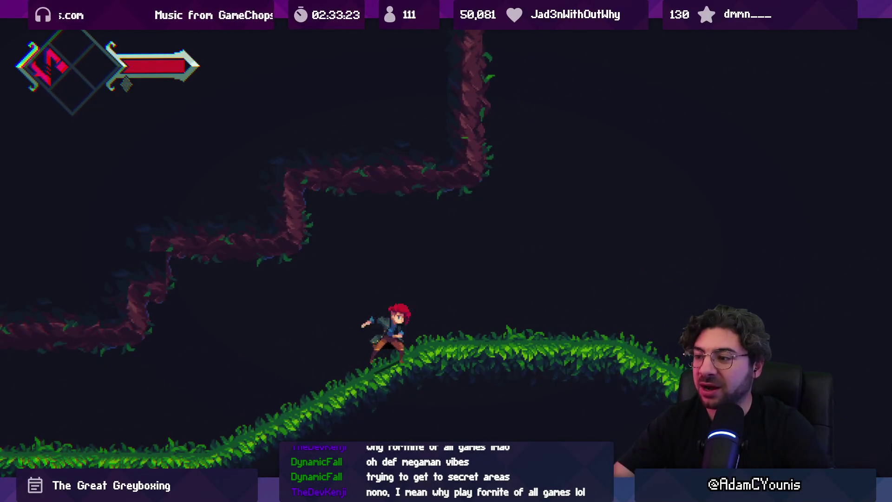
key("Right")
key("space")
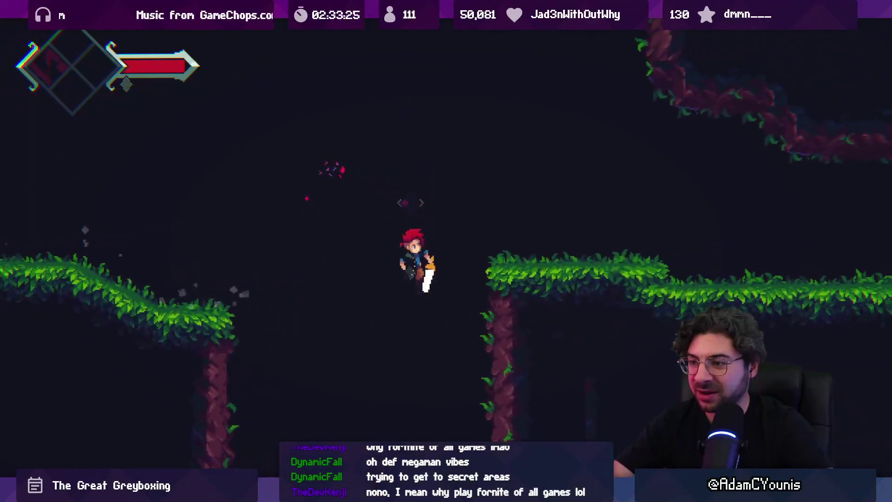
key("space")
key("Left")
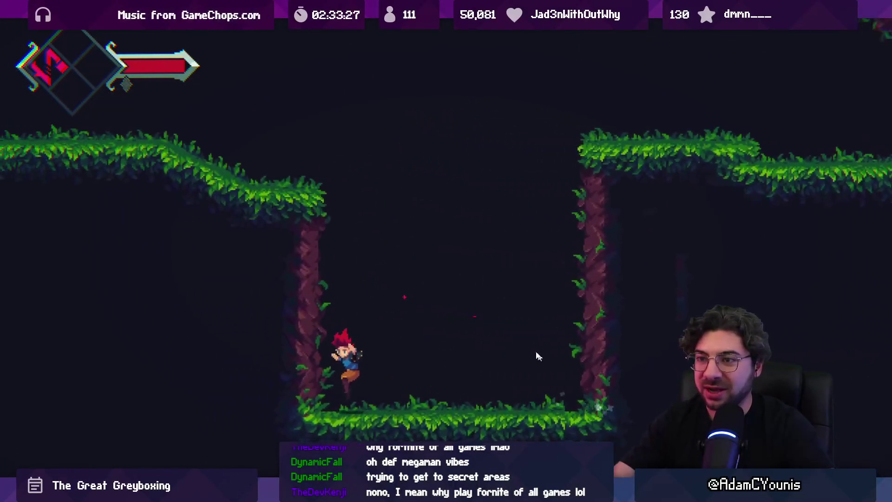
key("space")
key("Right")
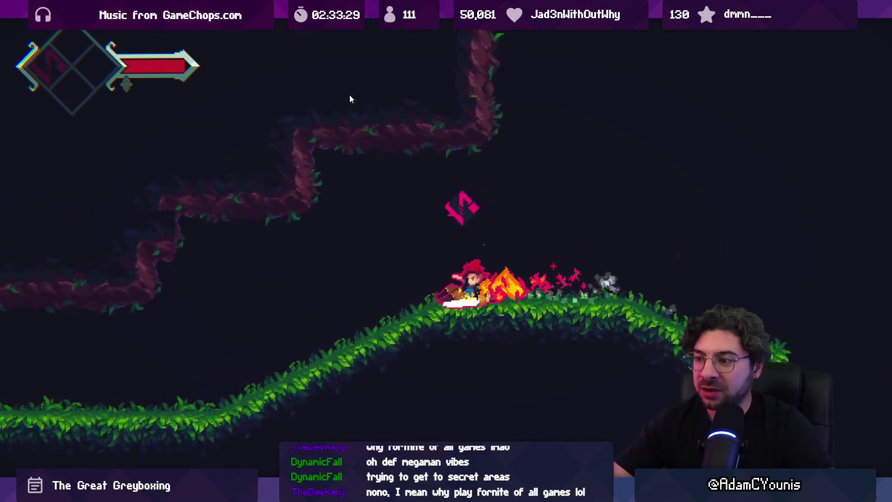
key("Right")
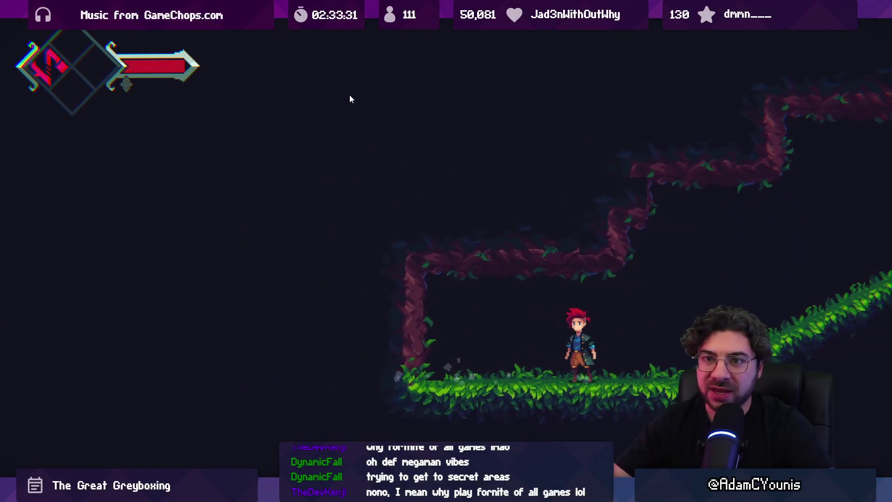
key("F11")
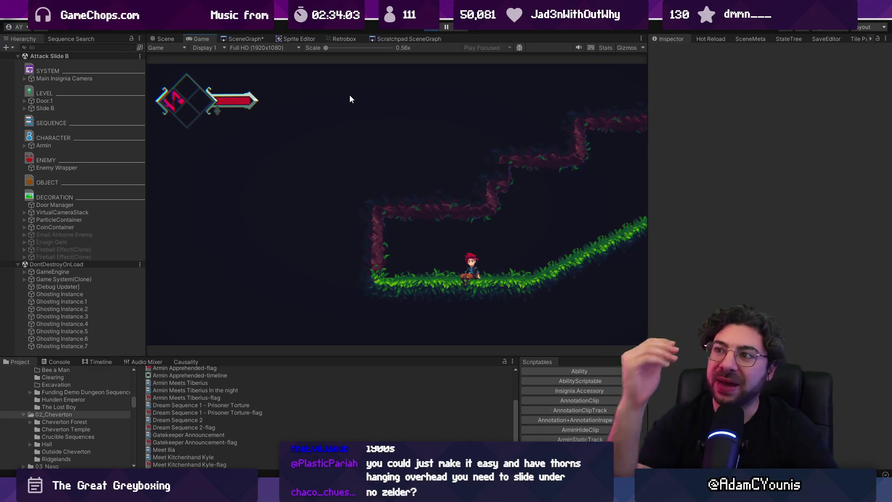
key("Left")
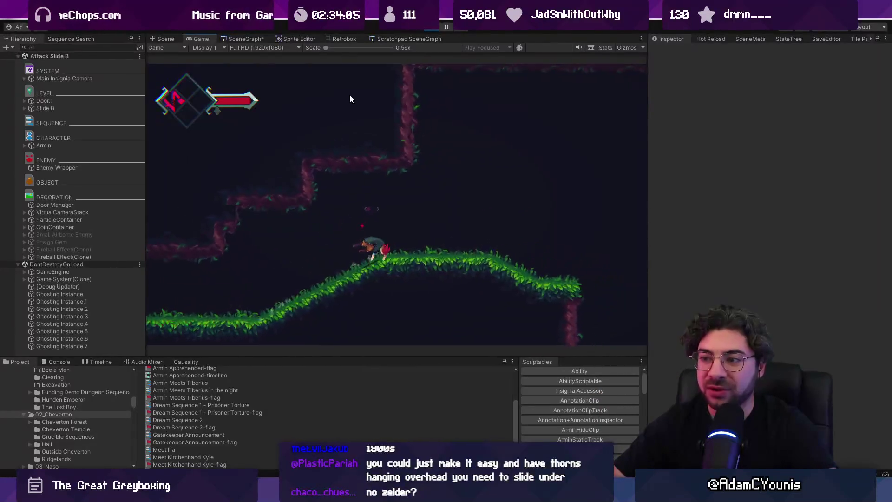
key("Right")
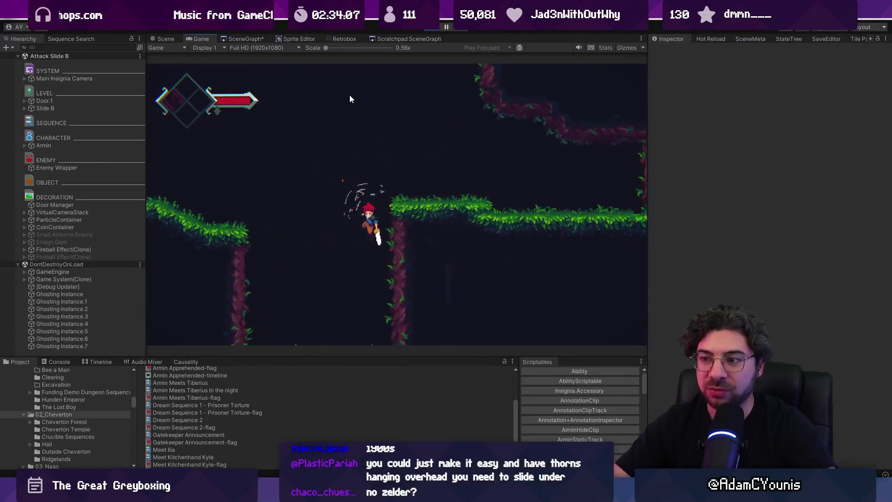
key("Right")
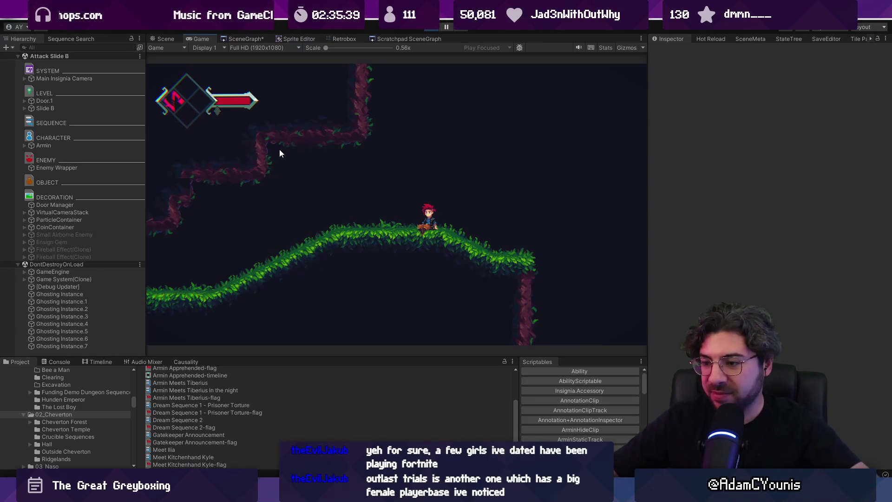
In Sketchable, sketch a wide looping arc with a vertical arrowed stroke through it.
mouse_move(581, 488)
left_click(539, 427)
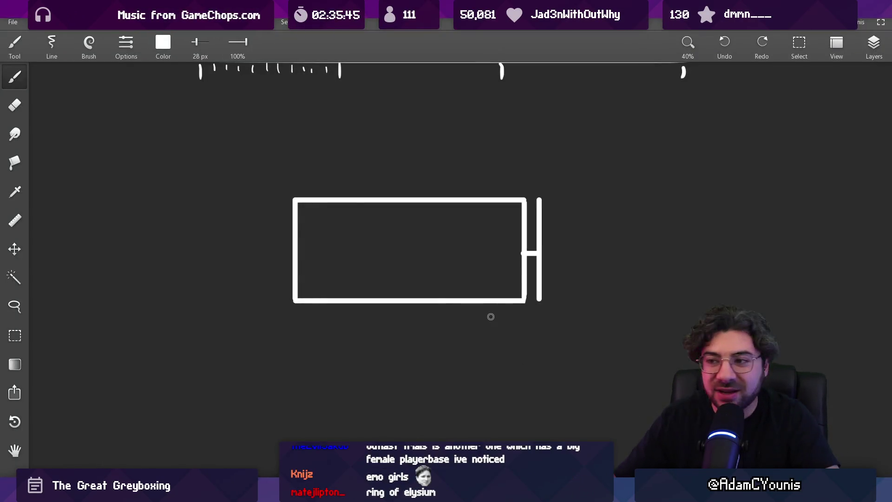
left_click_drag(359, 218, 342, 205)
scroll(342, 205, "down", 5)
mouse_move(406, 256)
left_mouse_down()
mouse_move(264, 345)
mouse_move(247, 311)
left_mouse_up()
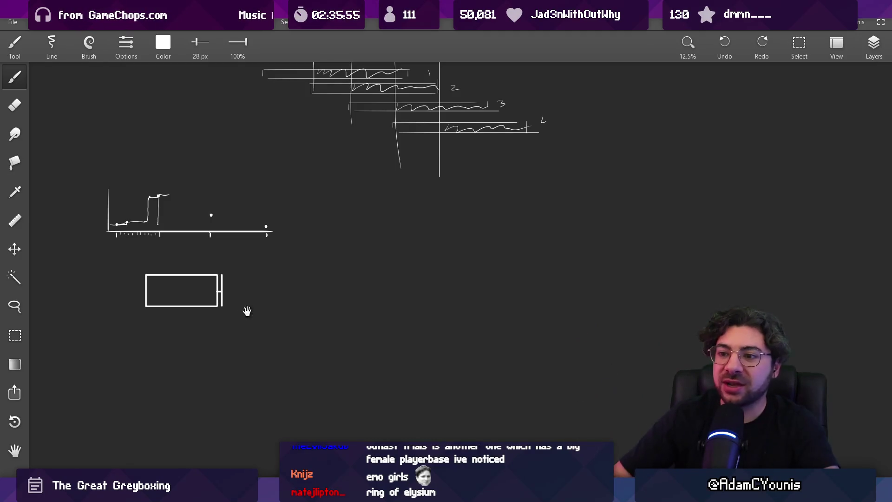
left_click_drag(364, 294, 291, 287)
scroll(291, 287, "up", 5)
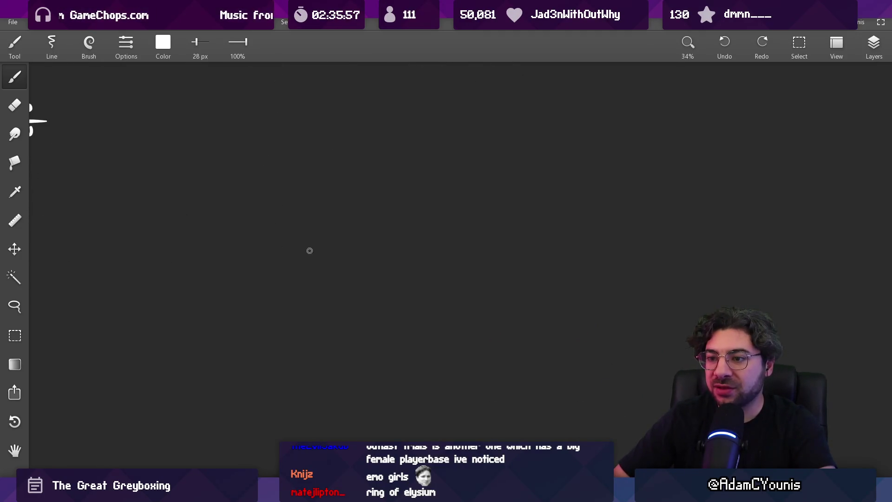
left_click_drag(185, 271, 352, 262)
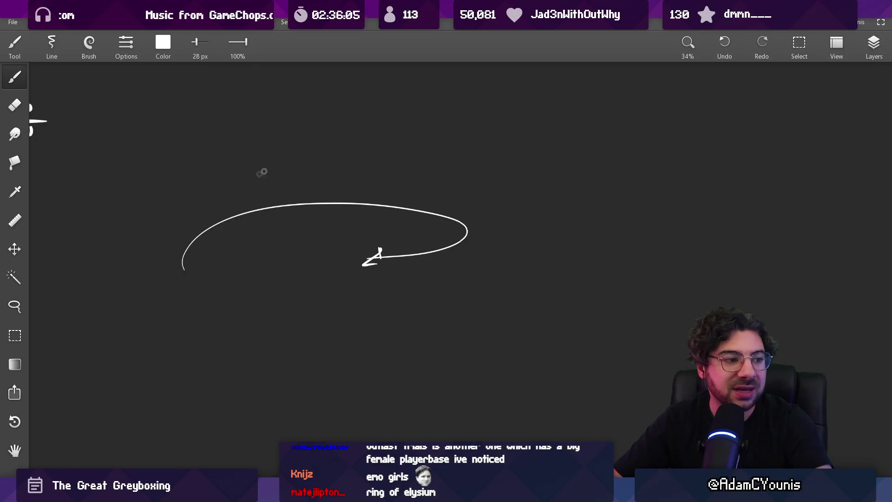
left_click_drag(320, 125, 339, 203)
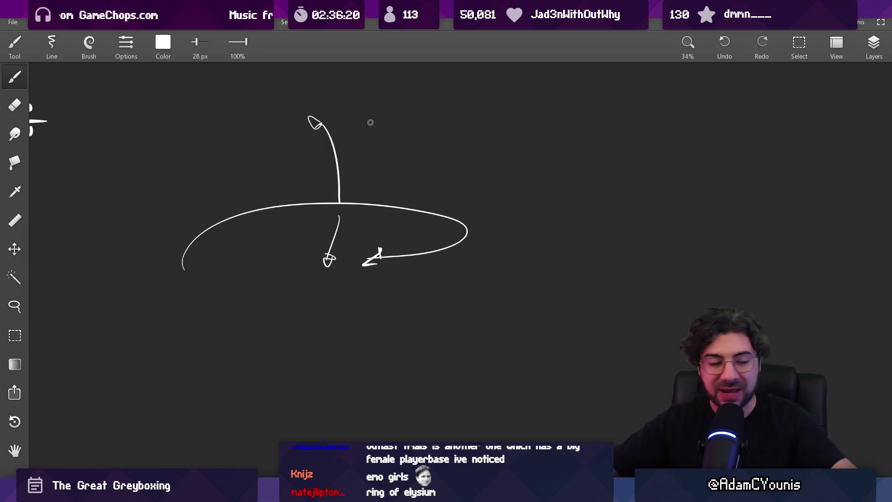
left_click_drag(305, 229, 313, 210)
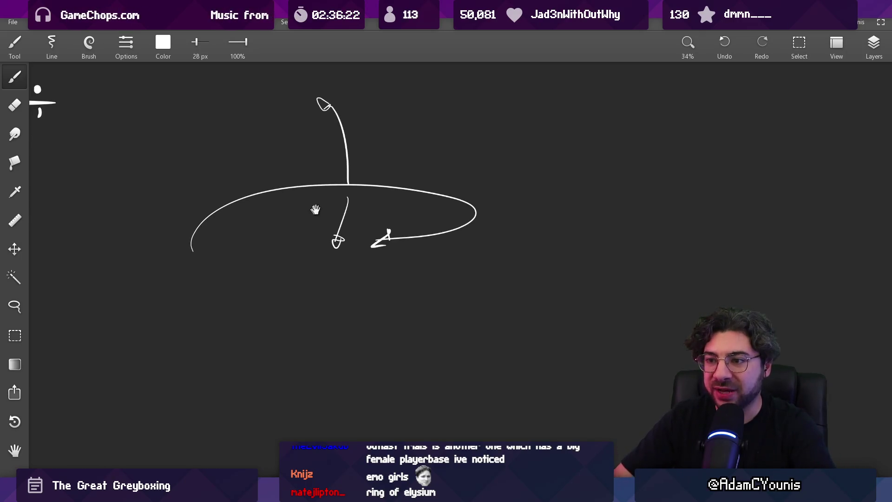
Add a rightward arrow, a tall ellipse, a stepped ground line and two downward arrows.
left_click_drag(583, 232, 597, 234)
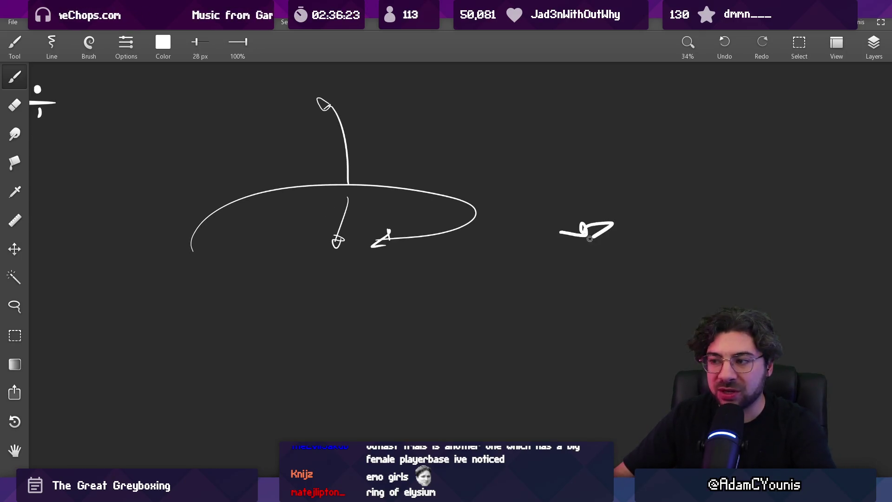
key("ctrl+z")
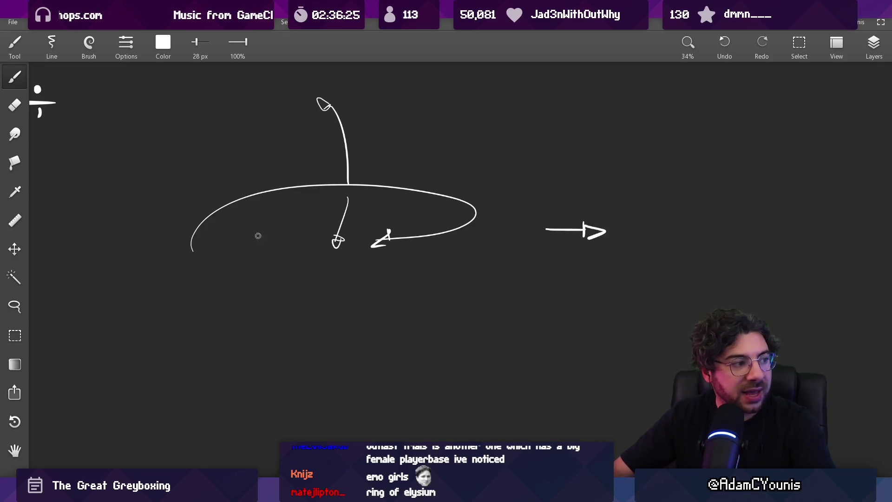
mouse_move(295, 231)
left_mouse_down()
mouse_move(271, 304)
mouse_move(295, 230)
left_mouse_up()
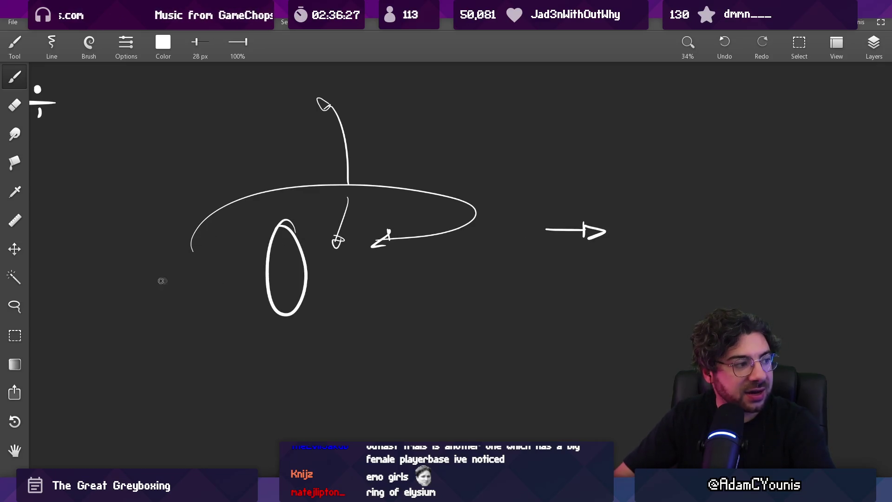
left_click_drag(193, 251, 81, 310)
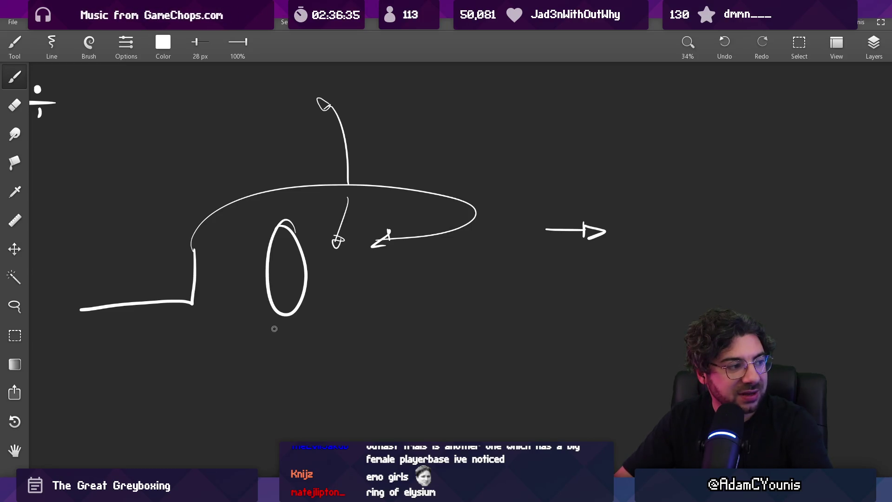
mouse_move(277, 324)
left_mouse_down()
mouse_move(271, 370)
mouse_move(278, 367)
left_mouse_up()
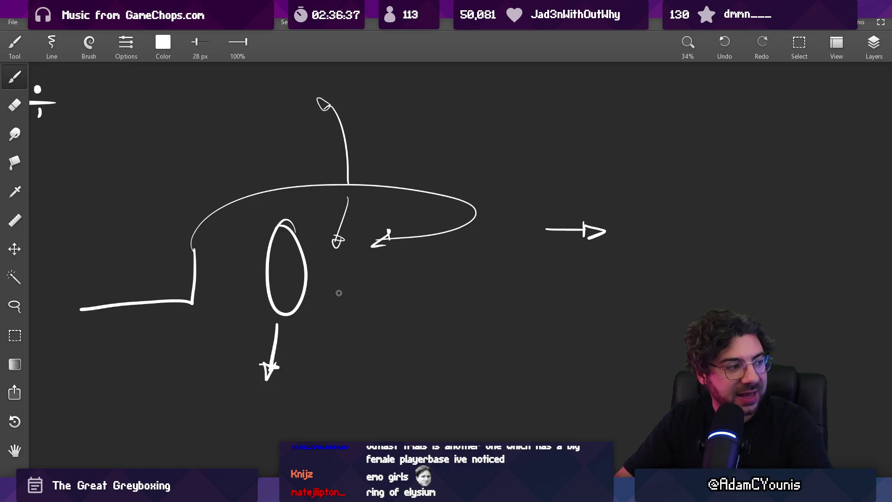
mouse_move(315, 256)
left_mouse_down()
mouse_move(392, 301)
mouse_move(399, 344)
left_mouse_up()
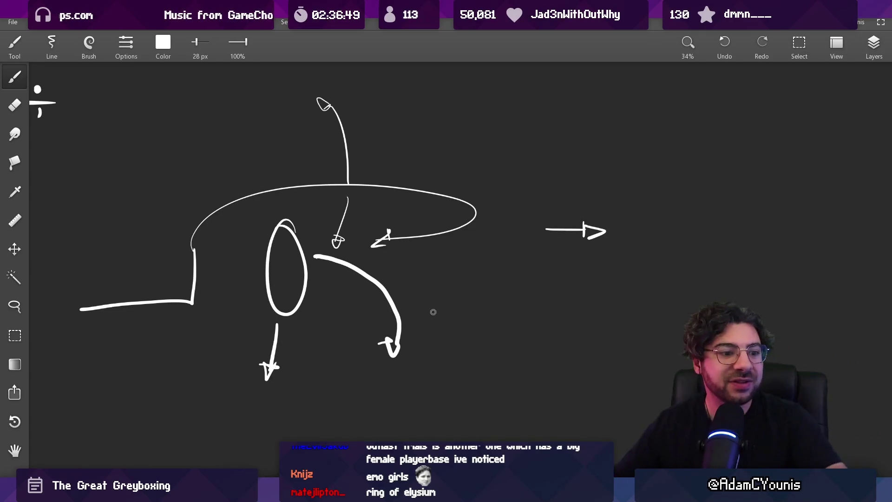
Wipe the whole arc-and-arrow sketch with the 407 px Eraser.
scroll(320, 266, "down", 2)
scroll(320, 266, "down", 1)
left_click_drag(320, 266, 344, 283)
key("e")
mouse_move(163, 308)
left_mouse_down()
mouse_move(260, 319)
mouse_move(311, 207)
mouse_move(361, 231)
mouse_move(301, 358)
mouse_move(400, 264)
mouse_move(378, 335)
mouse_move(565, 243)
mouse_move(472, 255)
left_mouse_up()
Brush-draw a perspective platform slab with the front and back edges of an inner raised section.
key("b")
mouse_move(292, 205)
left_mouse_down()
mouse_move(306, 257)
mouse_move(314, 228)
left_mouse_up()
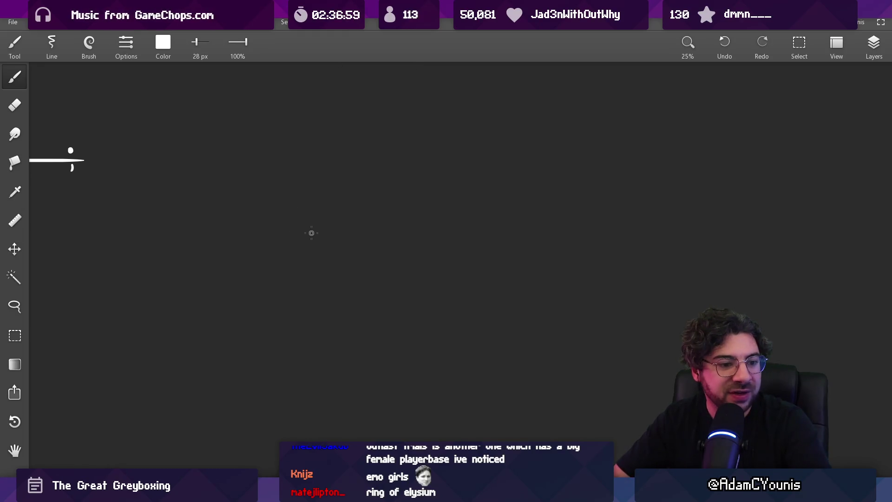
mouse_move(172, 302)
left_mouse_down()
mouse_move(420, 183)
mouse_move(520, 374)
mouse_move(706, 219)
left_mouse_up()
left_click_drag(430, 161, 679, 201)
scroll(468, 208, "up", 1)
left_click_drag(224, 251, 404, 288)
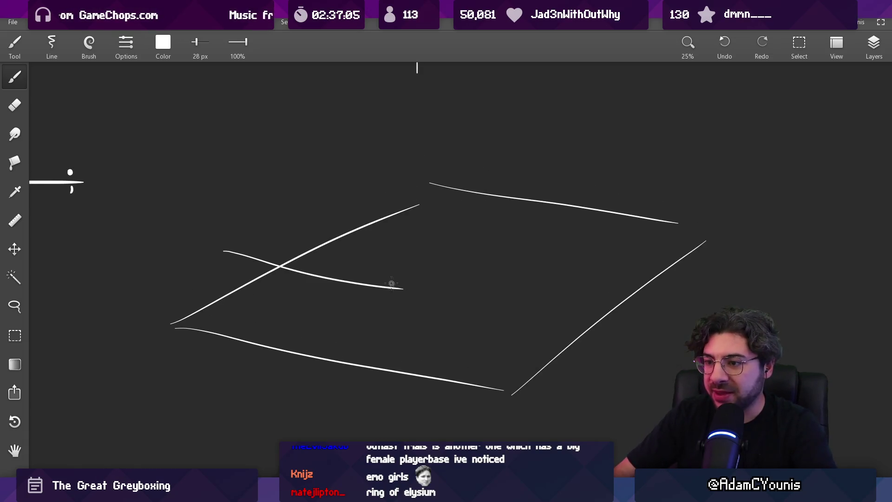
left_click_drag(340, 215, 462, 224)
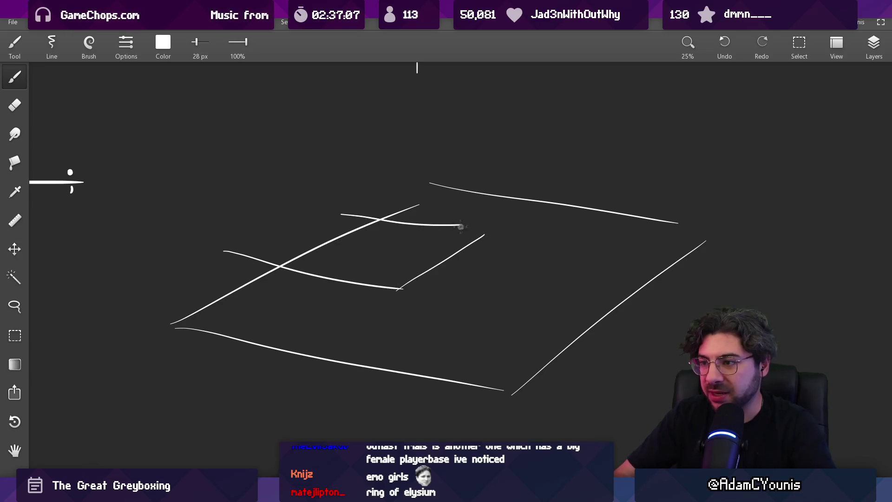
Add a back pillar, two legs and a left-corner arched doorway, trimming overshooting edges.
left_click_drag(483, 140, 477, 240)
key("e")
mouse_move(420, 191)
left_mouse_down()
mouse_move(396, 197)
mouse_move(458, 191)
left_mouse_up()
key("b")
left_click_drag(357, 363, 303, 442)
left_click_drag(467, 428, 456, 442)
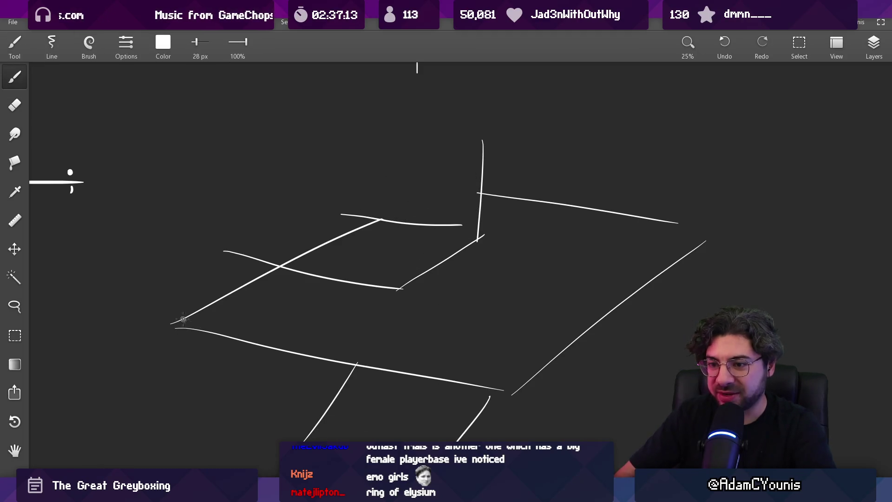
left_click_drag(172, 272, 215, 324)
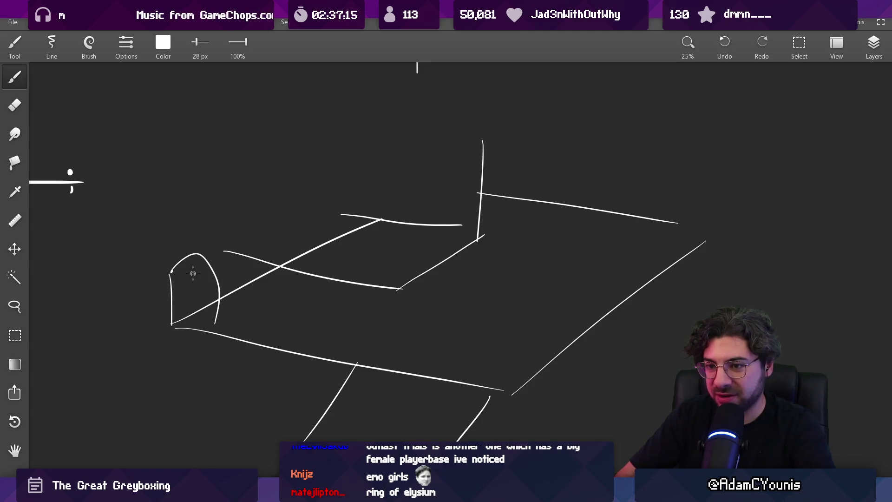
Draw the platform's far-right back edge and a tall middle pillar.
left_click_drag(287, 308, 249, 307)
left_click_drag(360, 293, 340, 294)
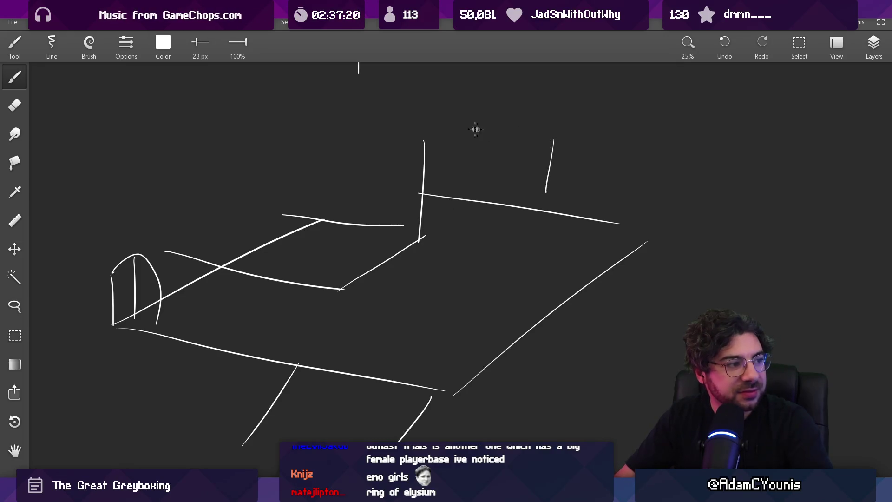
left_click_drag(513, 195, 489, 188)
left_click_drag(606, 232, 703, 129)
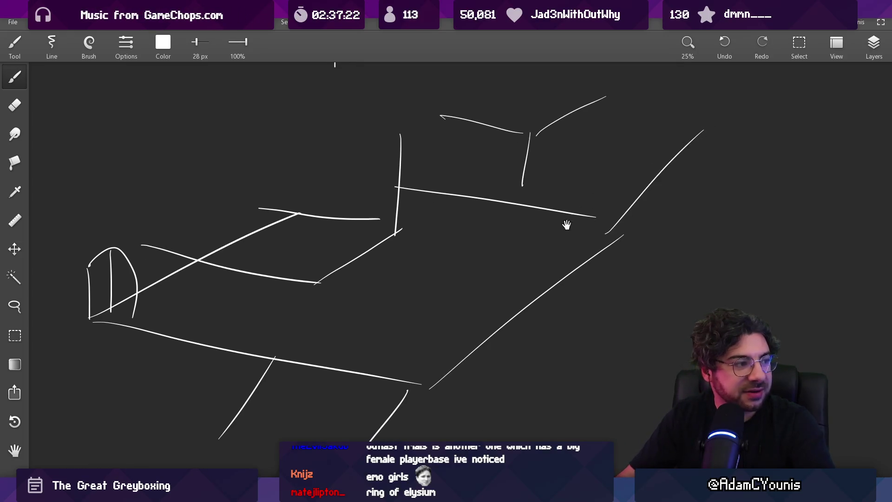
left_click_drag(321, 283, 355, 264)
left_click_drag(353, 148, 344, 254)
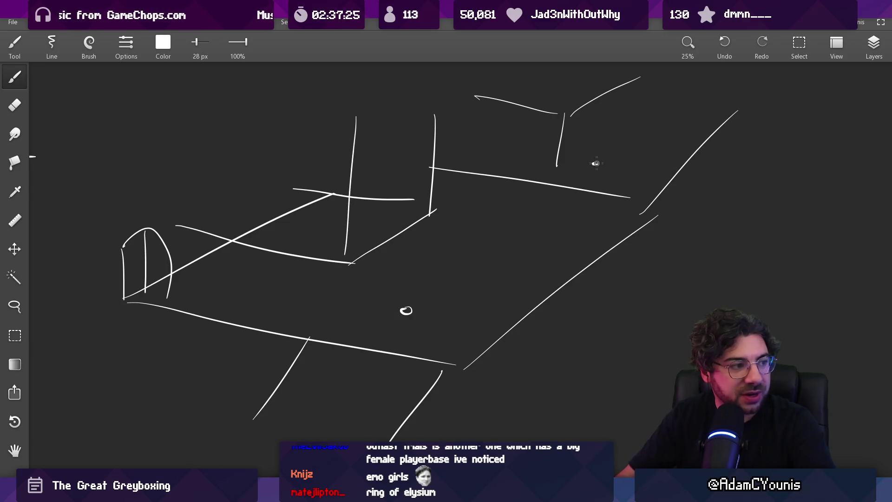
Use the Lasso to move the small circle onto the platform and the dot beside the back pillar.
key("l")
mouse_move(405, 285)
left_mouse_down()
mouse_move(418, 339)
mouse_move(402, 285)
left_mouse_up()
mouse_move(412, 319)
left_mouse_down()
mouse_move(327, 293)
mouse_move(438, 316)
mouse_move(408, 315)
left_mouse_up()
mouse_move(598, 150)
left_mouse_down()
mouse_move(607, 159)
mouse_move(521, 234)
left_mouse_up()
mouse_move(517, 236)
left_mouse_down()
mouse_move(496, 196)
mouse_move(458, 182)
mouse_move(563, 91)
mouse_move(607, 167)
left_mouse_up()
key("Escape")
mouse_move(395, 290)
left_mouse_down()
mouse_move(415, 302)
mouse_move(329, 279)
left_mouse_up()
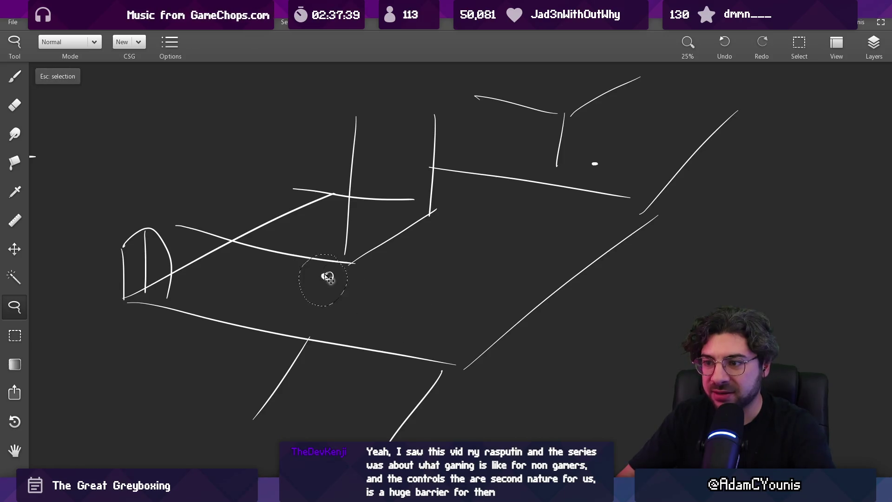
scroll(448, 285, "up", 5)
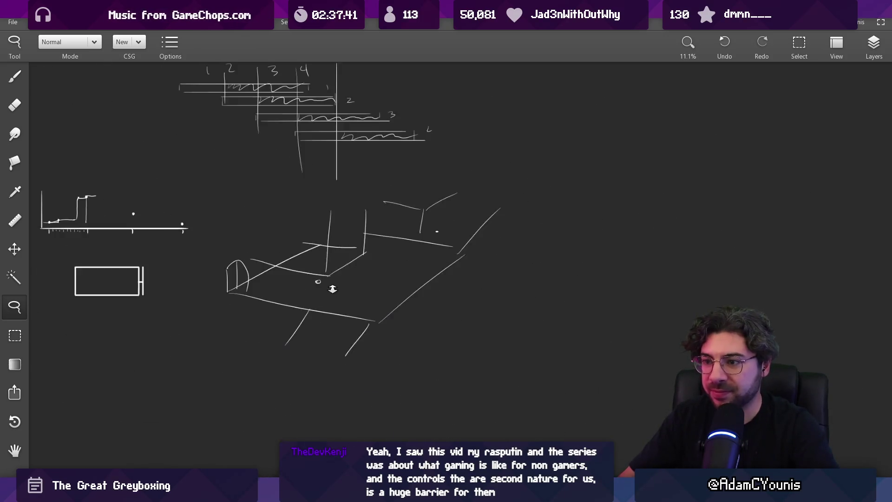
Draw a long line from the back dot down through the circle, ending in a downward curved arrow.
key("b")
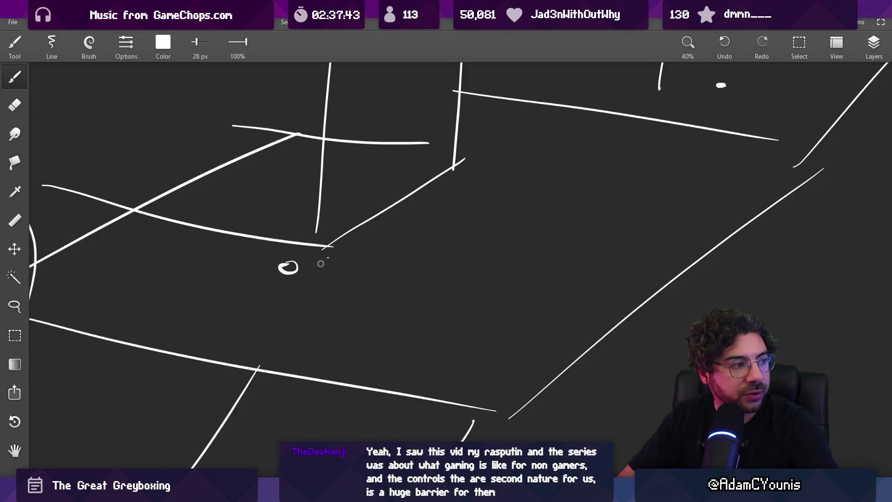
key("ctrl+z")
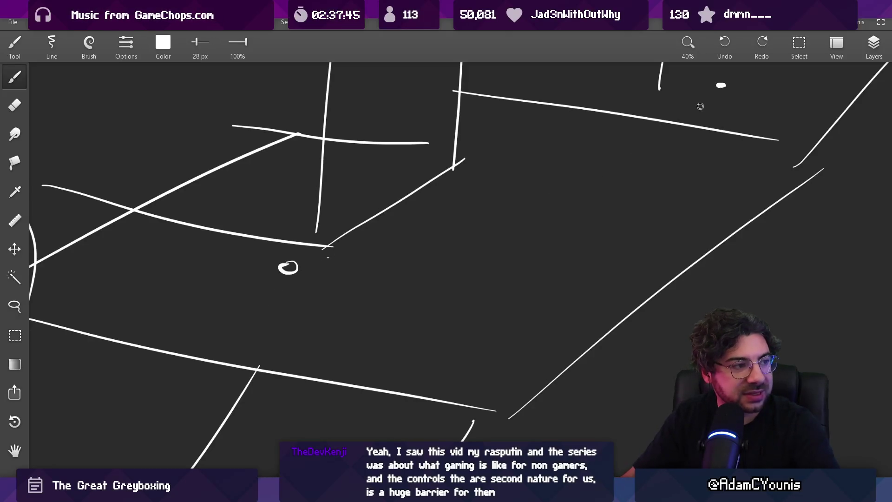
mouse_move(661, 109)
left_mouse_down()
mouse_move(423, 201)
mouse_move(346, 242)
left_mouse_up()
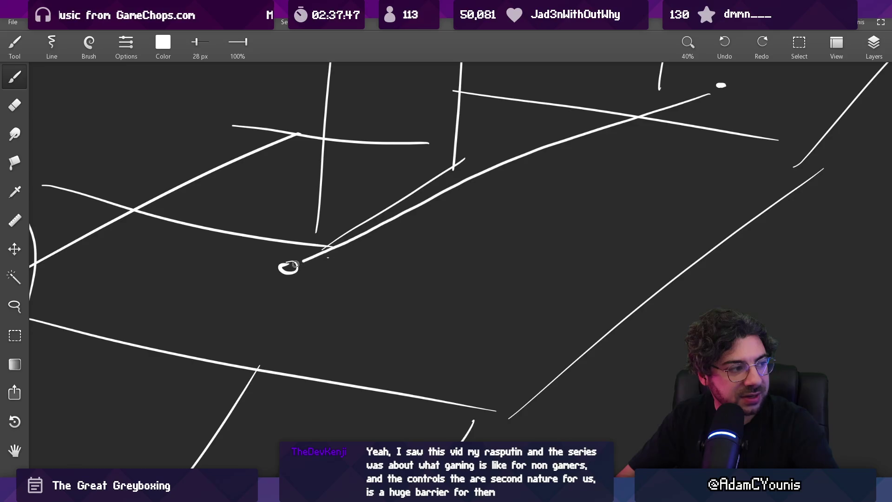
left_click_drag(300, 262, 171, 310)
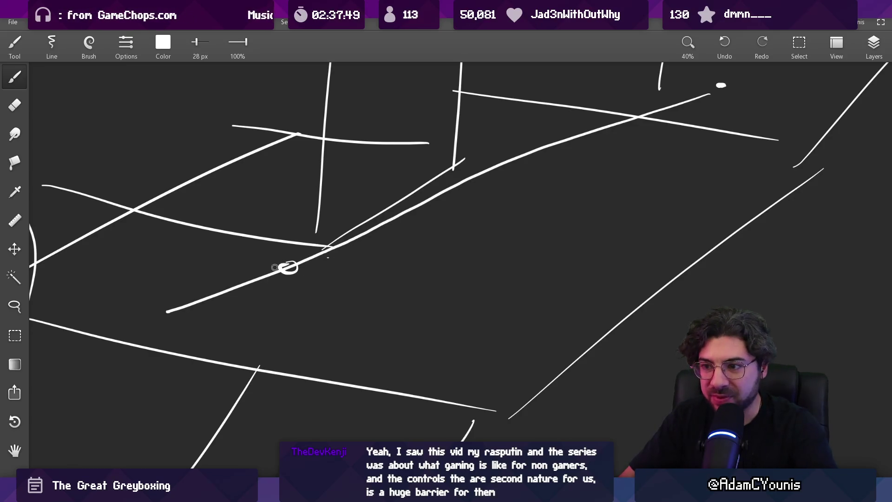
key("e")
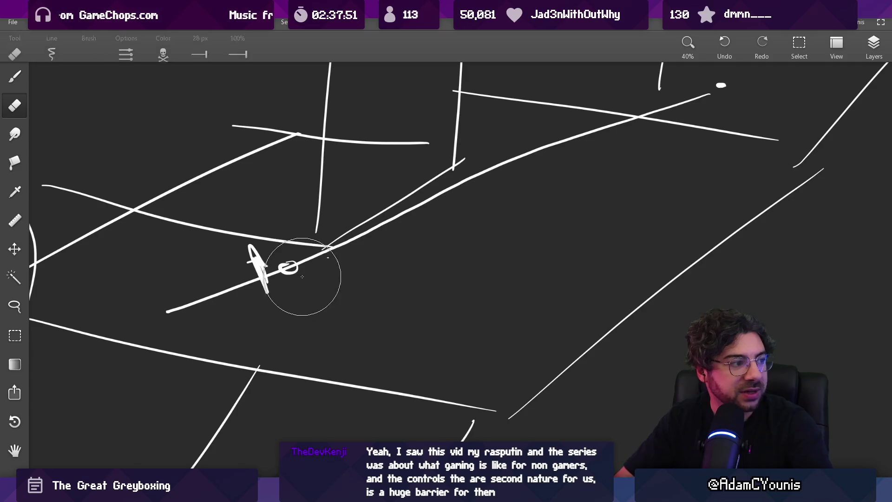
left_click_drag(289, 253, 272, 288)
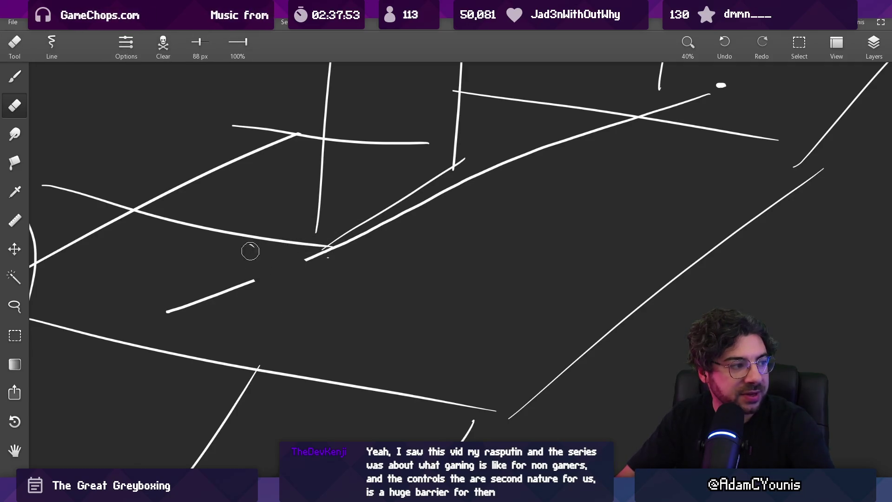
key("b")
left_click_drag(259, 255, 285, 287)
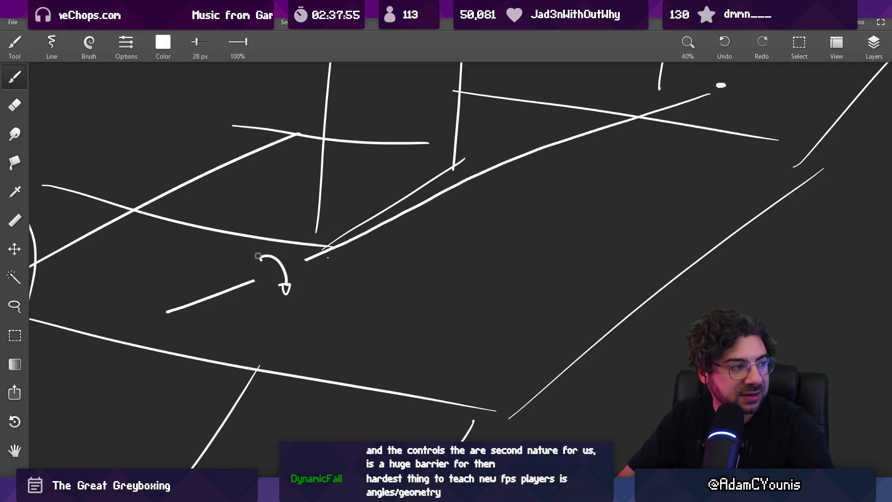
Undo a trial circle around the back dot and the last stroke, then zoom out over the canvas.
mouse_move(616, 145)
left_mouse_down()
mouse_move(589, 241)
mouse_move(616, 240)
mouse_move(647, 188)
left_mouse_up()
left_click_drag(739, 155, 739, 153)
key("ctrl+z")
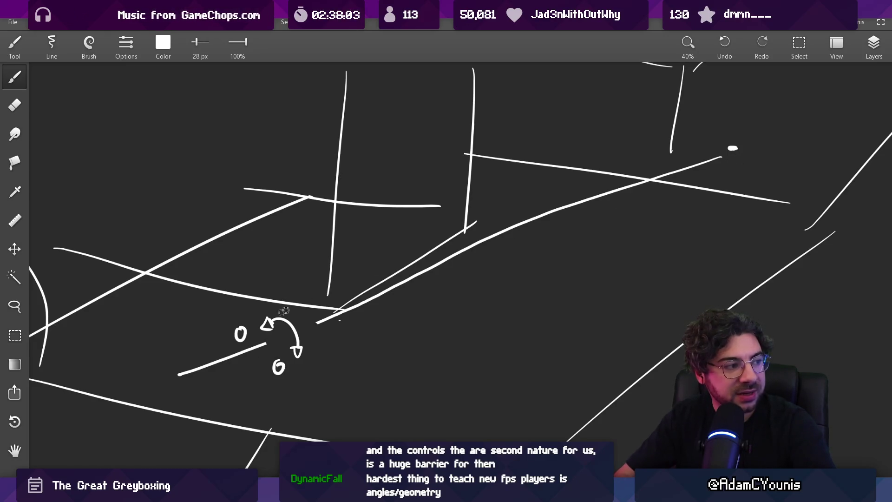
key("ctrl+z")
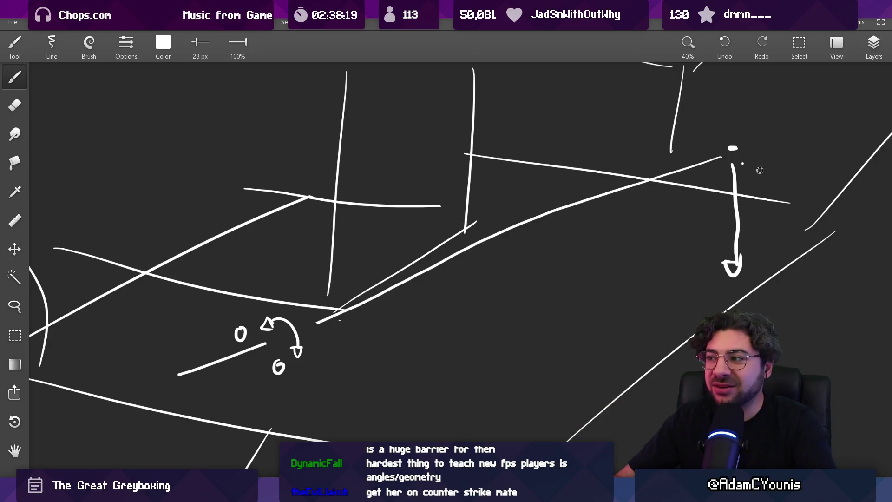
key("e")
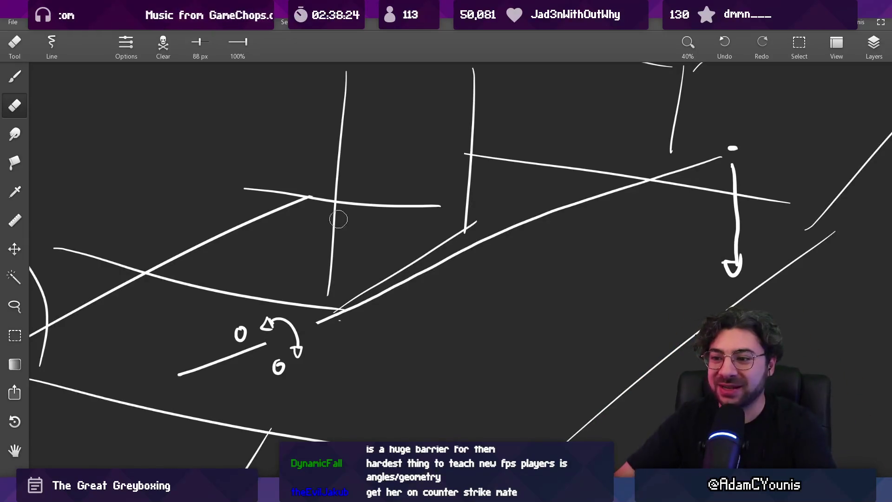
scroll(399, 275, "down", 5)
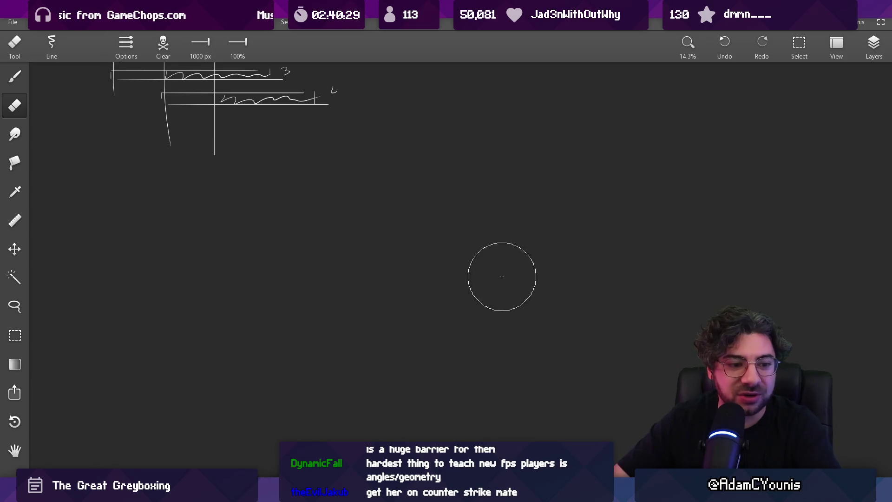
scroll(511, 274, "down", 4)
scroll(218, 146, "up", 2)
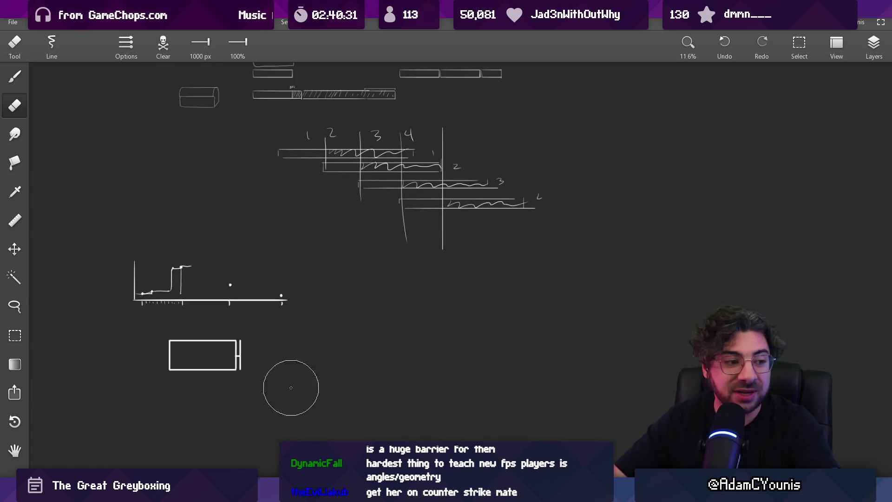
scroll(293, 395, "down", 1)
In Unity, play-test the slide down and back up the slope, then stop Play mode.
key("alt+Tab")
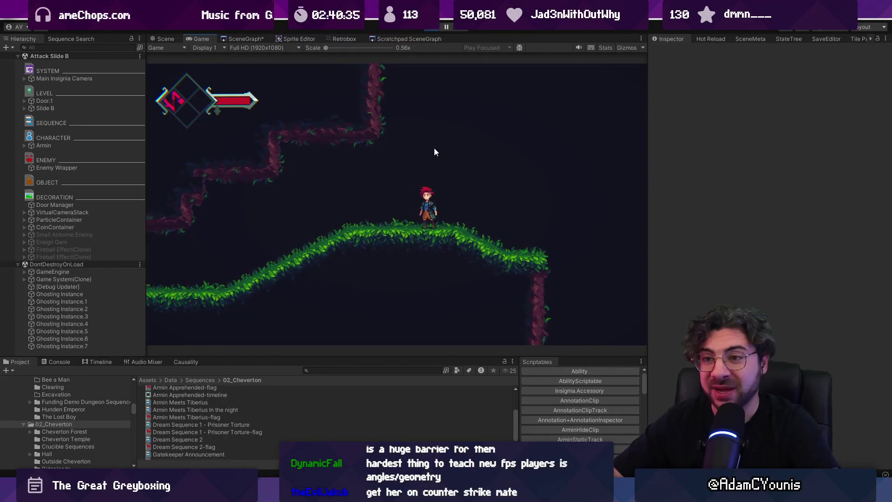
key("Right")
key("Left")
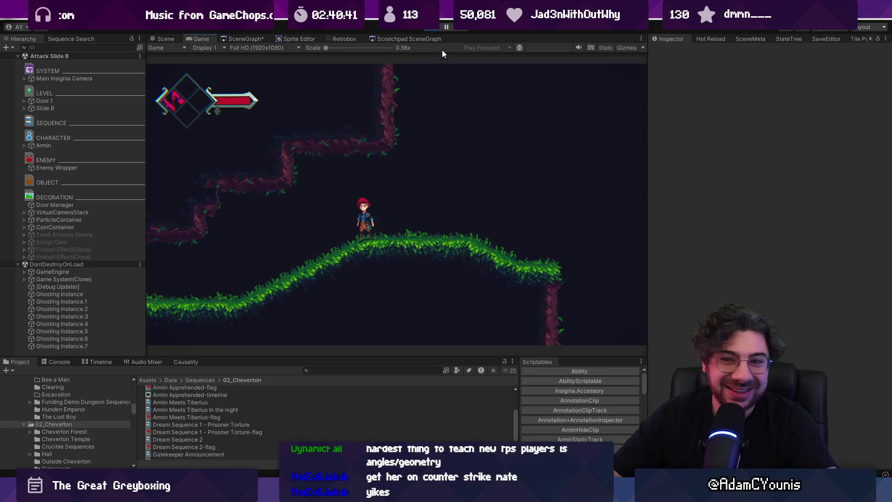
left_click(431, 27)
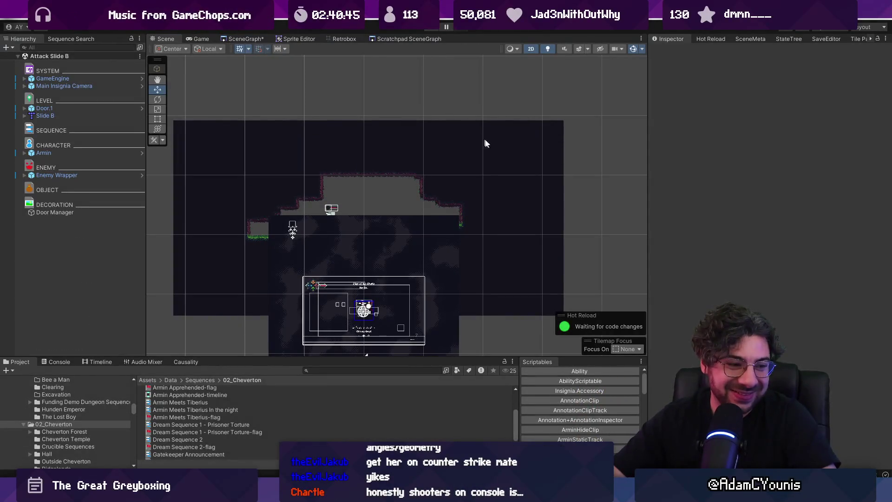
Move the GameEngine camera frame down below the room to Y -11.24.
scroll(458, 199, "down", 2)
left_click(400, 248)
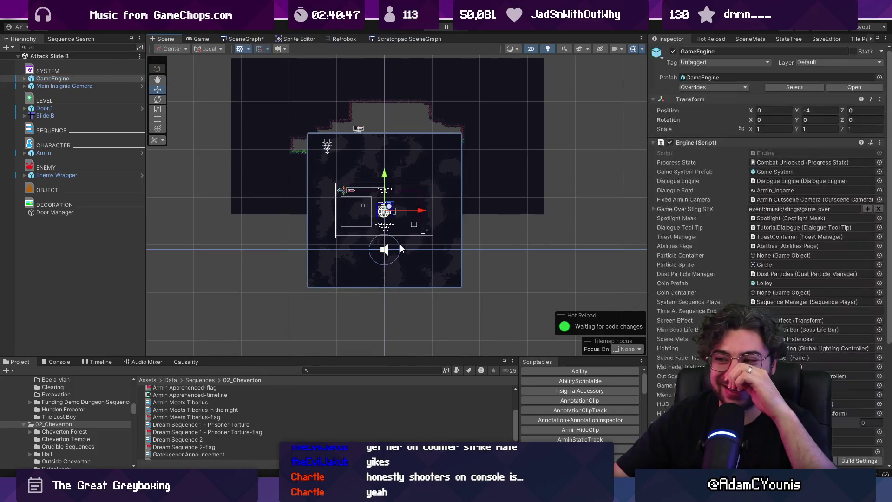
mouse_move(392, 210)
left_mouse_down()
mouse_move(392, 319)
mouse_move(409, 322)
mouse_move(379, 320)
mouse_move(418, 323)
left_mouse_up()
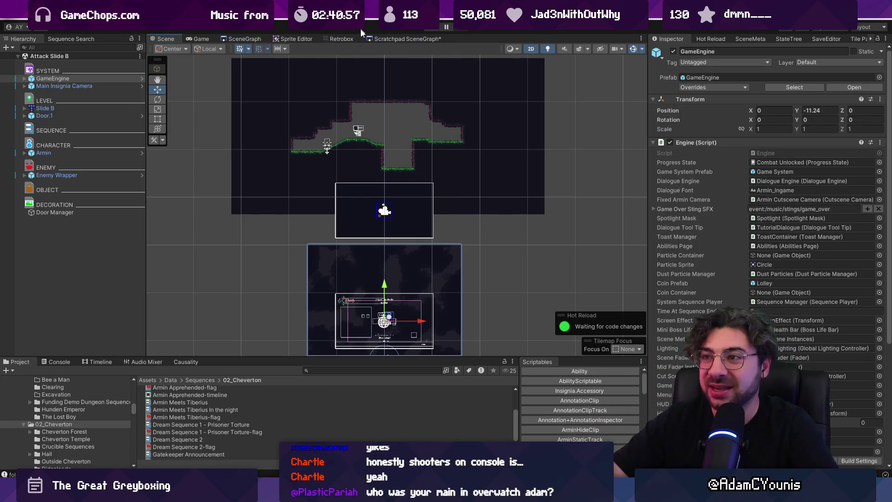
left_click(247, 39)
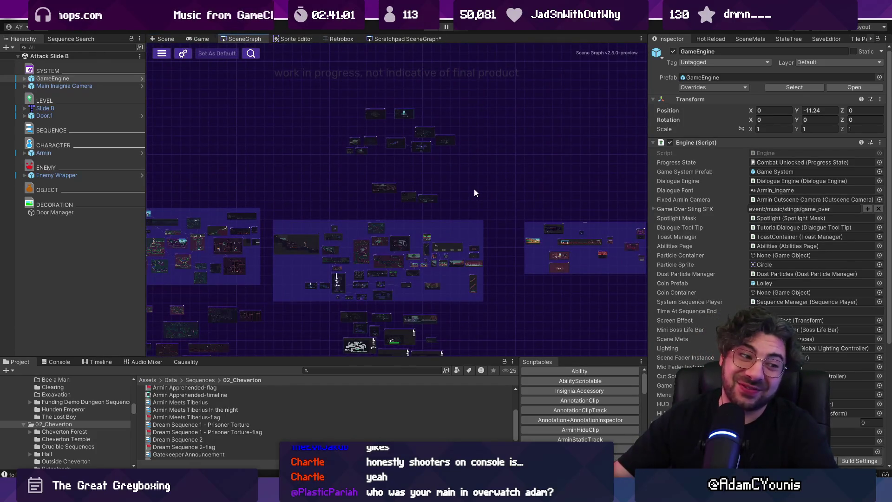
Pan the SceneGraph and zoom into the central room group.
left_click_drag(474, 189, 472, 134)
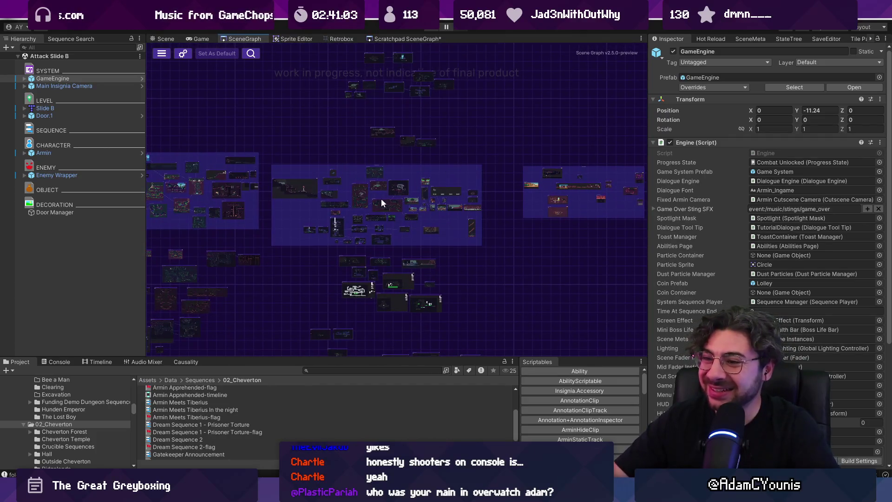
left_click_drag(311, 202, 366, 179)
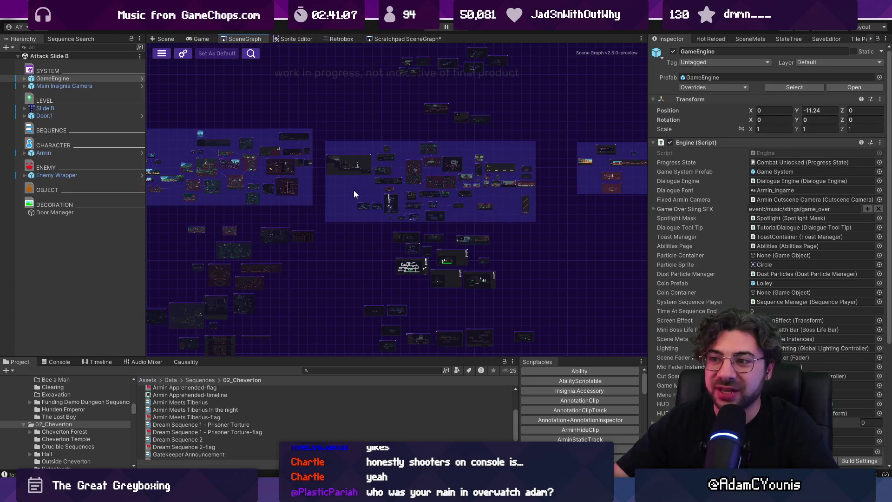
double_click(355, 195)
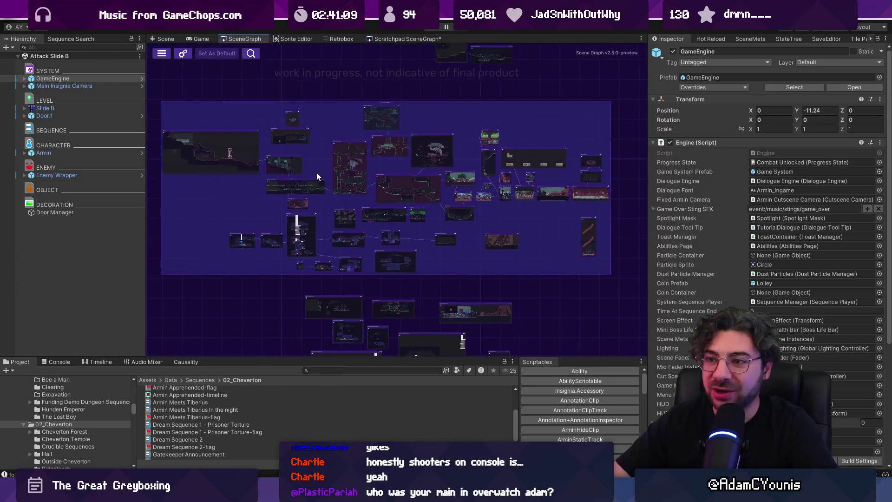
left_click_drag(315, 171, 323, 174)
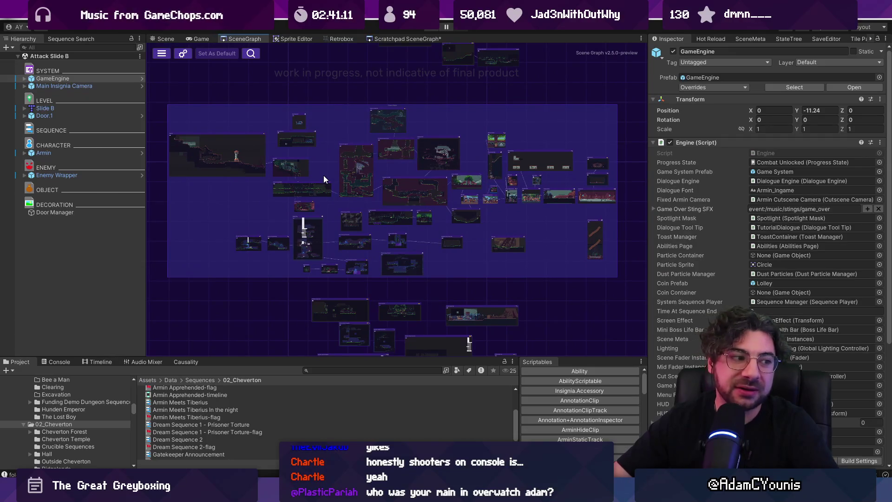
Delete the latest right-side strokes from the Untitled sketch in the drawing app.
mouse_move(581, 491)
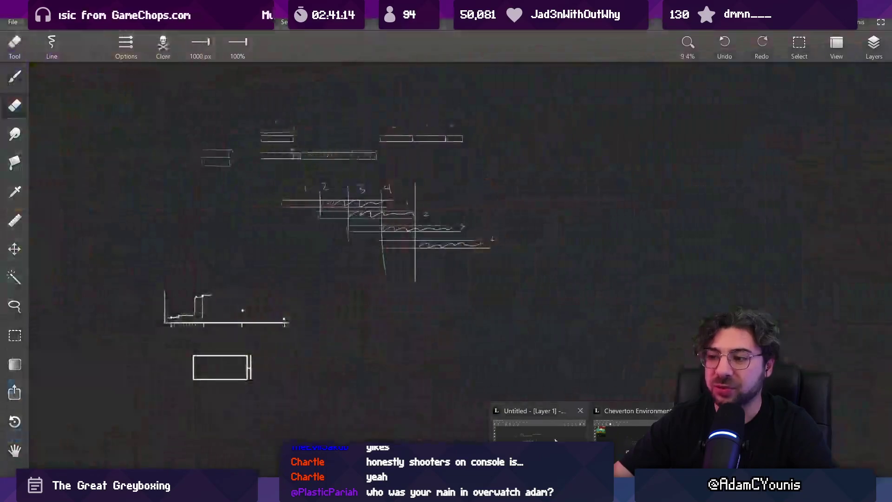
left_click(521, 414)
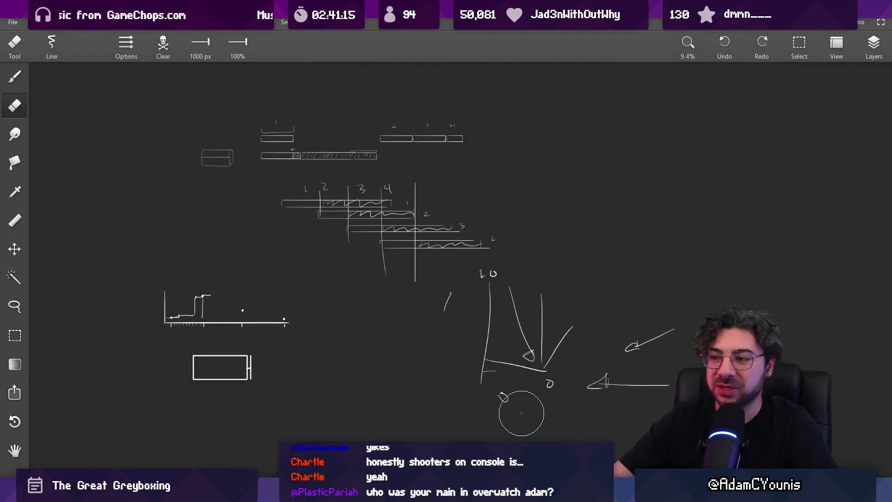
key("Delete")
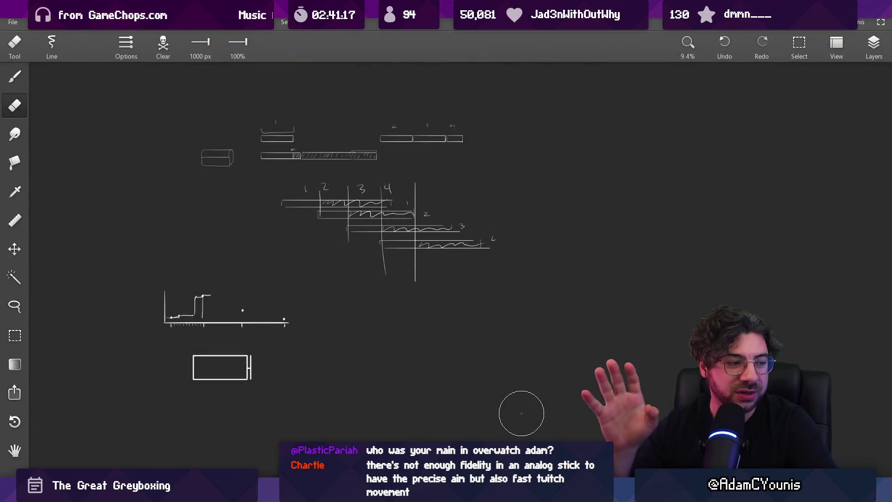
mouse_move(610, 492)
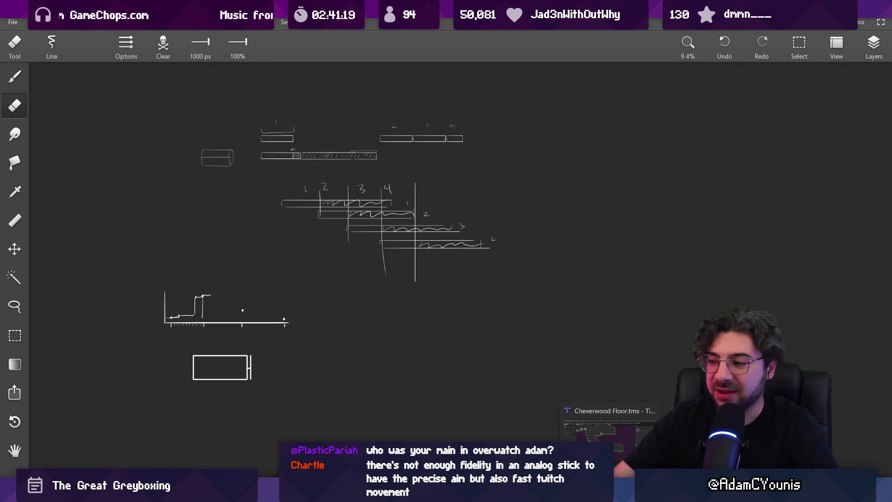
key("alt+Tab")
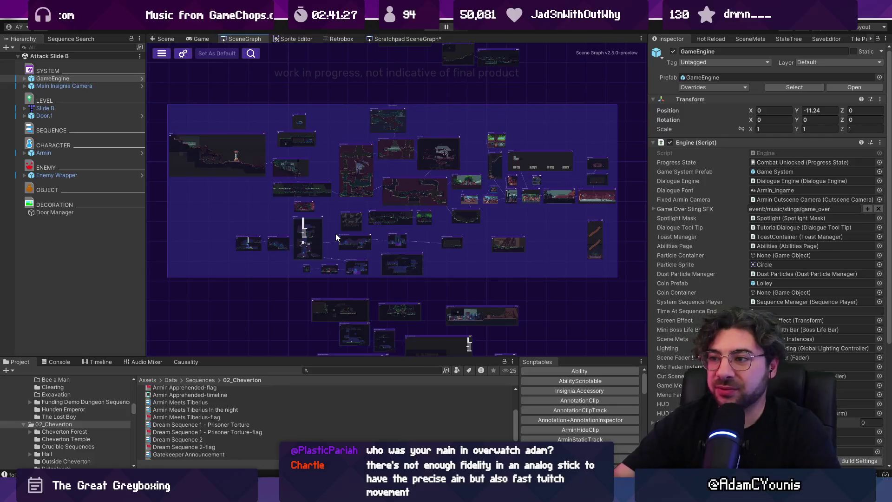
Widen the SceneGraph area by dragging the Inspector splitter right, panning across the rooms.
left_click_drag(650, 193, 698, 193)
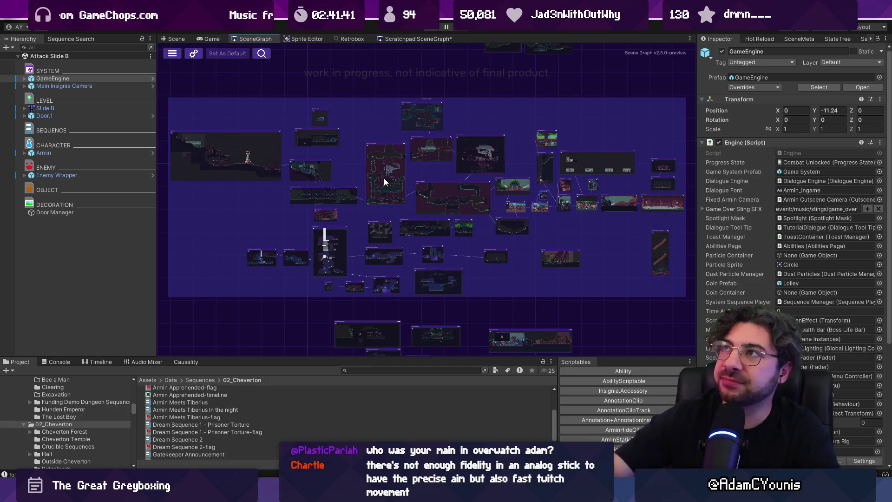
left_click_drag(525, 142, 517, 149)
scroll(518, 149, "up", 4)
scroll(442, 137, "down", 2)
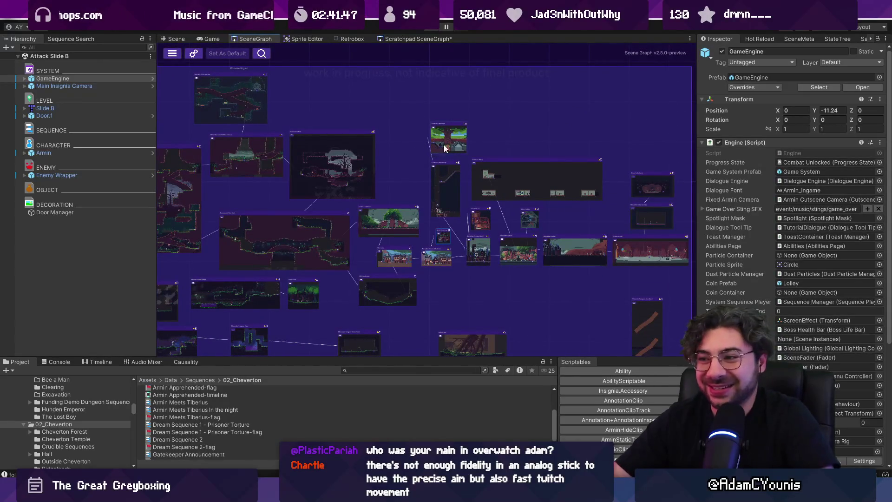
scroll(597, 139, "down", 2)
left_click_drag(593, 124, 639, 116)
scroll(641, 117, "down", 1)
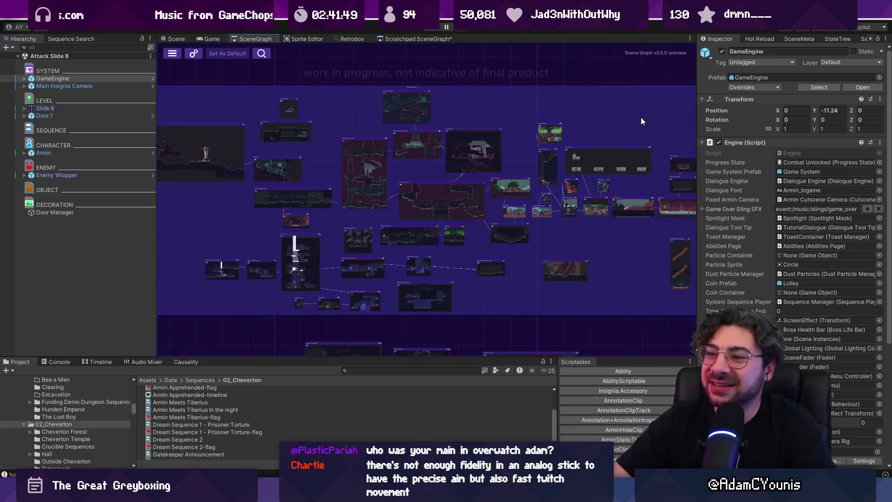
left_click_drag(697, 123, 714, 123)
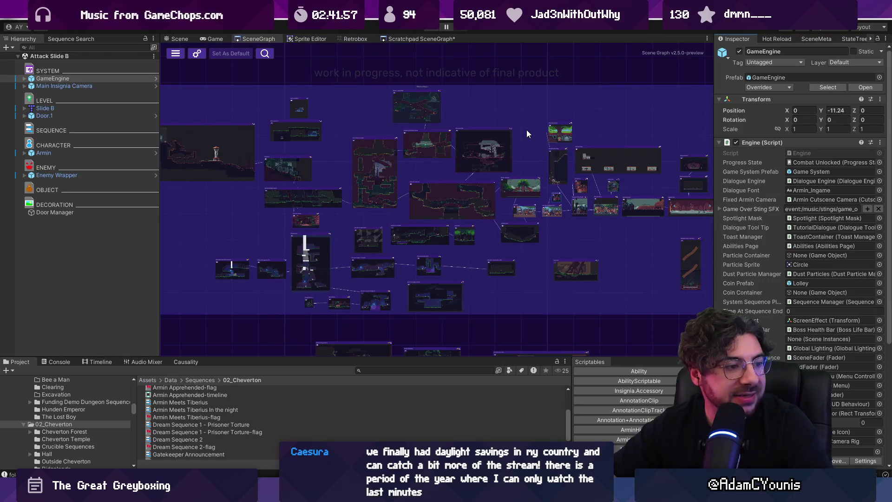
scroll(486, 150, "down", 1)
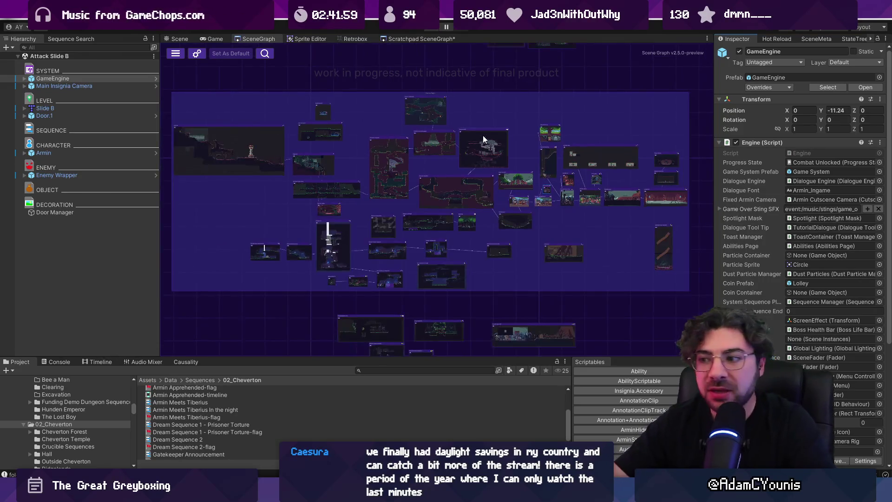
key("alt+Tab")
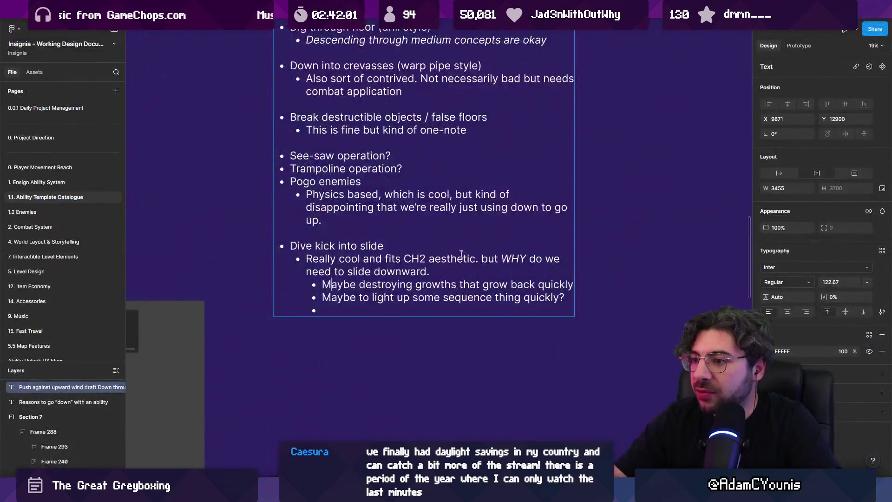
Delete the empty trailing bullet after the two 'Maybe…' ideas in the dive-kick notes.
scroll(384, 271, "down", 2, "ctrl")
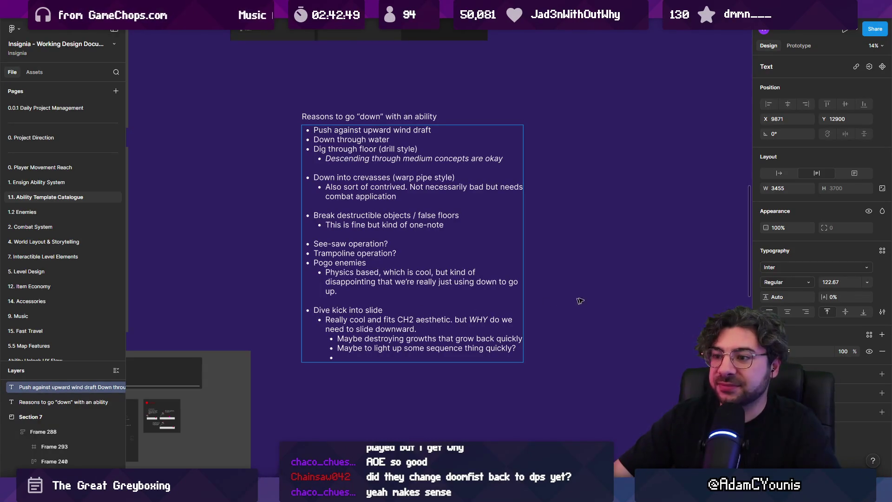
double_click(399, 352)
left_click(399, 352)
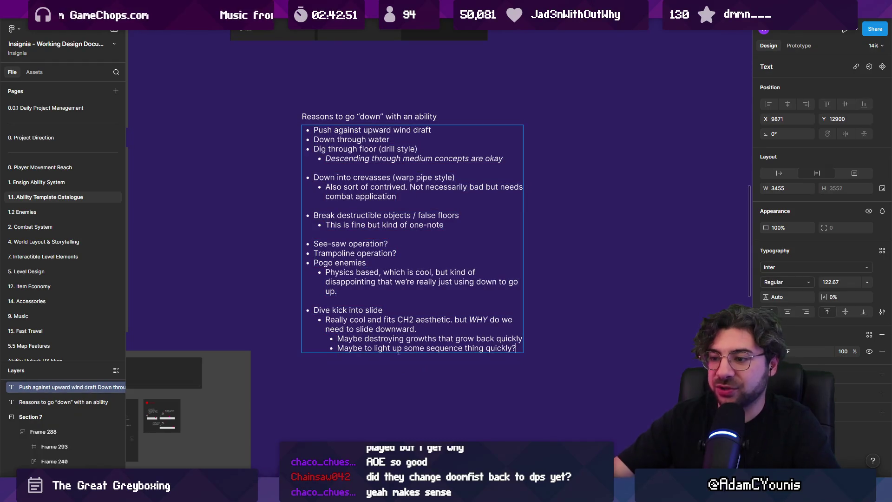